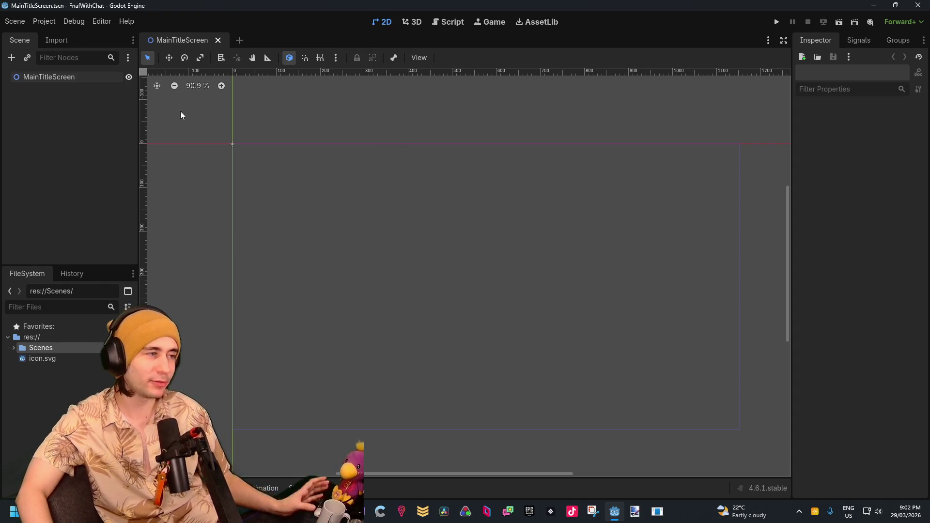
Step: Add a ColorRect child under MainTitleScreen and drag it out into a large white rectangle
right_click(56, 100)
click(77, 107)
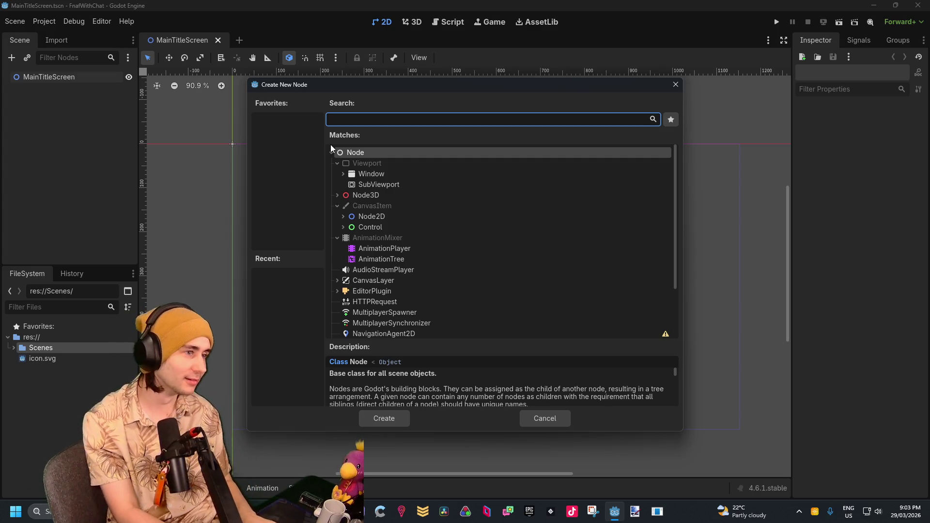
text(rec)
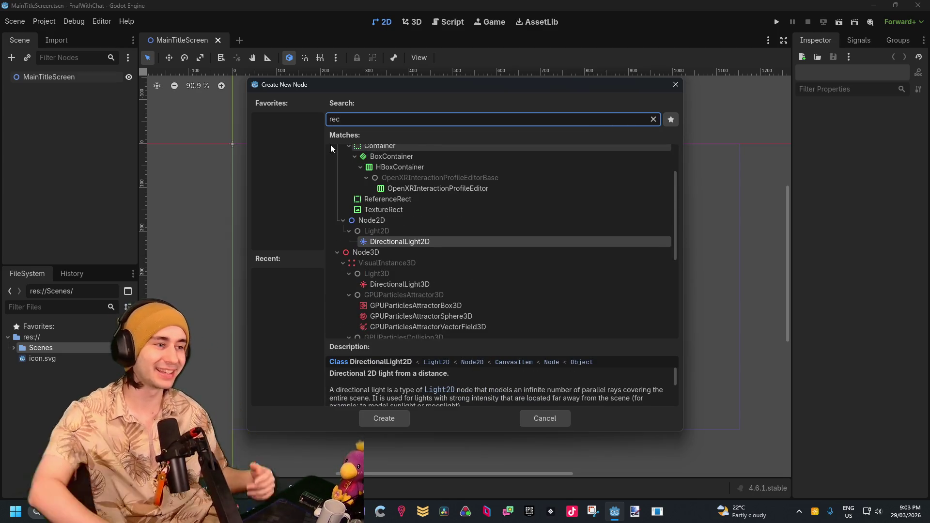
scroll(411, 155, up, 3)
click(385, 169)
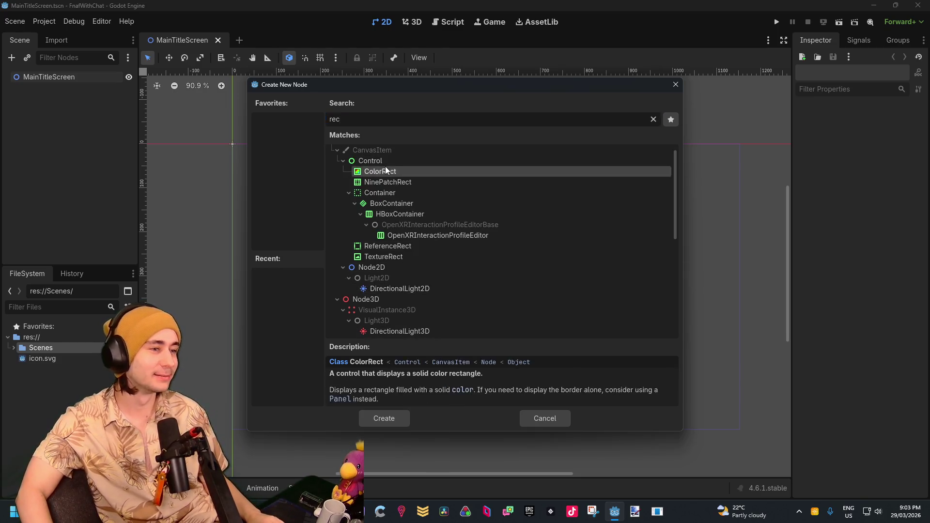
double_click(386, 170)
mouse_move(252, 165)
mouse_down()
mouse_move(705, 453)
mouse_move(733, 421)
mouse_move(741, 430)
mouse_up()
scroll(740, 427, up, 5)
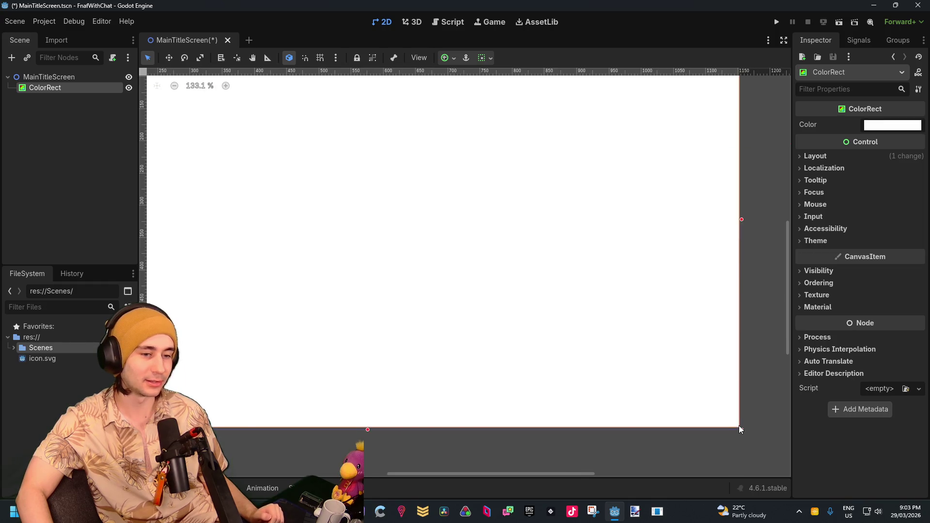
Step: Set the ColorRect's Layout > Transform size to 1920 × 1080 px
click(815, 156)
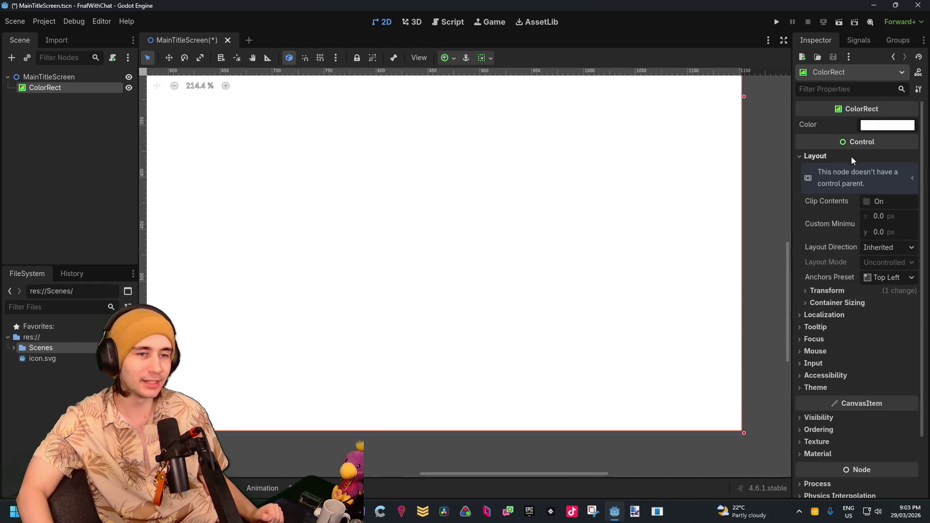
click(870, 290)
click(884, 304)
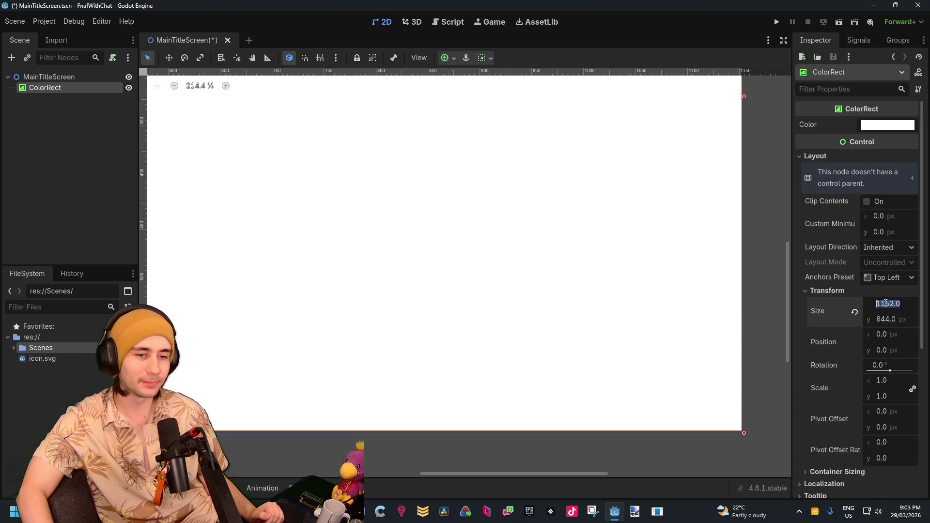
text(1920)
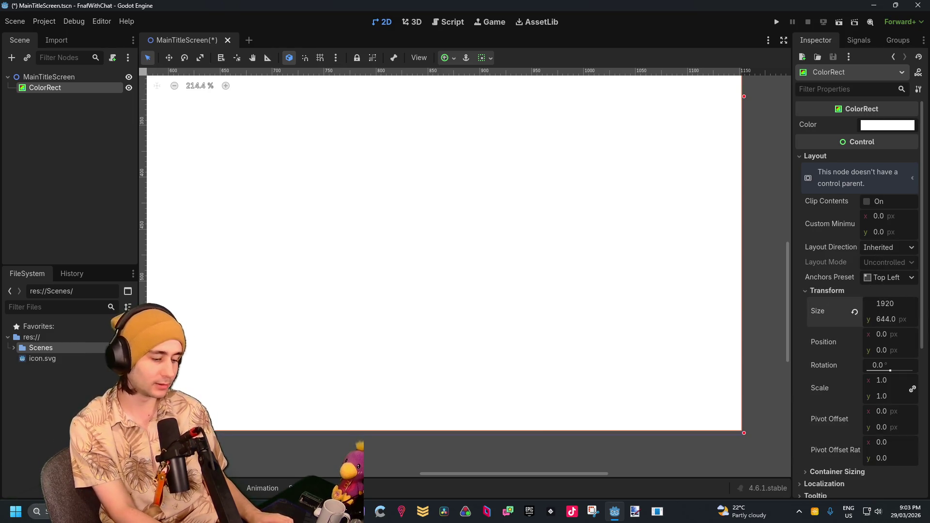
key(Tab)
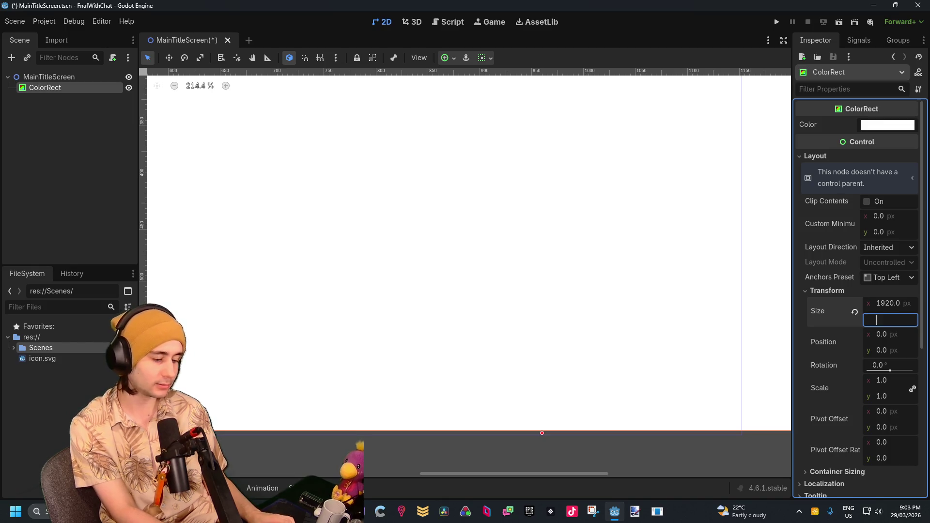
text(1080)
key(Return)
scroll(509, 234, down, 3)
scroll(508, 234, down, 5)
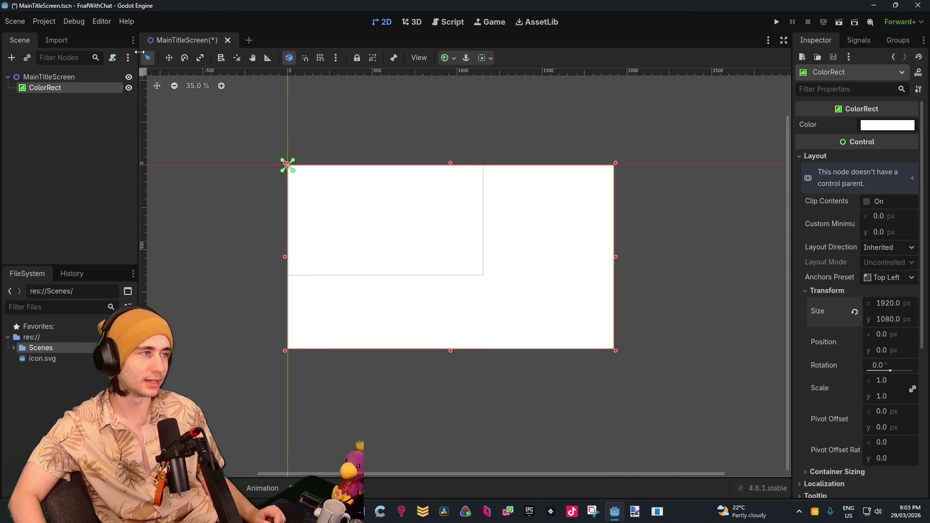
click(14, 22)
Step: Open Project Settings and navigate to the Display > Window section
mouse_move(37, 21)
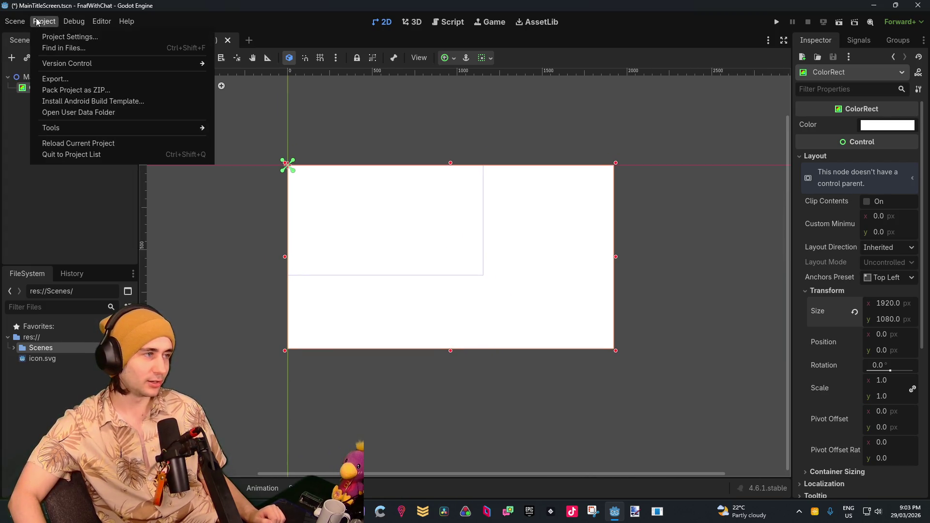
click(63, 36)
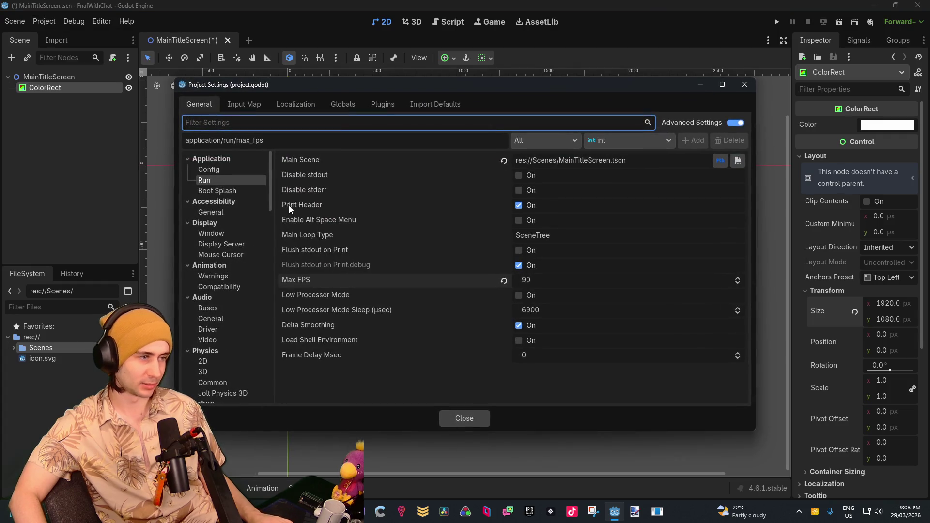
click(212, 214)
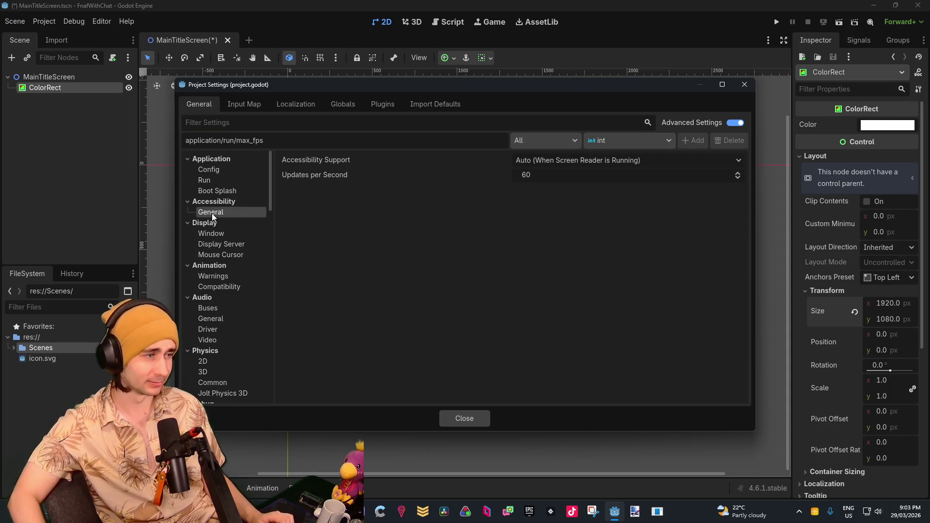
click(216, 186)
click(213, 176)
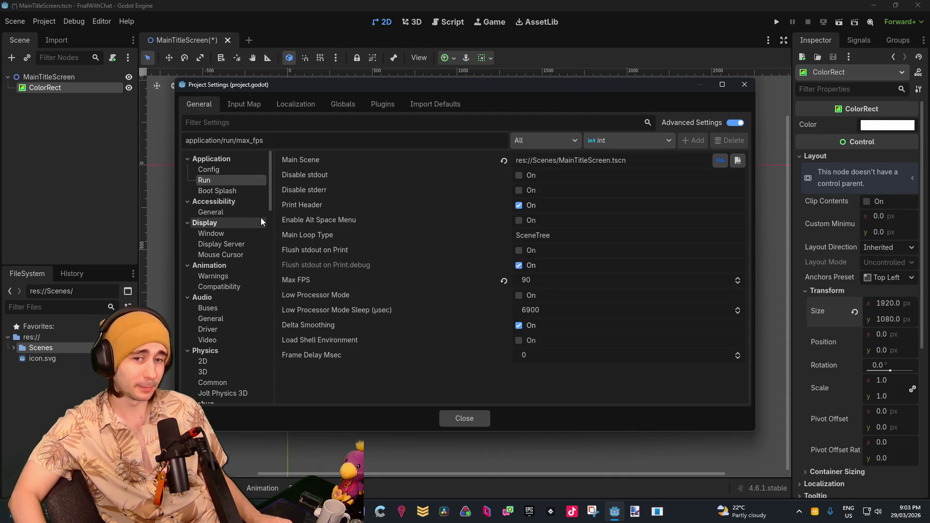
click(235, 235)
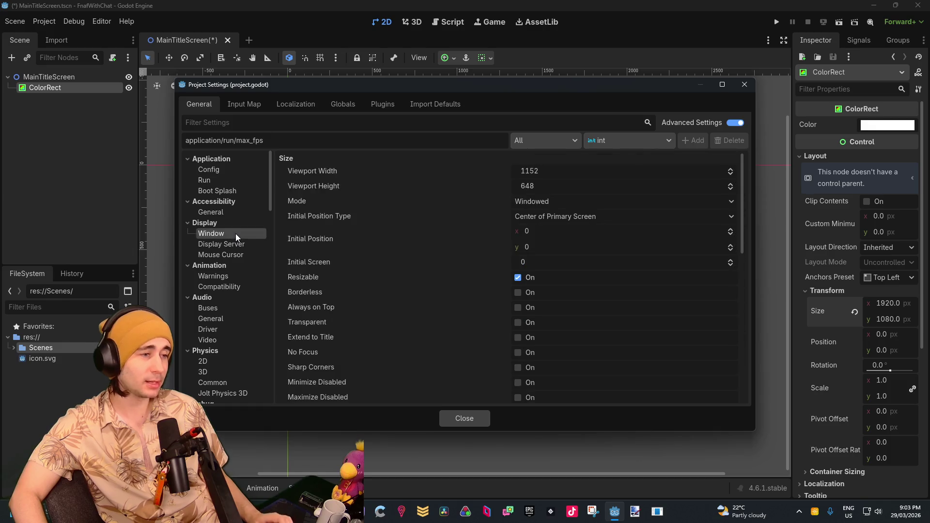
Step: Set viewport width 1920, height 1080 and window mode Fullscreen, then close the settings
click(575, 171)
text(1920)
key(Tab)
text(80)
key(Return)
click(574, 201)
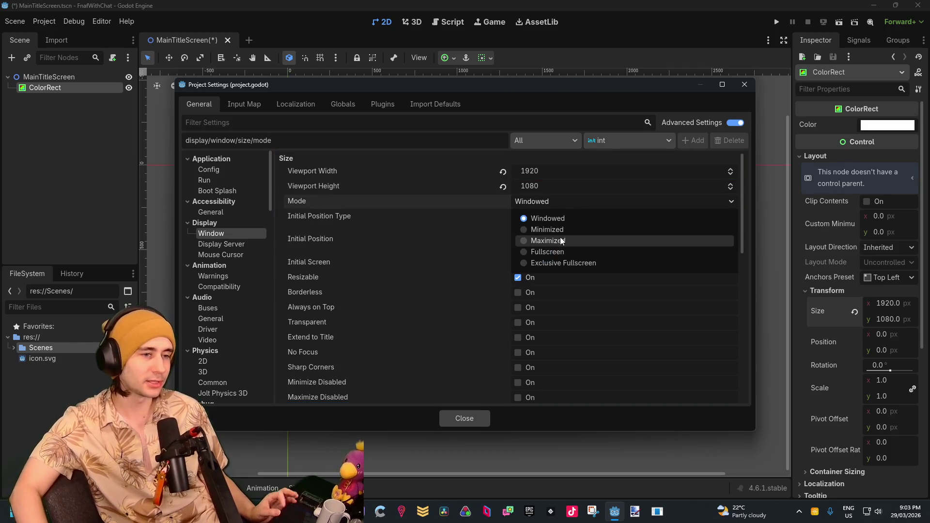
click(558, 253)
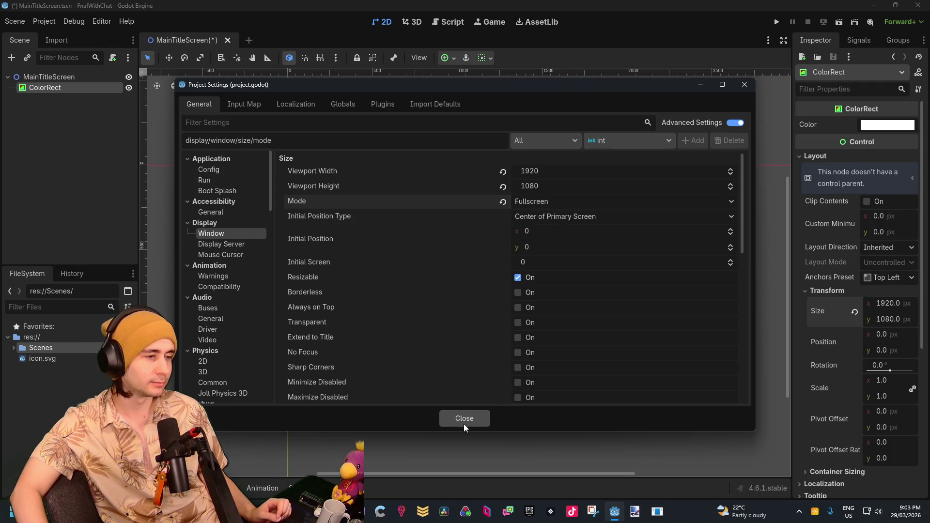
click(519, 292)
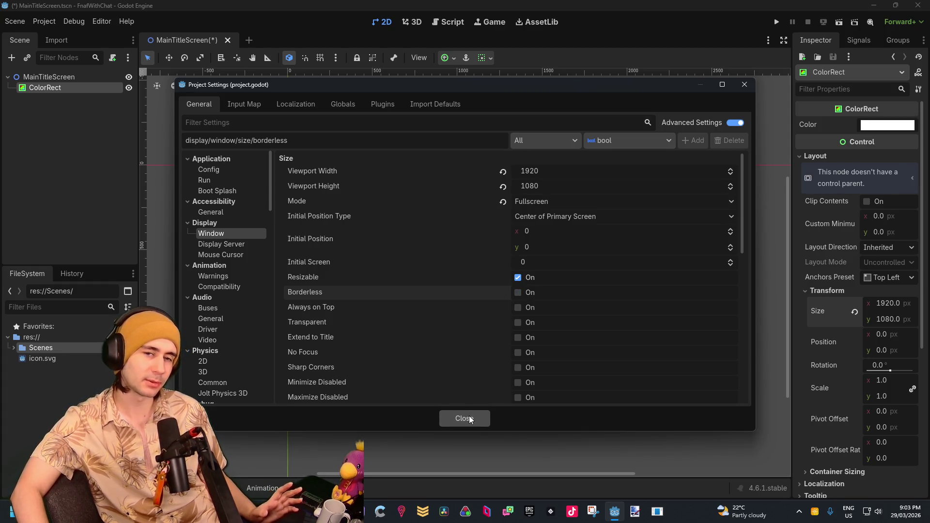
click(469, 418)
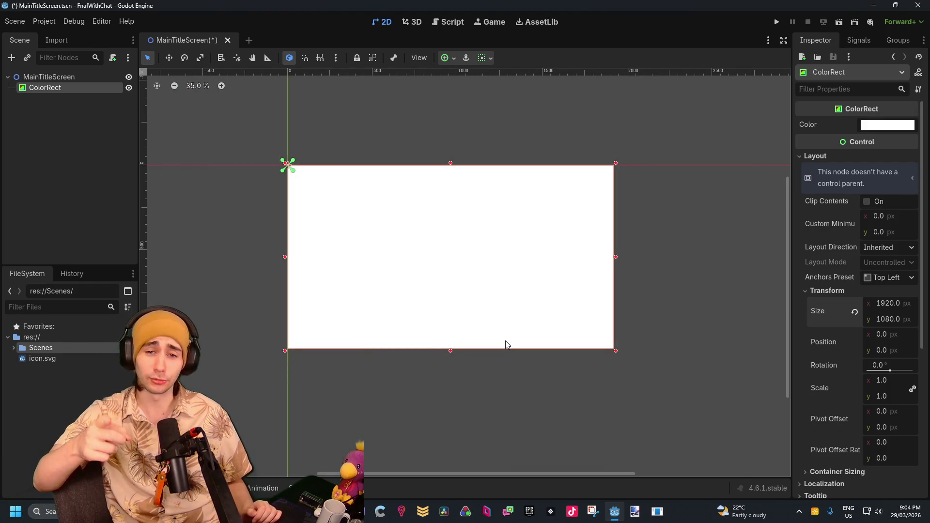
Step: Change the ColorRect's colour to black
click(905, 127)
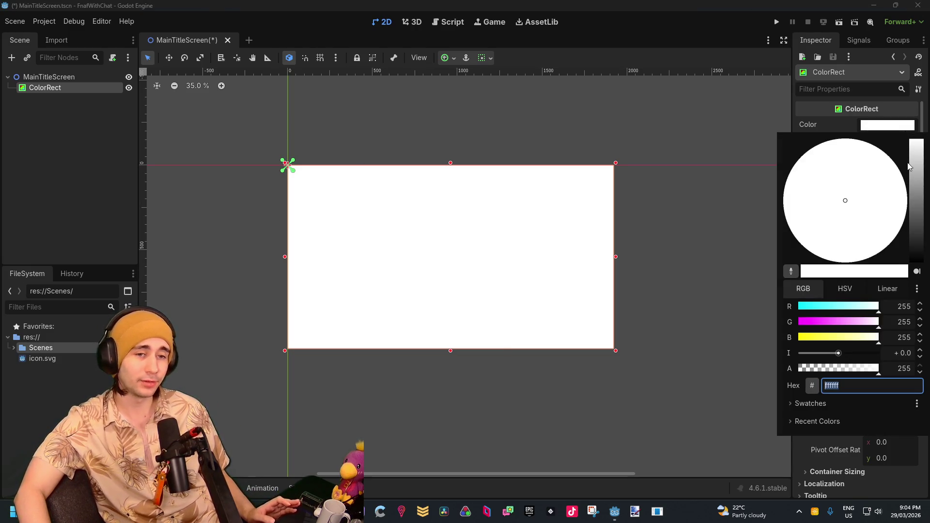
drag(919, 160, 917, 261)
click(738, 243)
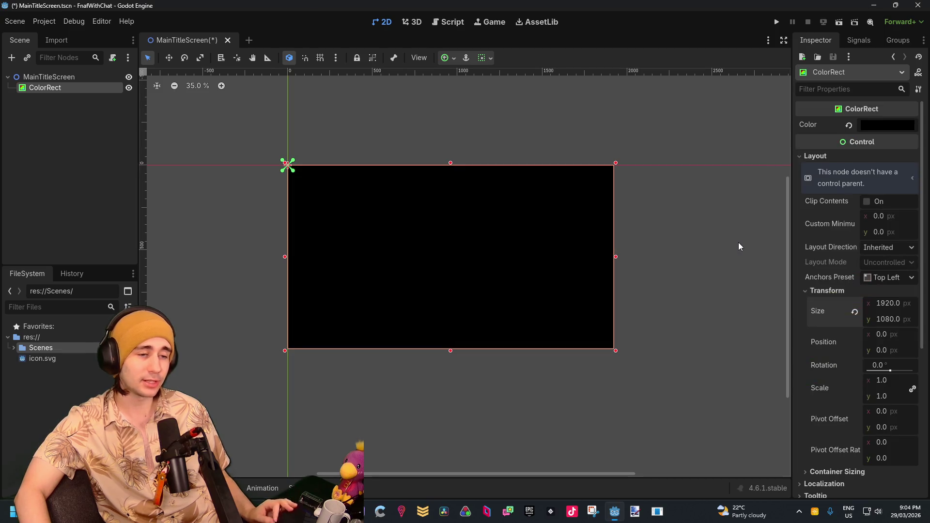
Step: Add a second ColorRect as a child of the black ColorRect
click(97, 130)
right_click(67, 86)
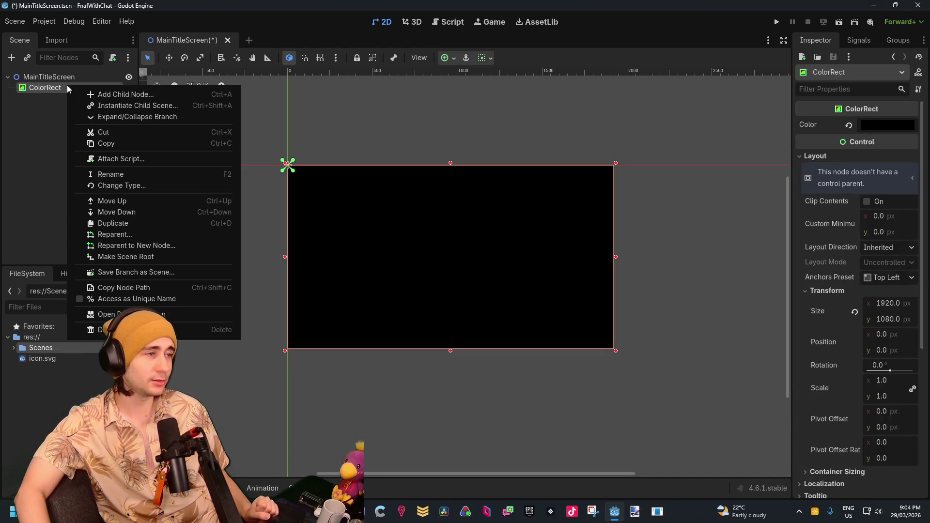
click(112, 94)
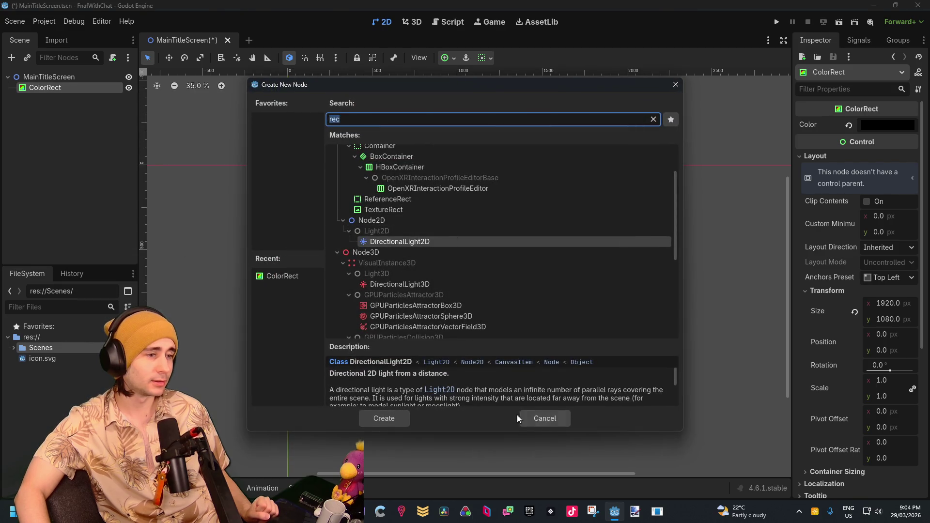
scroll(479, 237, up, 3)
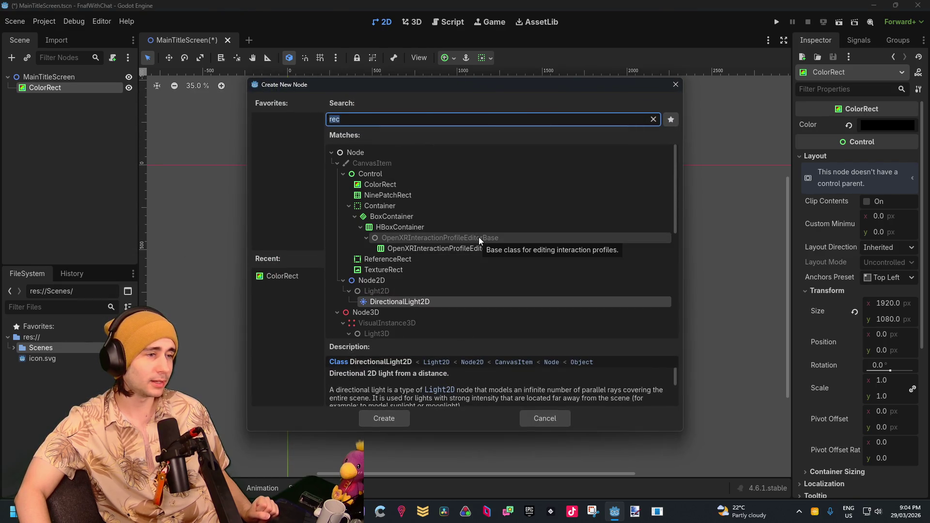
double_click(405, 186)
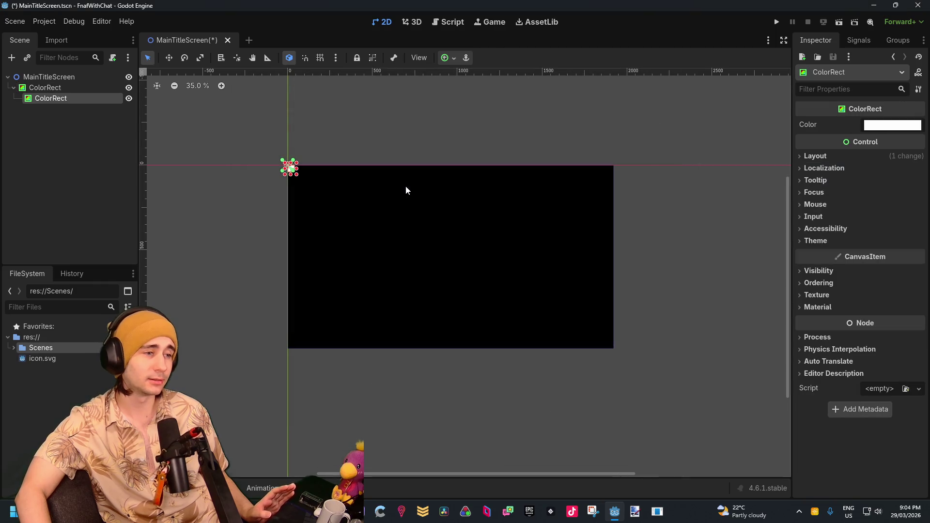
Step: Stretch the child rect over the black one and rename the black ColorRect BlackBackground
mouse_move(298, 178)
mouse_down()
mouse_move(641, 335)
mouse_move(614, 349)
mouse_up()
double_click(57, 88)
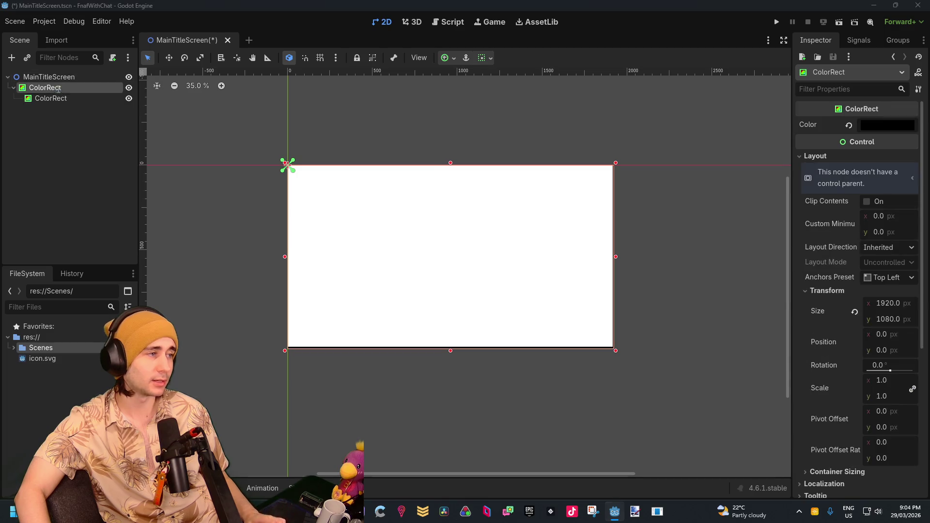
text(BlackBackgo)
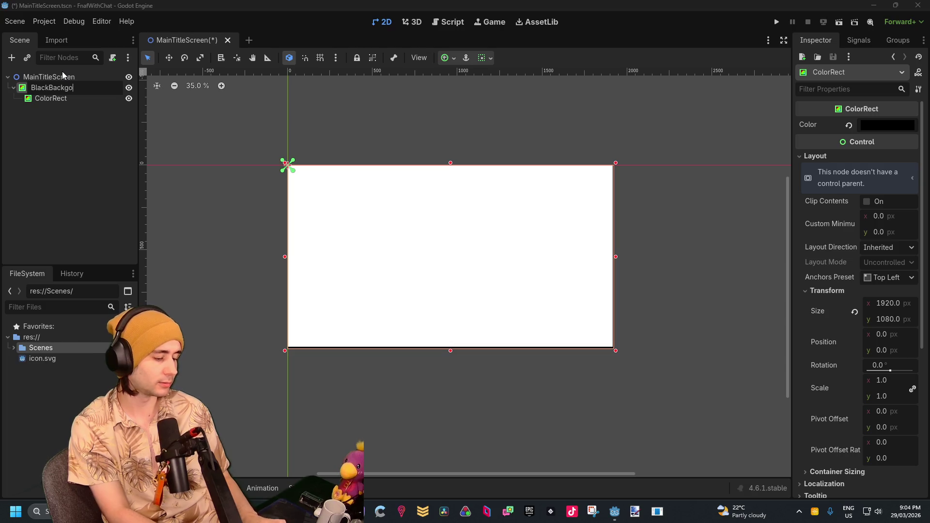
key(BackSpace)
key(BackSpace)
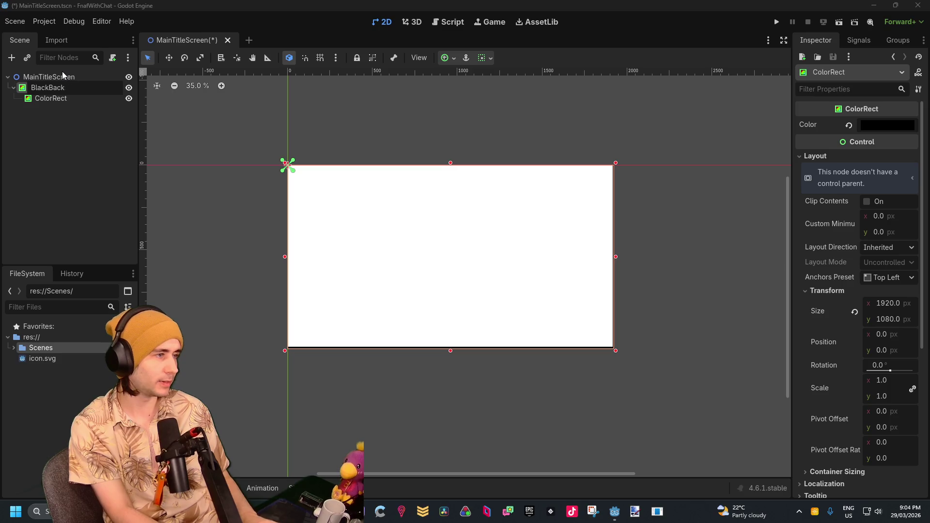
text(ground)
key(Return)
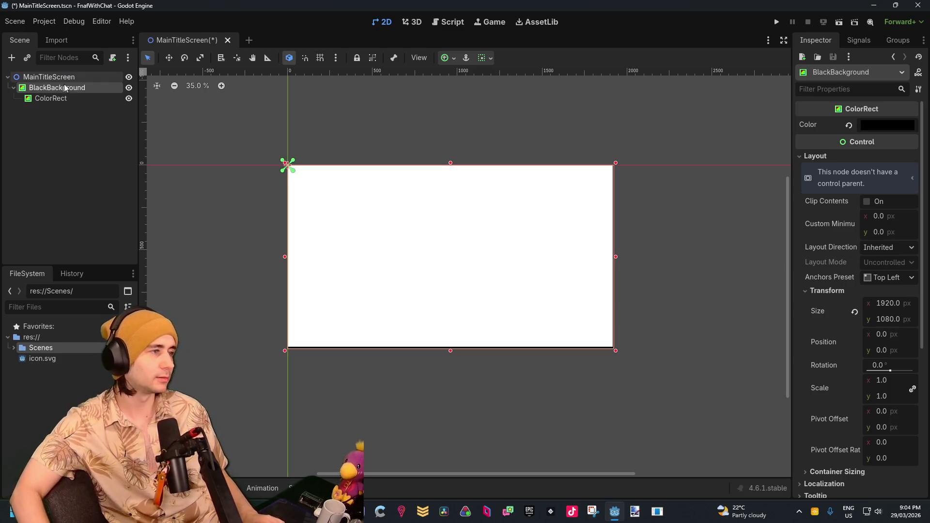
Step: Move the white ColorRect directly under MainTitleScreen and rename it Static
click(56, 98)
drag(30, 76, 30, 76)
double_click(35, 98)
text(Stat)
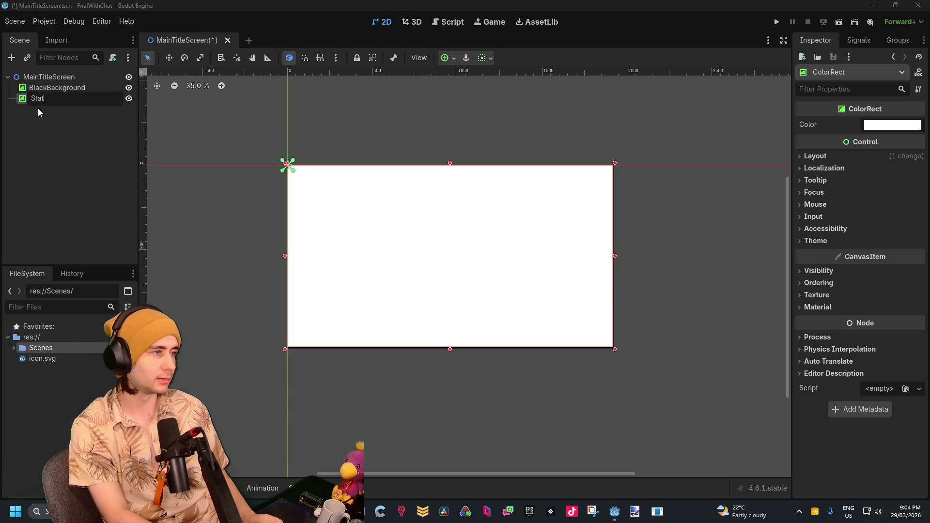
text(ic)
key(Return)
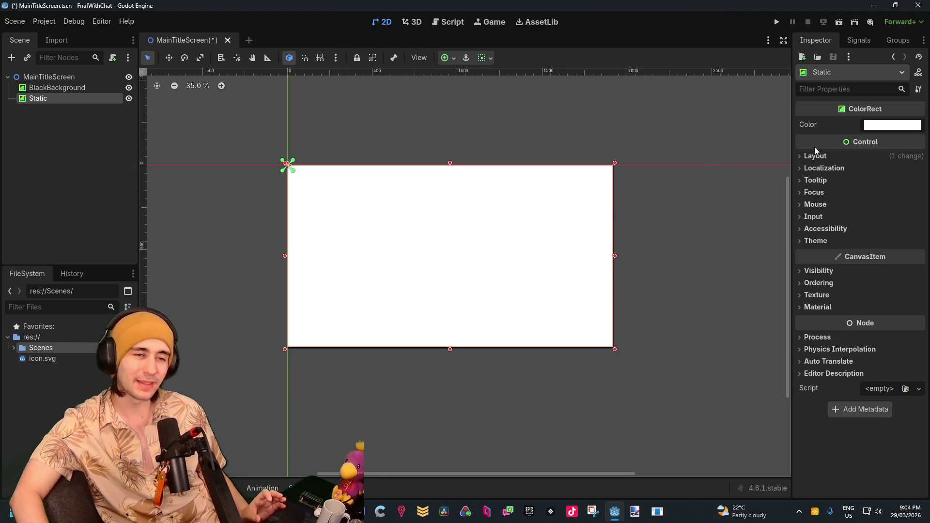
mouse_move(814, 150)
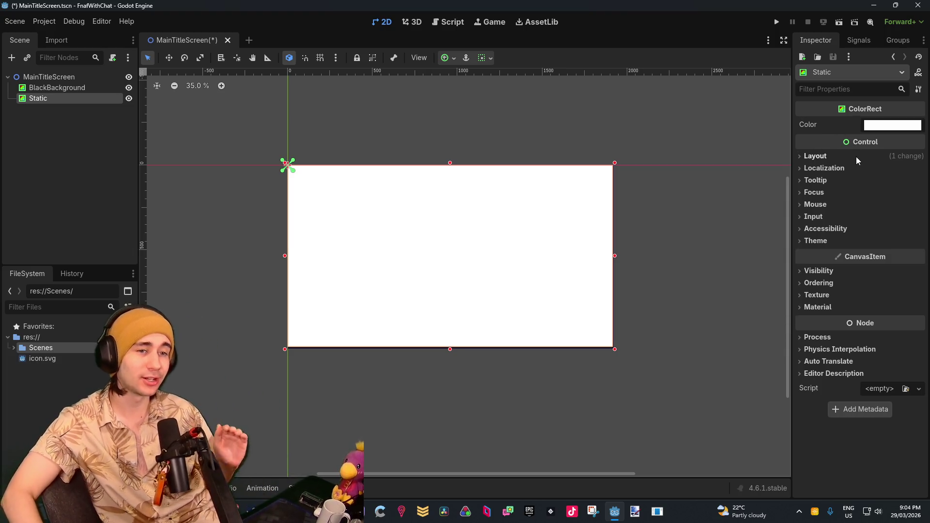
Step: Expand Static's Inspector sections down to CanvasItem > Material
click(858, 155)
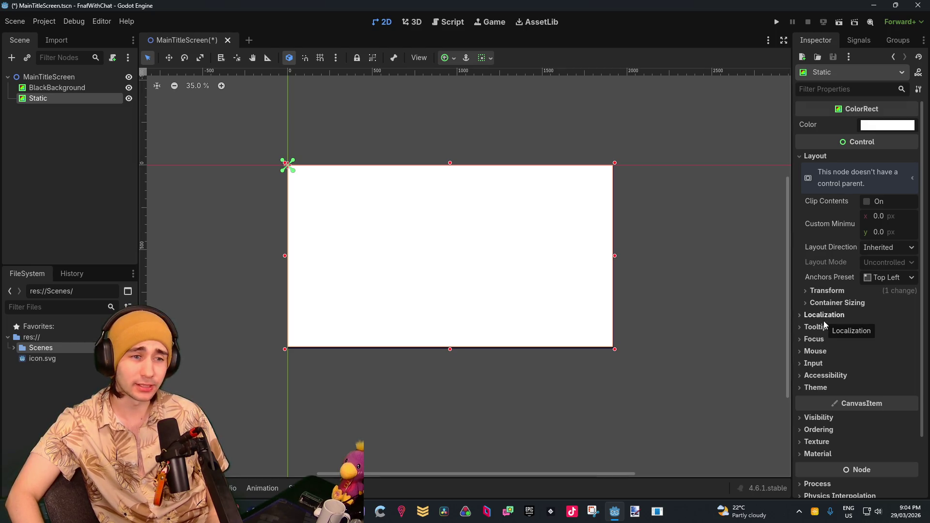
scroll(823, 321, down, 3)
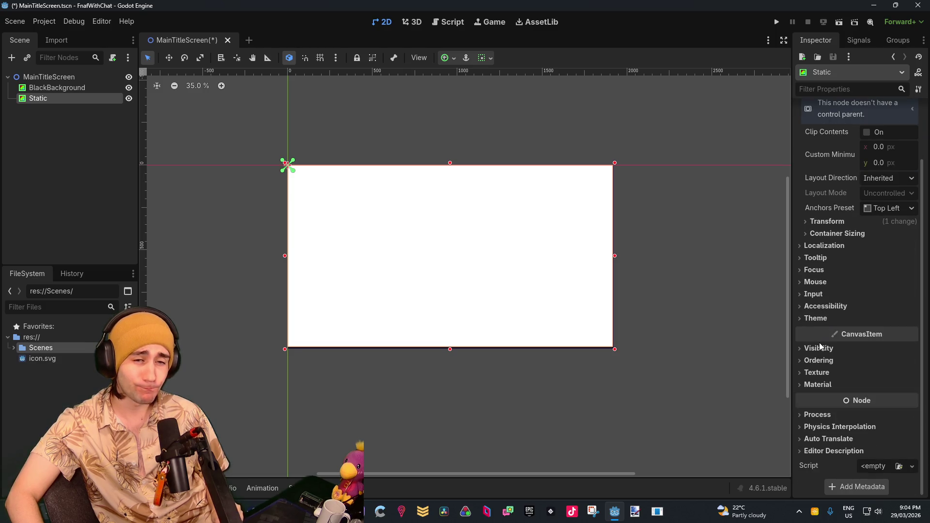
click(819, 347)
scroll(853, 386, down, 5)
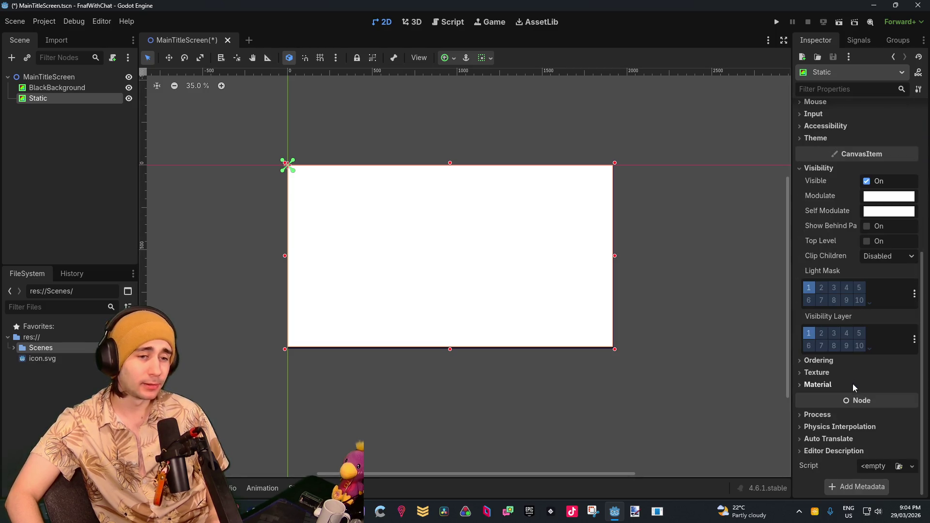
click(821, 372)
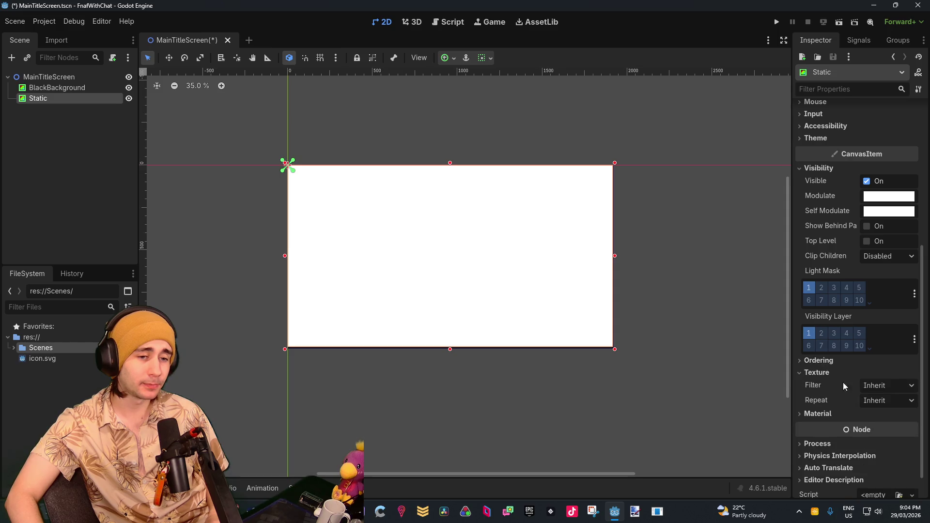
scroll(820, 382, down, 1)
click(819, 384)
scroll(851, 405, down, 1)
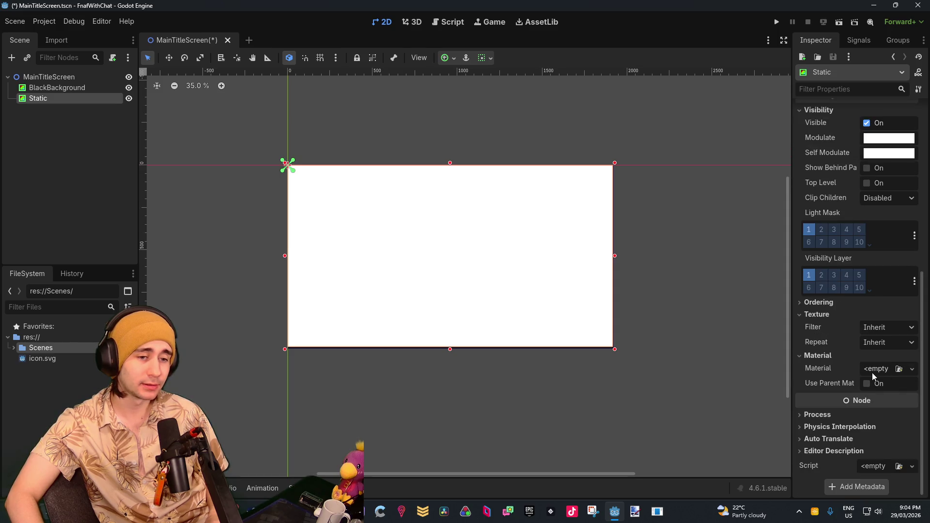
Step: Assign a New ShaderMaterial to Static and expand its shader settings
click(912, 368)
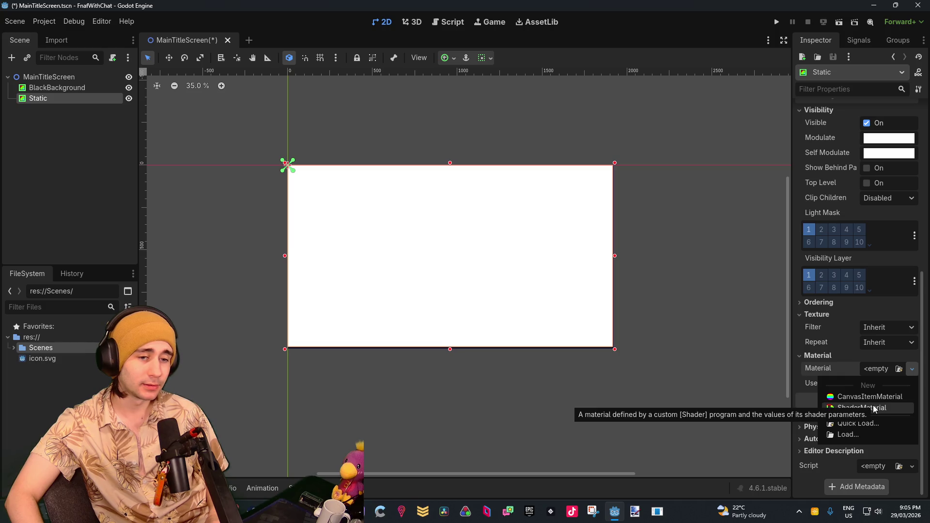
click(873, 407)
click(890, 378)
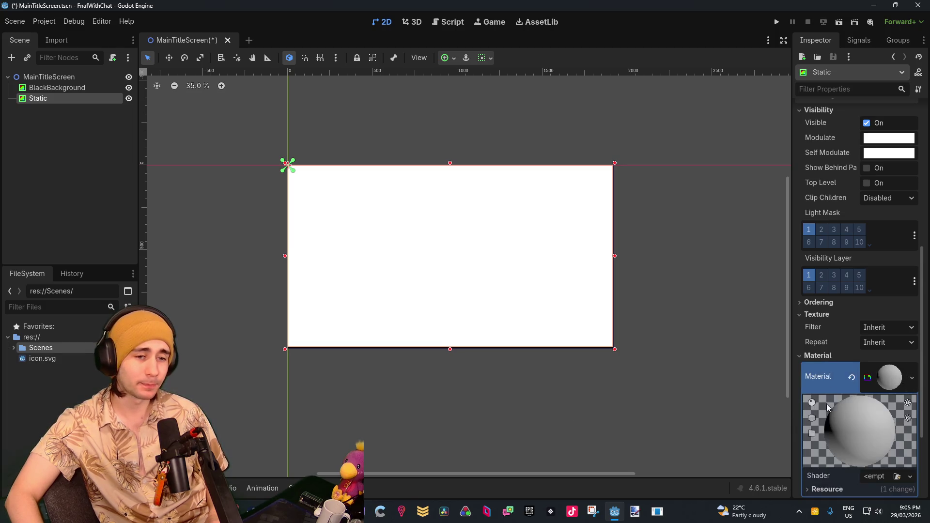
scroll(830, 406, down, 4)
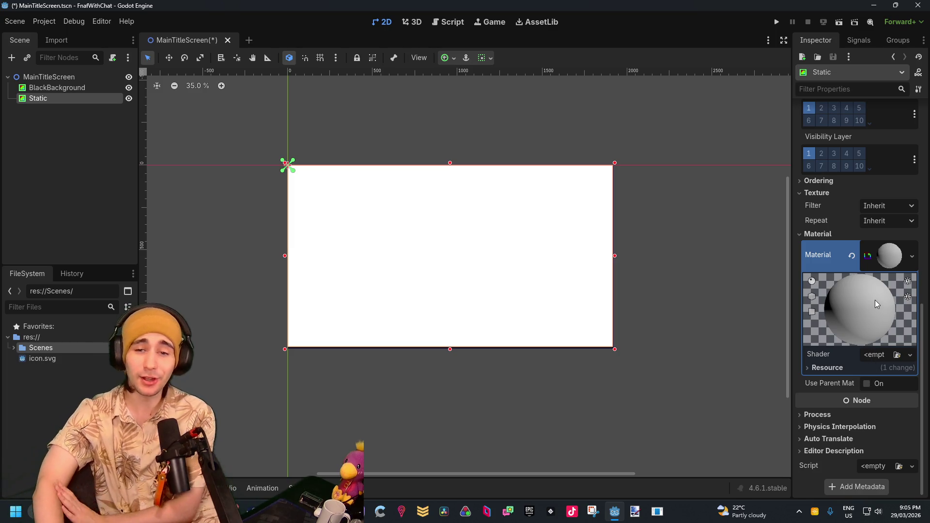
click(901, 356)
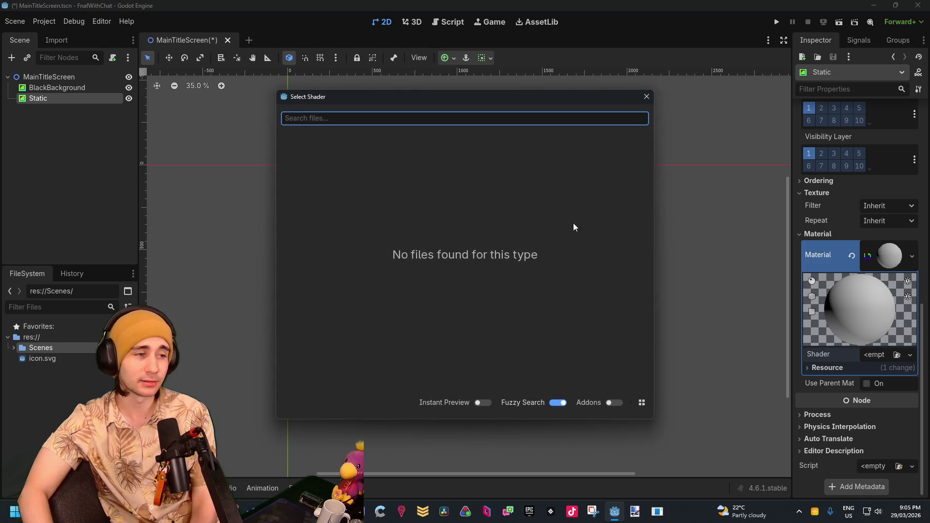
Step: Create a new Canvas Item shader saved as res://Scenes/Static.gdshader on the material
click(641, 97)
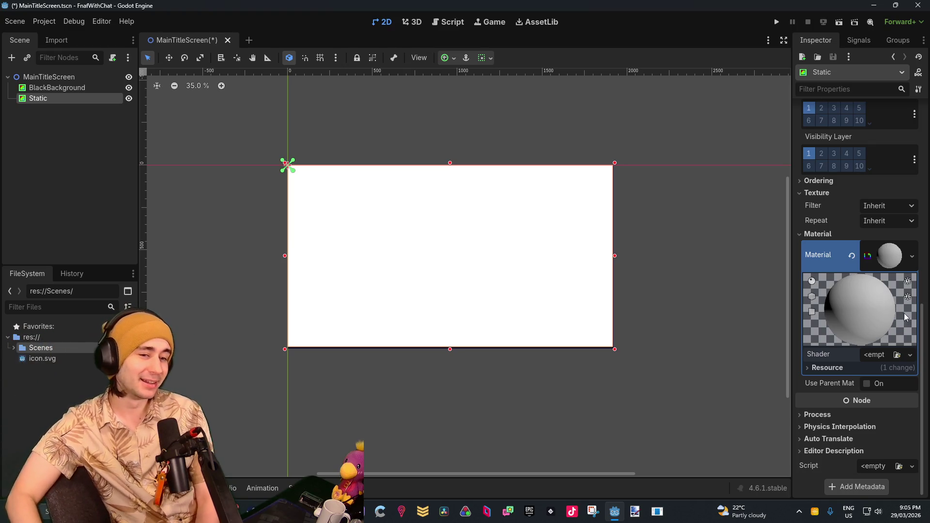
click(897, 354)
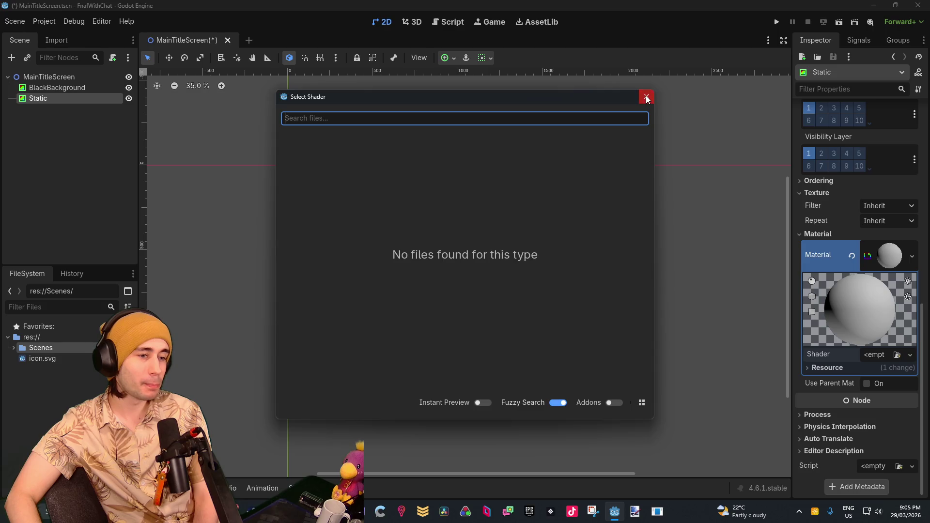
click(647, 96)
click(909, 355)
click(873, 378)
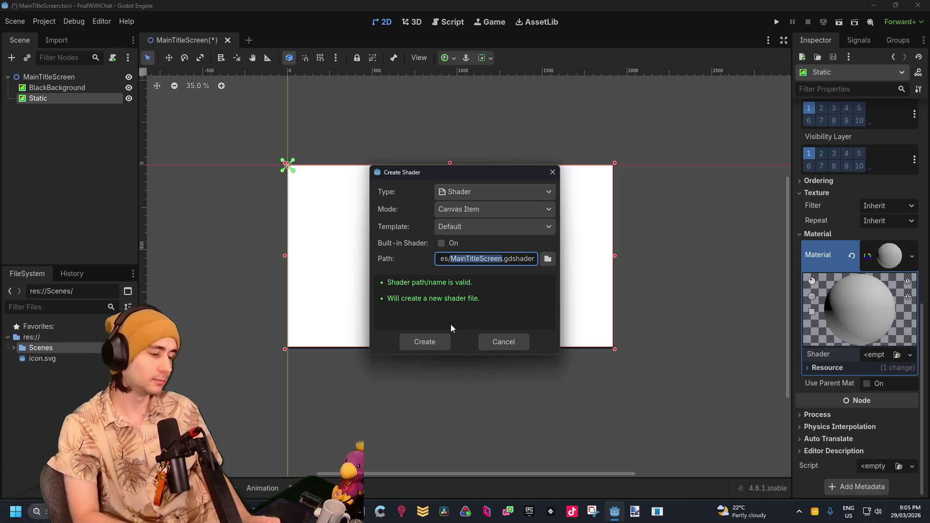
text(Static)
key(Return)
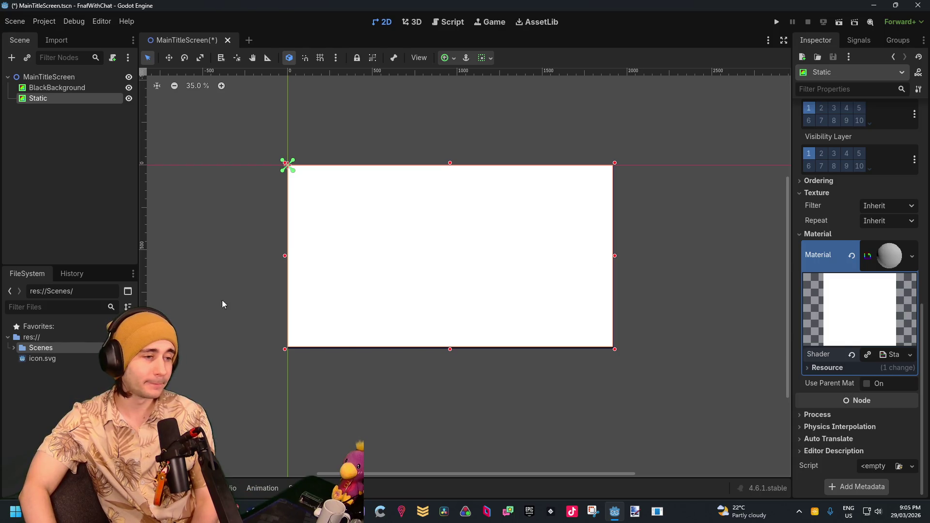
Step: Open the Static shader's code and delete the leftover template lines at the end
click(885, 353)
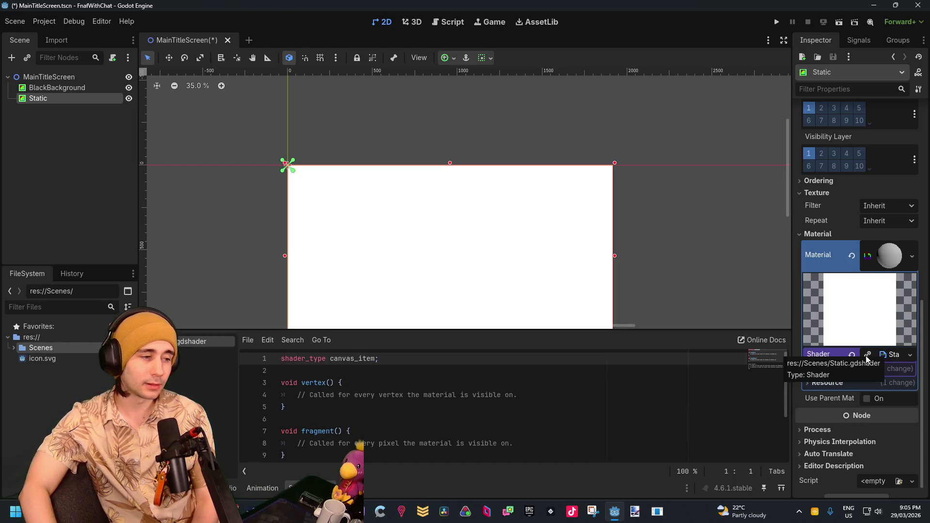
scroll(486, 431, down, 2)
drag(484, 443, 214, 391)
key(BackSpace)
scroll(484, 407, up, 3)
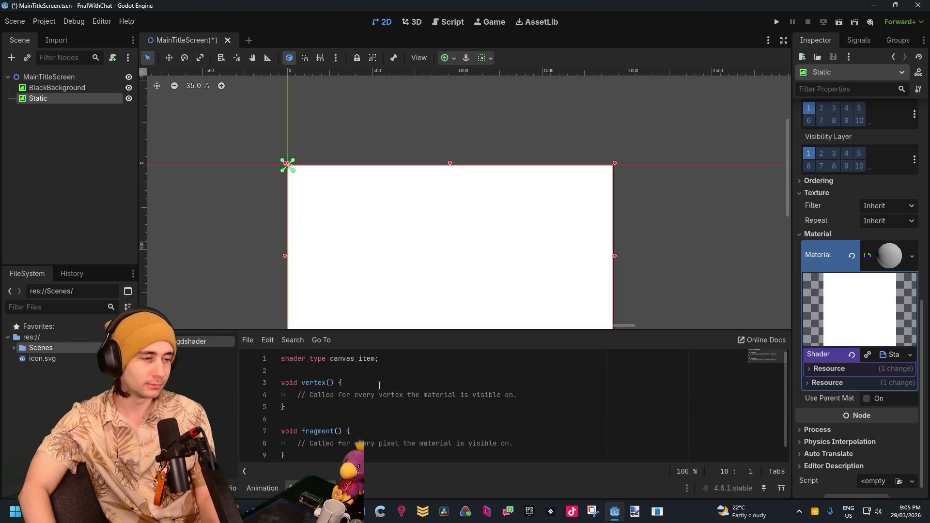
click(287, 407)
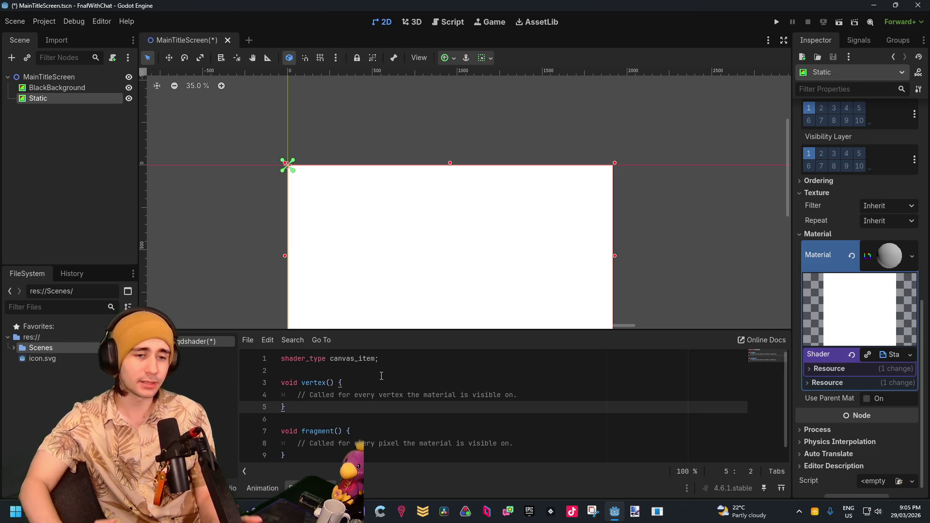
Step: Expand the material and shader Resource sections and select the vertex function
scroll(875, 251, up, 7)
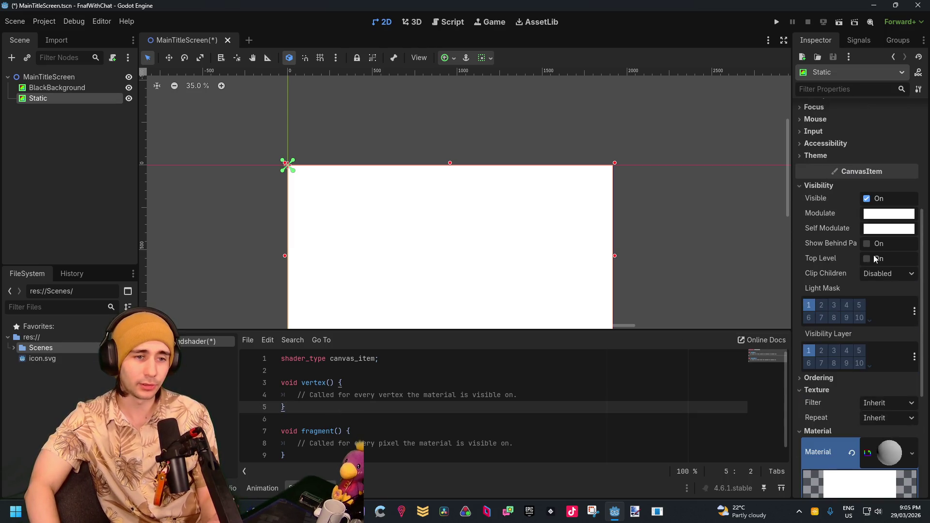
scroll(851, 320, down, 2)
scroll(862, 286, up, 4)
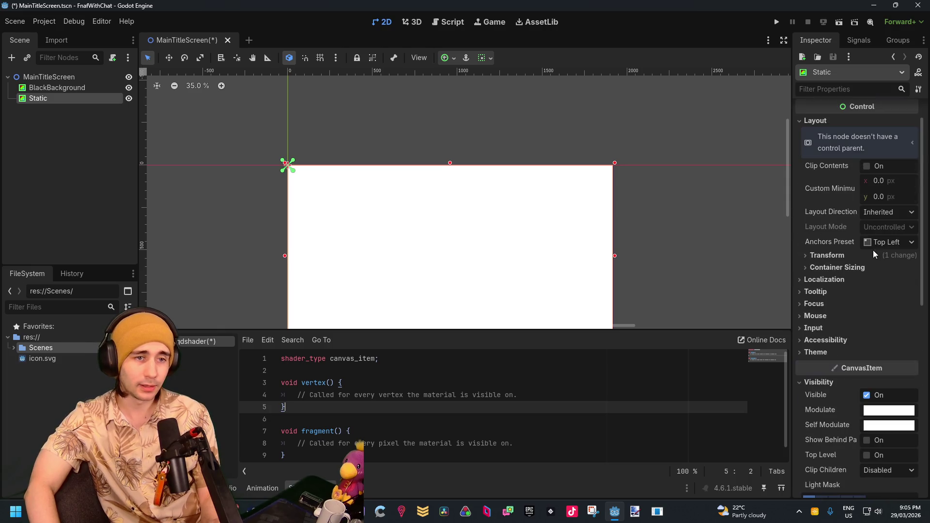
scroll(847, 261, up, 1)
scroll(841, 303, down, 8)
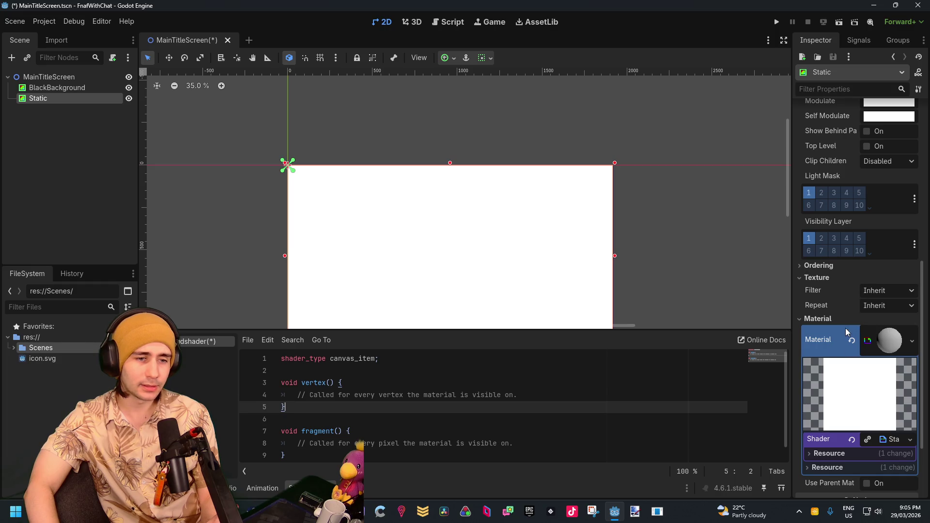
scroll(847, 332, up, 8)
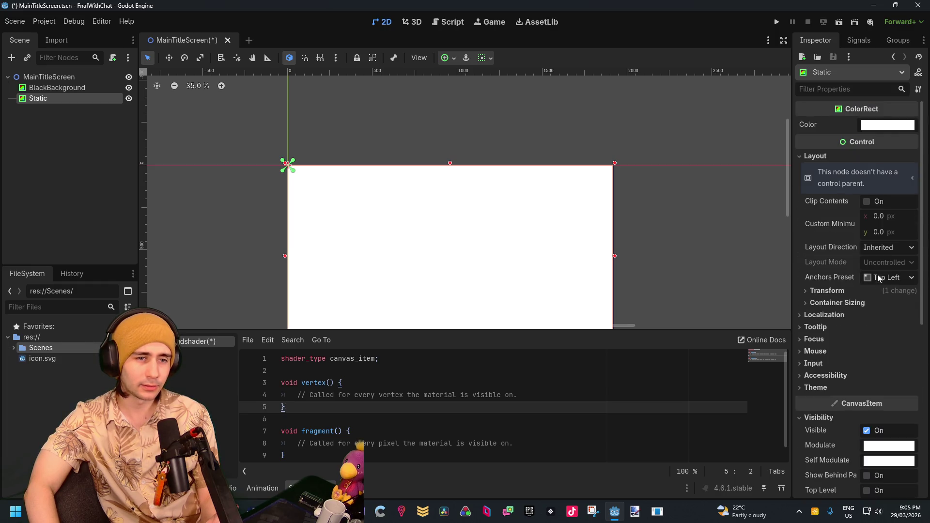
scroll(843, 315, down, 6)
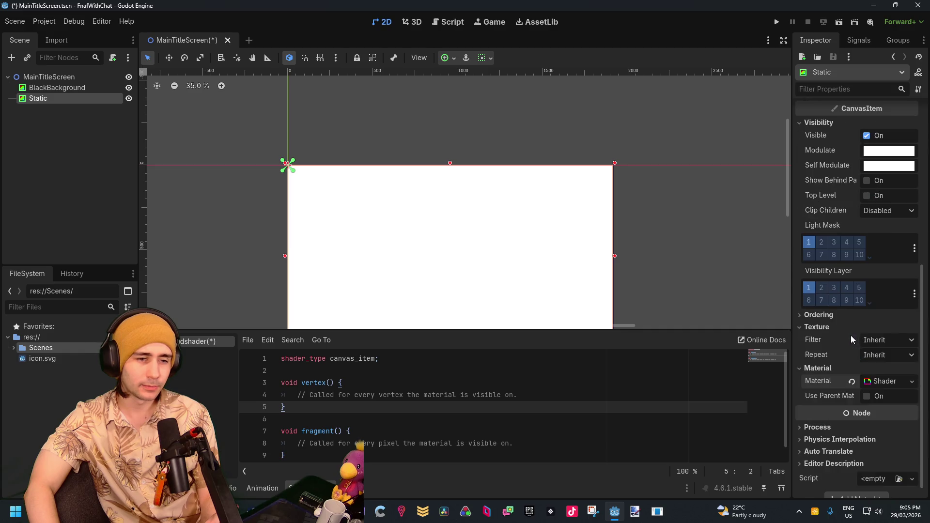
scroll(851, 339, down, 1)
click(879, 370)
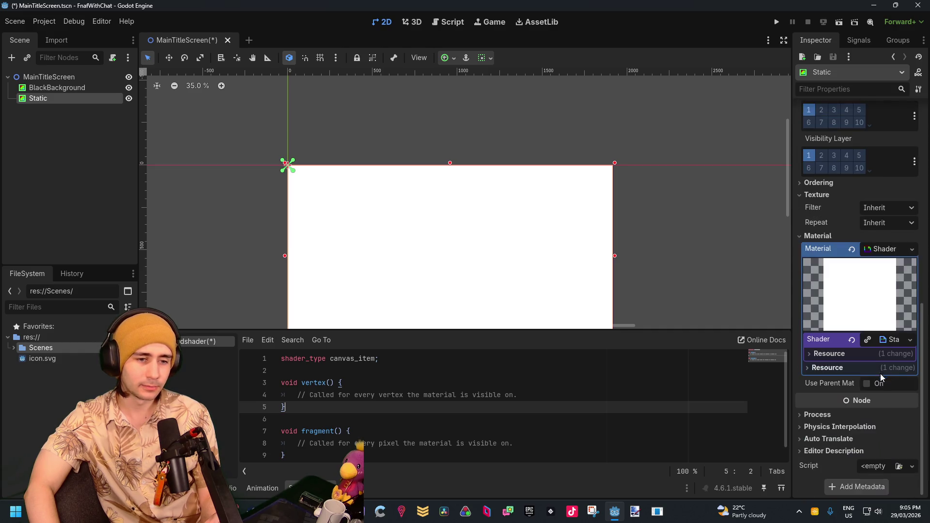
click(891, 356)
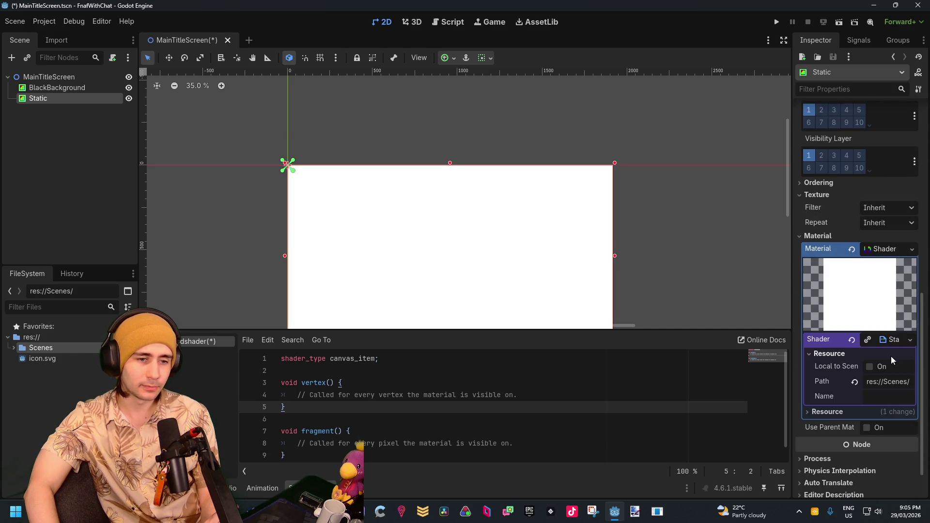
click(877, 411)
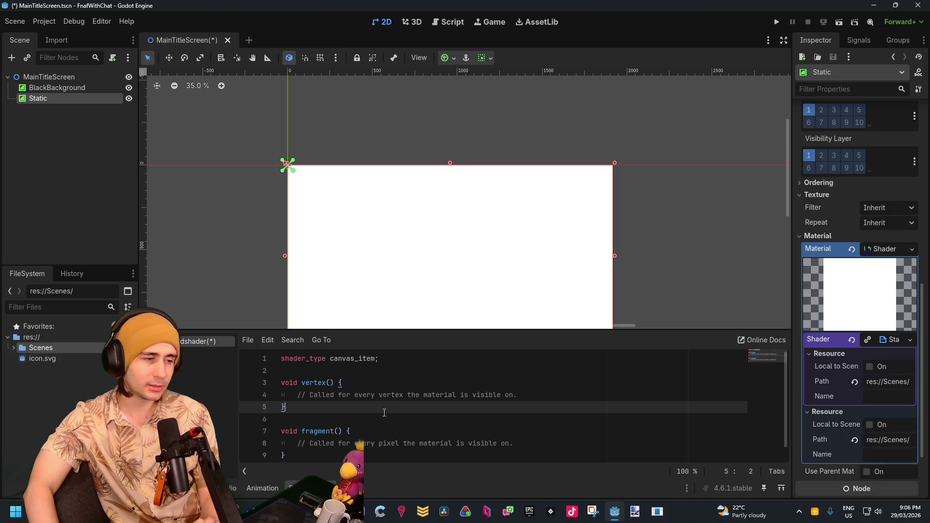
drag(295, 421, 252, 377)
Step: Delete vertex() and the placeholder comment, then type 'vec2 NORMAL_MAP = (noise, uv *time'
key(BackSpace)
mouse_move(513, 394)
mouse_down()
mouse_move(290, 384)
mouse_move(297, 394)
mouse_up()
key(BackSpace)
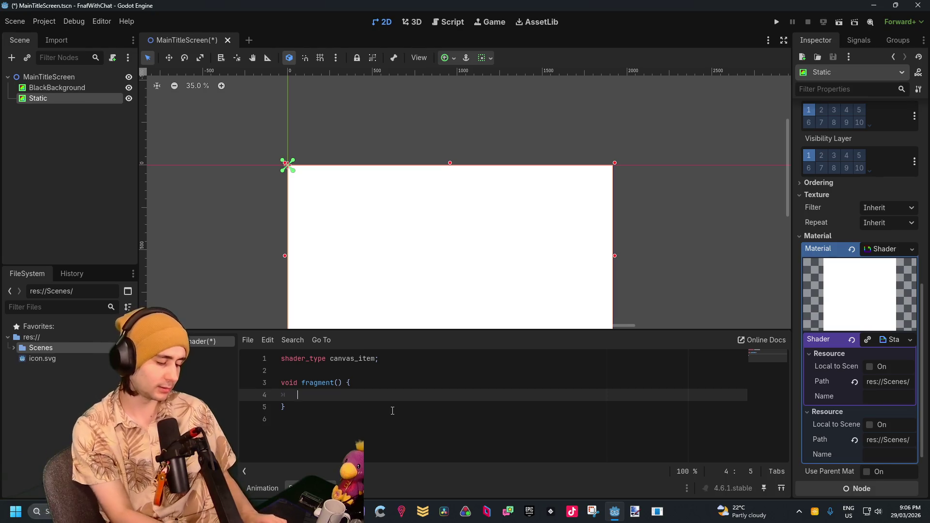
text(vec2)
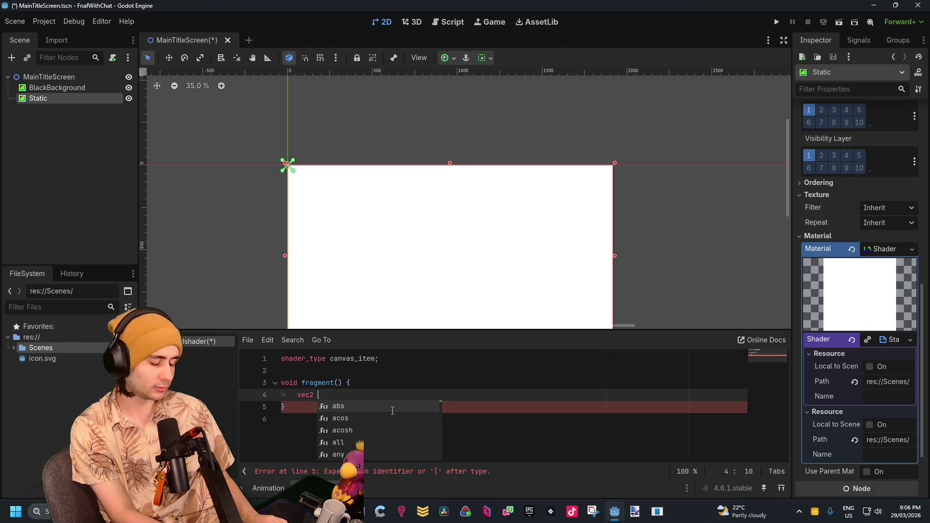
scroll(393, 411, down, 10)
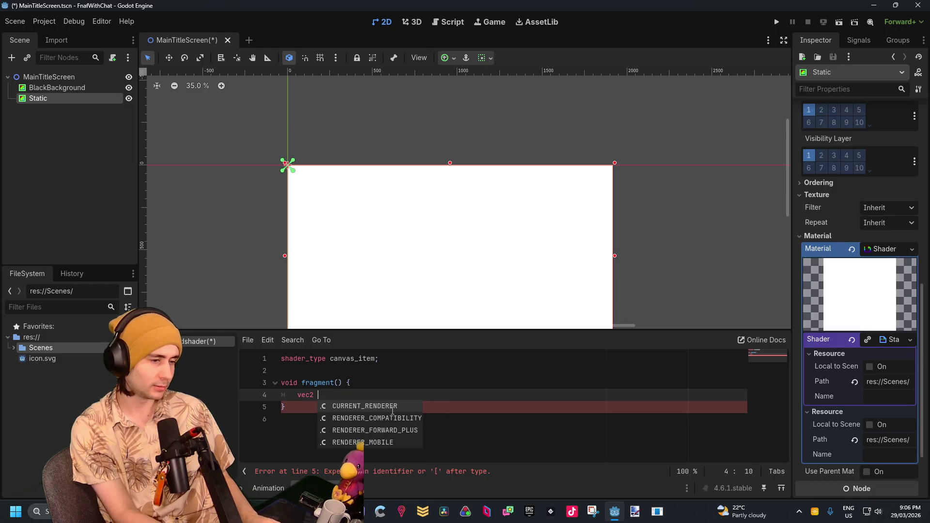
text(NORMAL)
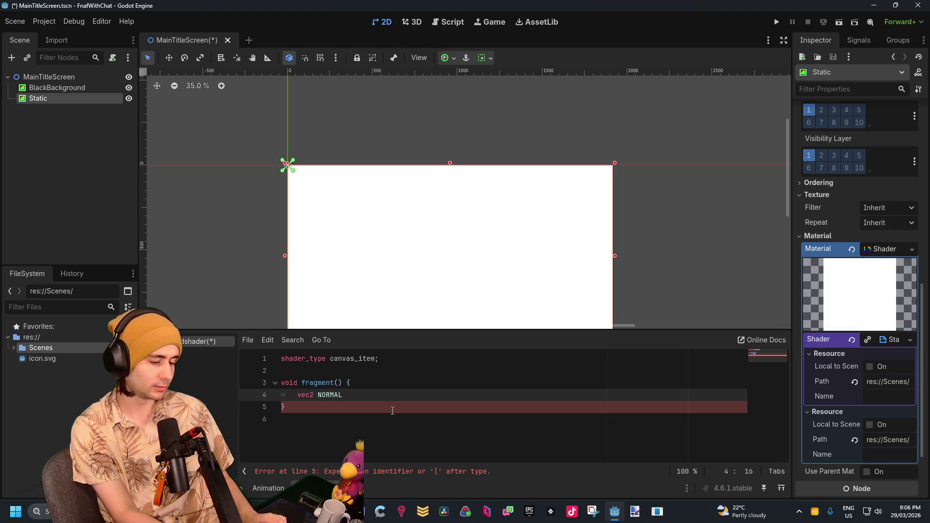
text(_MAP )
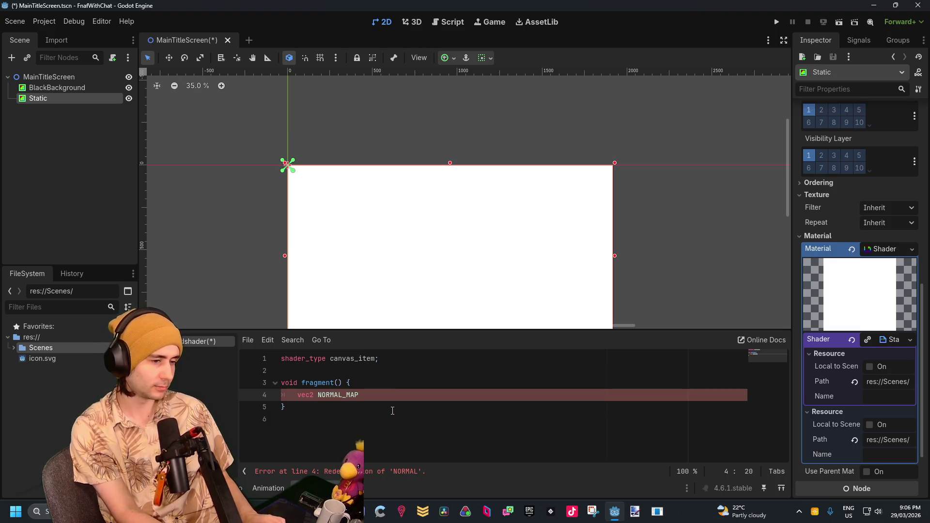
text(=)
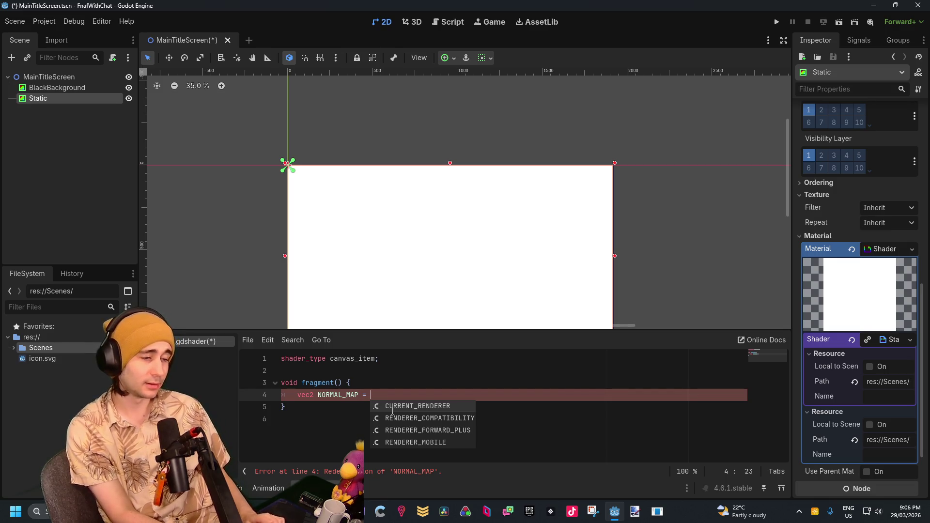
text(()
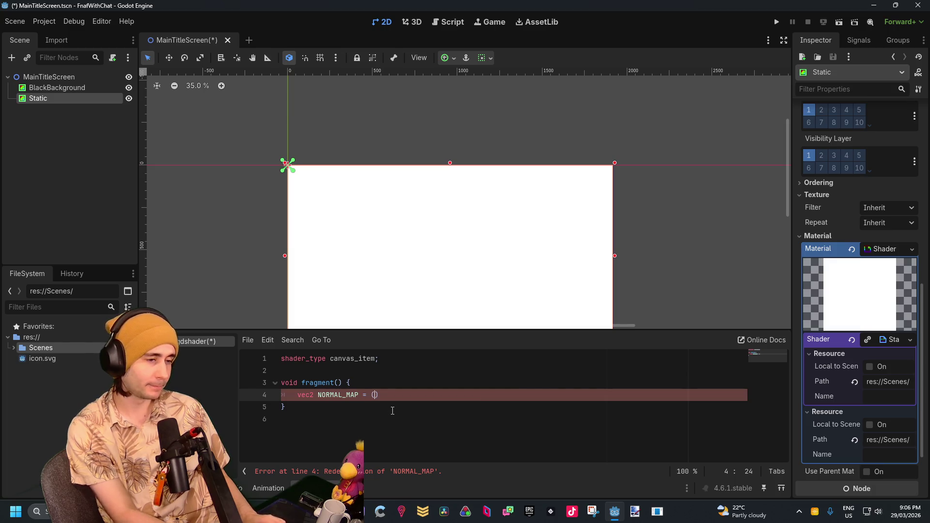
text(noise, )
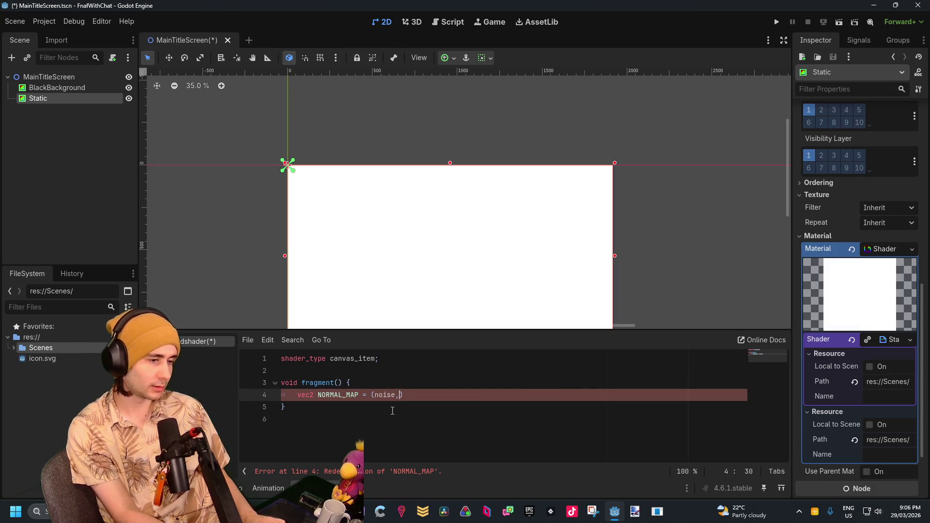
text(uv)
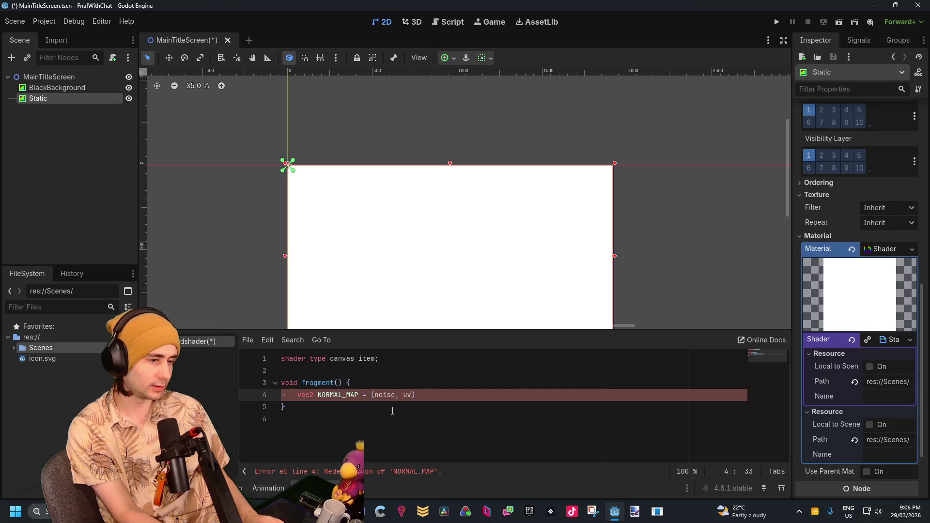
text( *time)
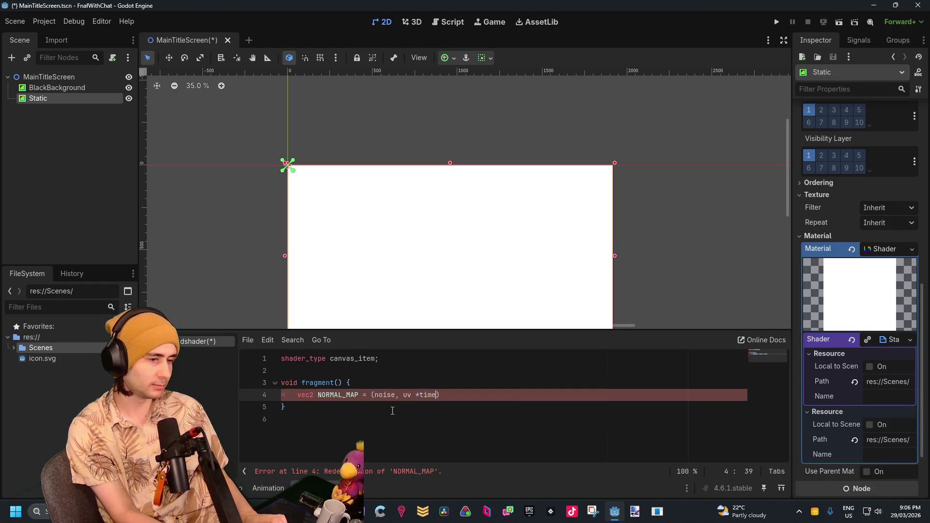
Step: Capitalise Time, UV and Noise and end line 4 with a semicolon
key(BackSpace)
key(BackSpace)
key(BackSpace)
text(Time)
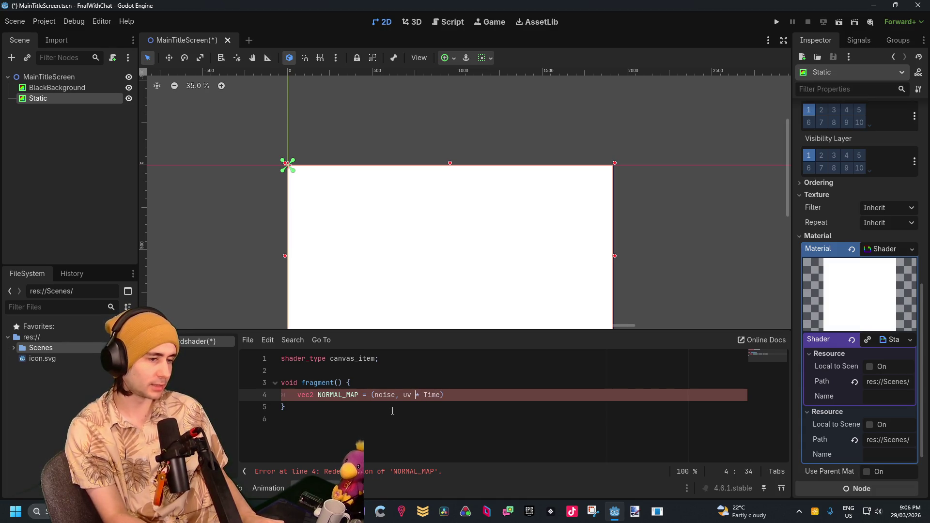
key(BackSpace)
key(BackSpace)
text(UV)
key(BackSpace)
text(V)
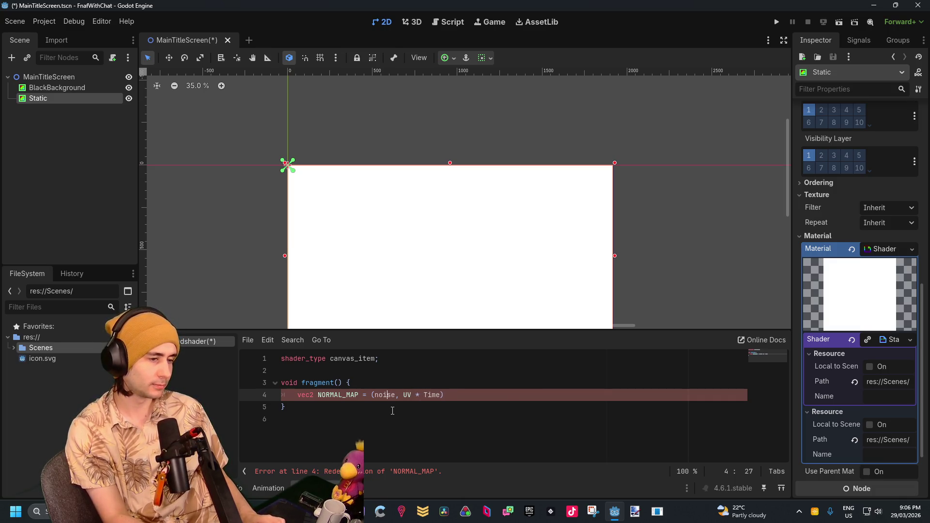
key(BackSpace)
text(N)
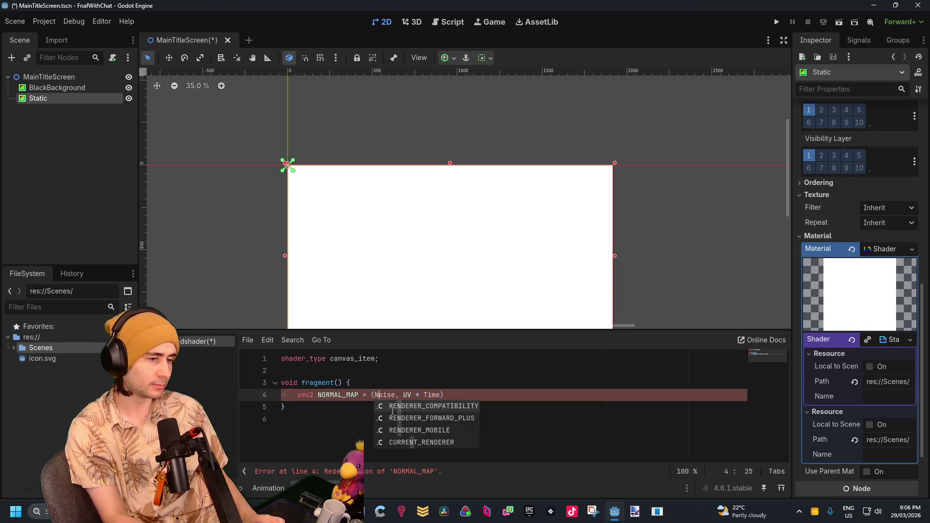
key(Escape)
click(380, 404)
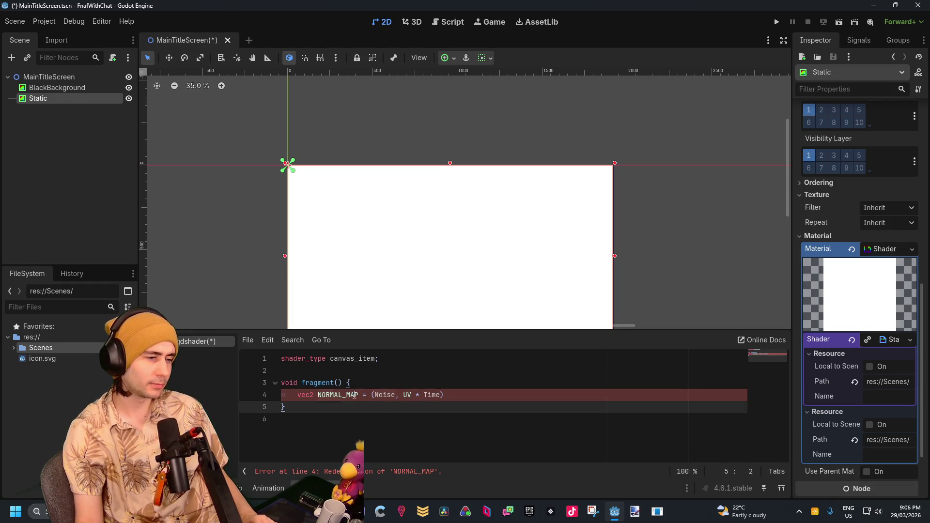
drag(358, 394, 327, 395)
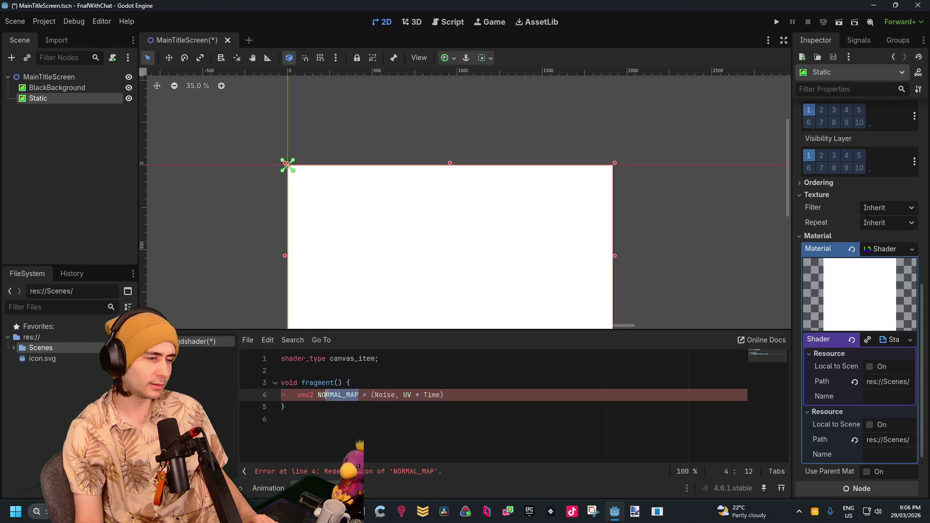
click(527, 395)
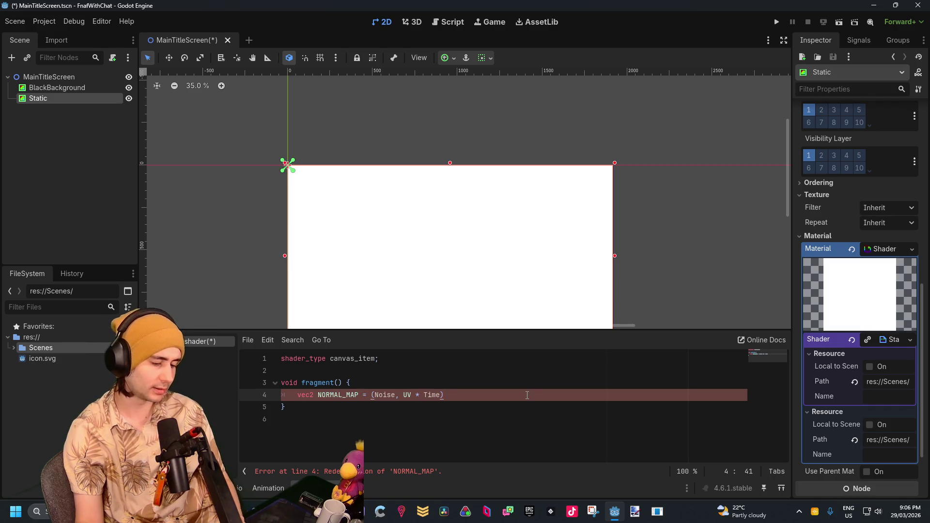
text(;)
key(Up)
Step: Replace NORMAL_MAP on line 4 with COLOUR
drag(359, 395, 318, 395)
key(BackSpace)
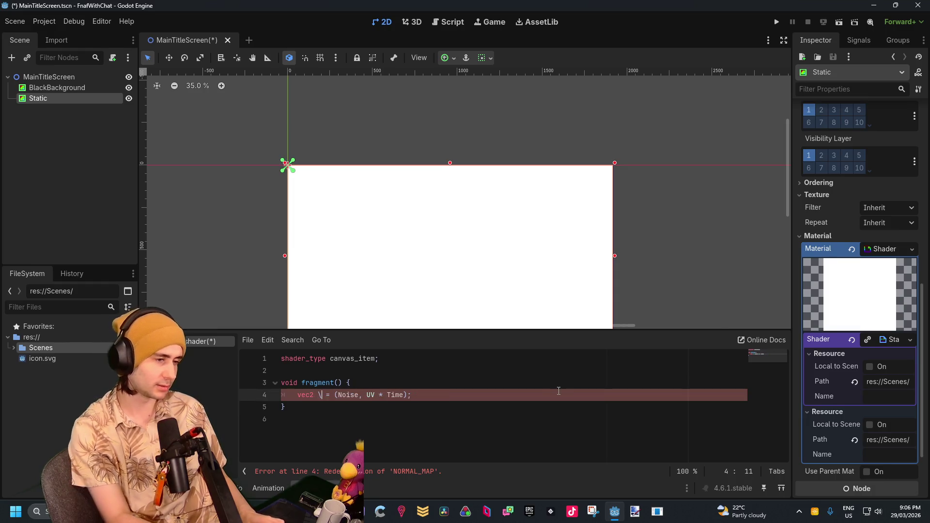
text(COLOR)
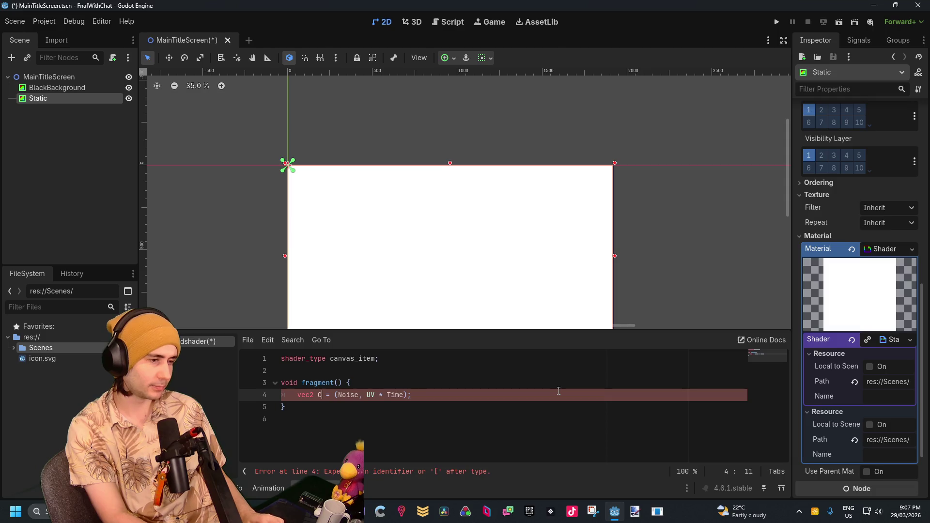
key(BackSpace)
text(UR)
key(Right)
key(Right)
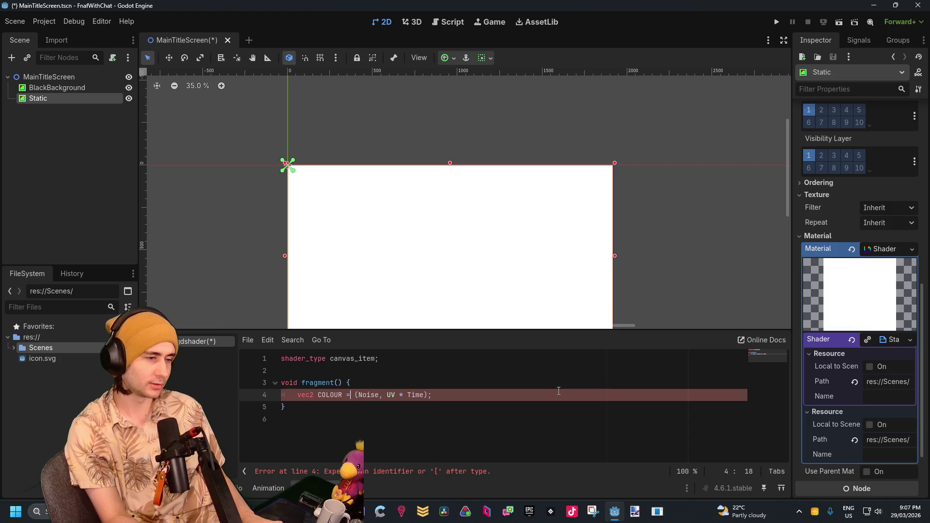
key(Right)
key(Right)
key(Right)
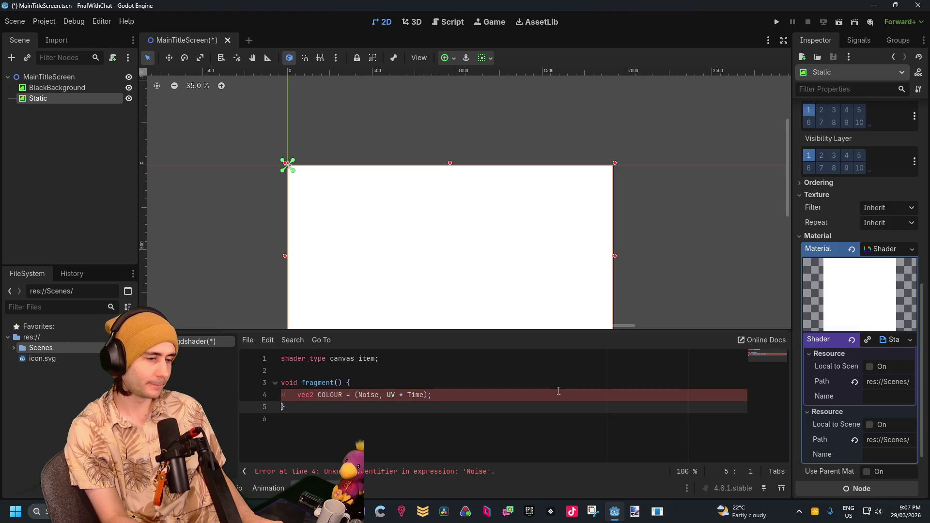
Step: Insert two blank lines above the fragment function
key(Left)
key(Left)
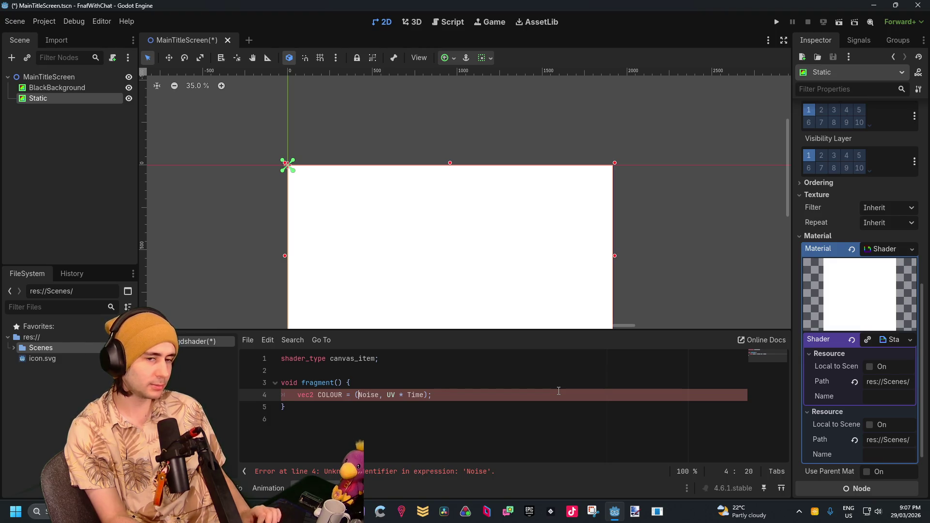
key(Up)
key(Up)
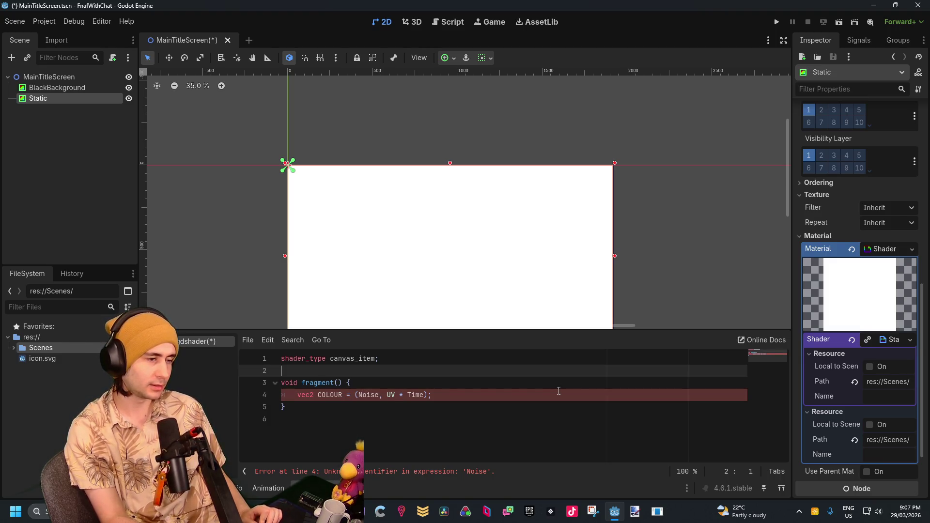
key(Return)
key(Up)
key(Return)
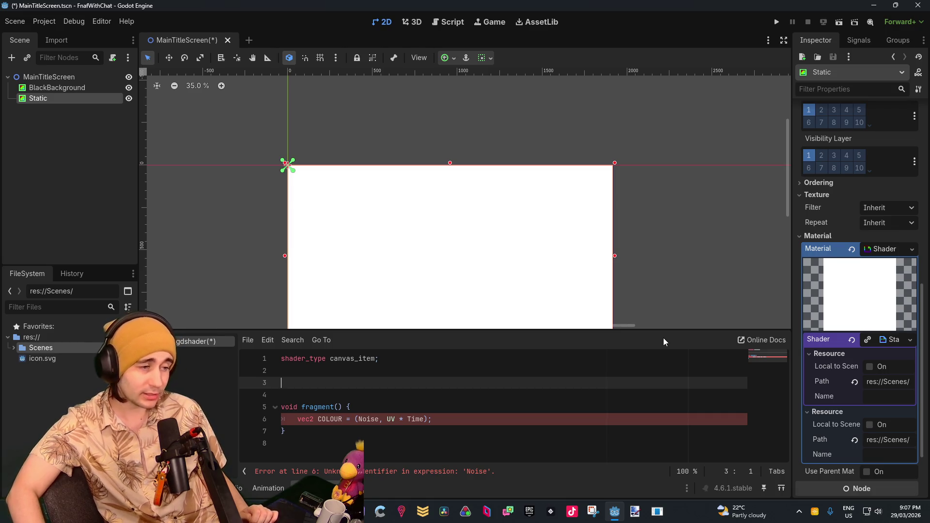
right_click(614, 512)
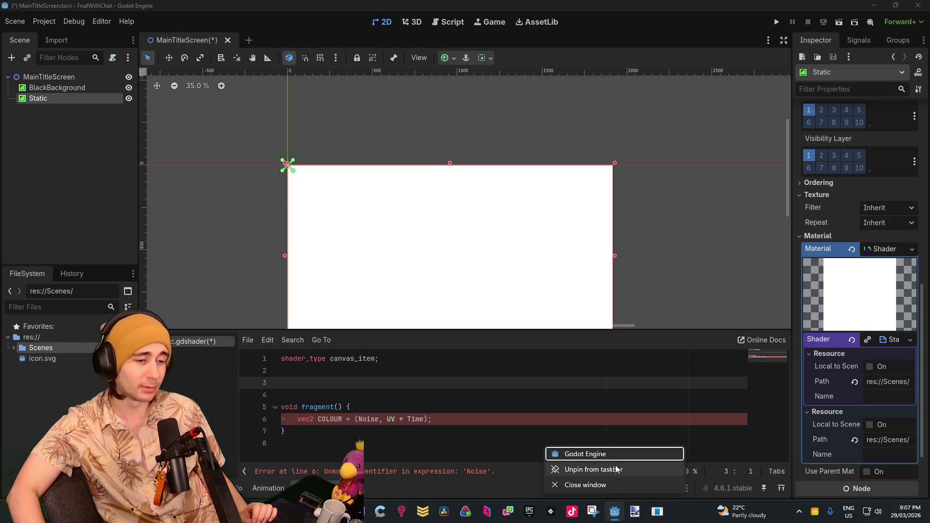
click(614, 453)
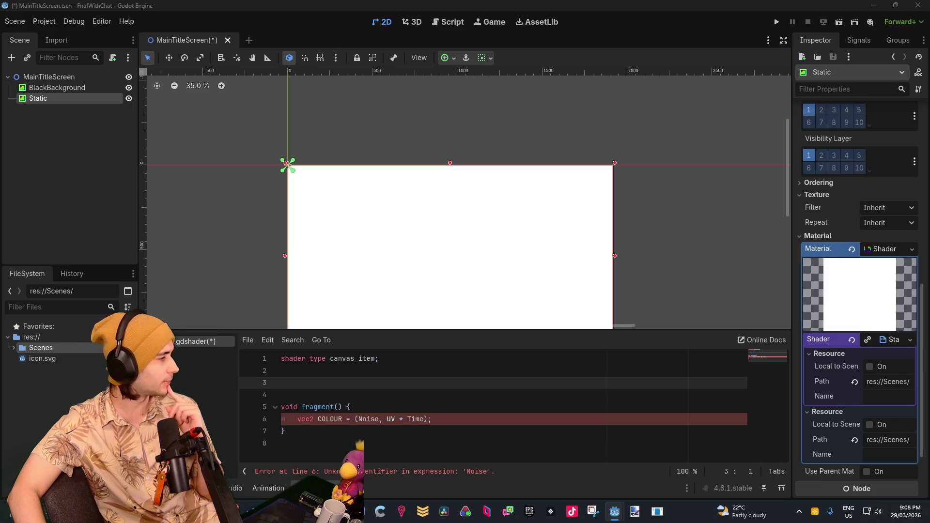
click(331, 378)
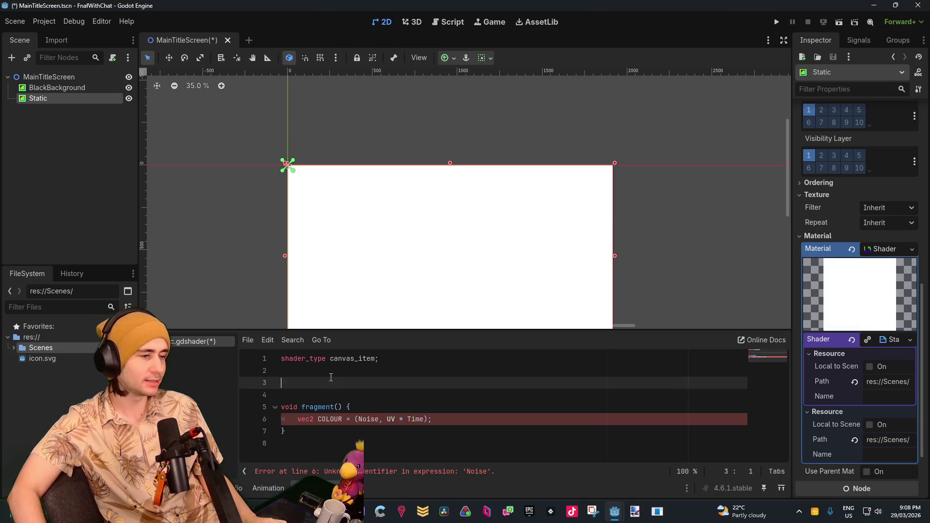
Step: Declare 'uniform sampler2D Noise;' on line 3, then return to the COLOR line in fragment()
text(uniform )
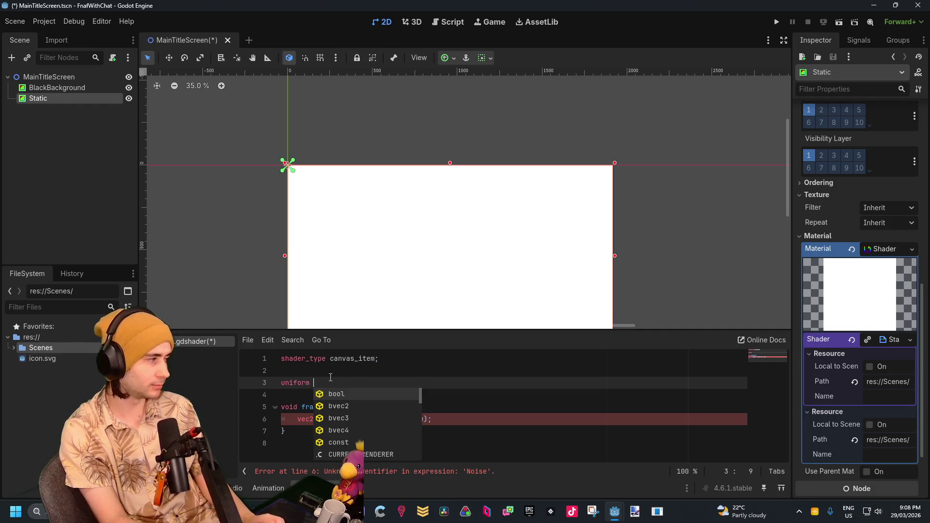
text(sampler2)
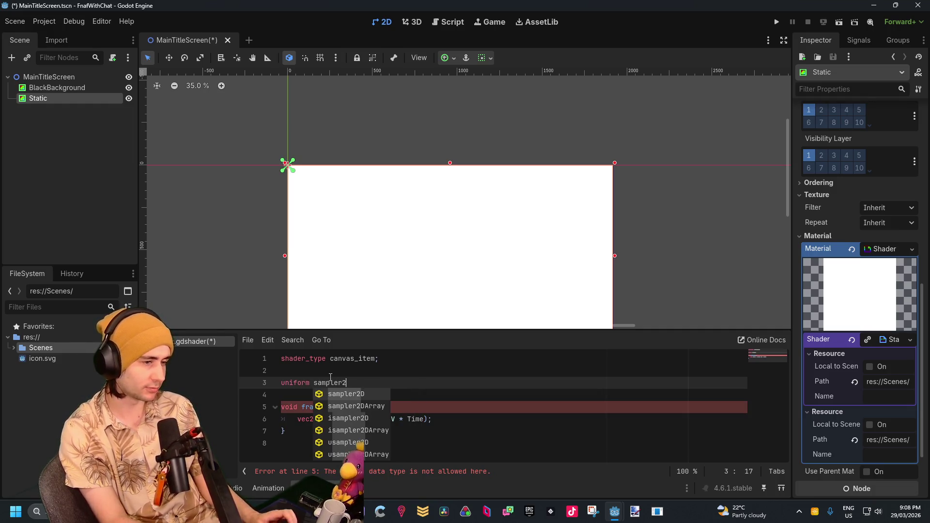
text(d)
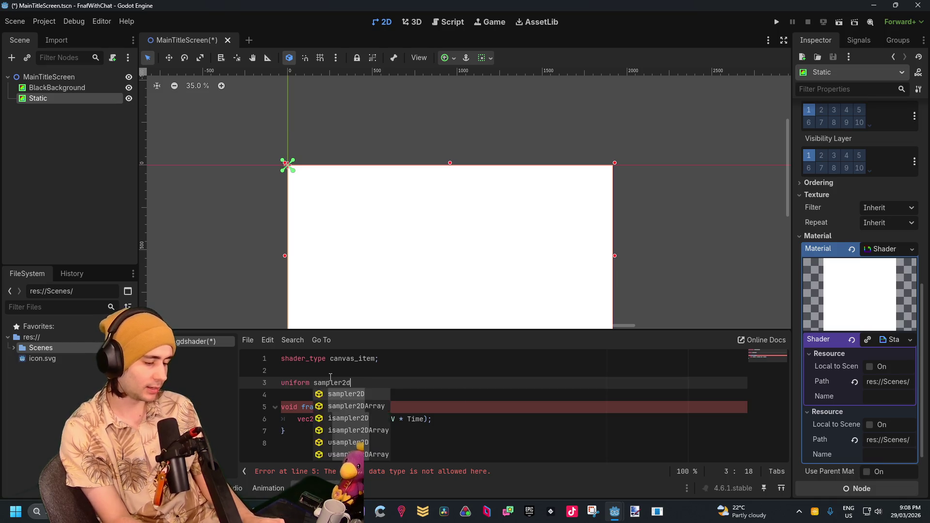
text( n)
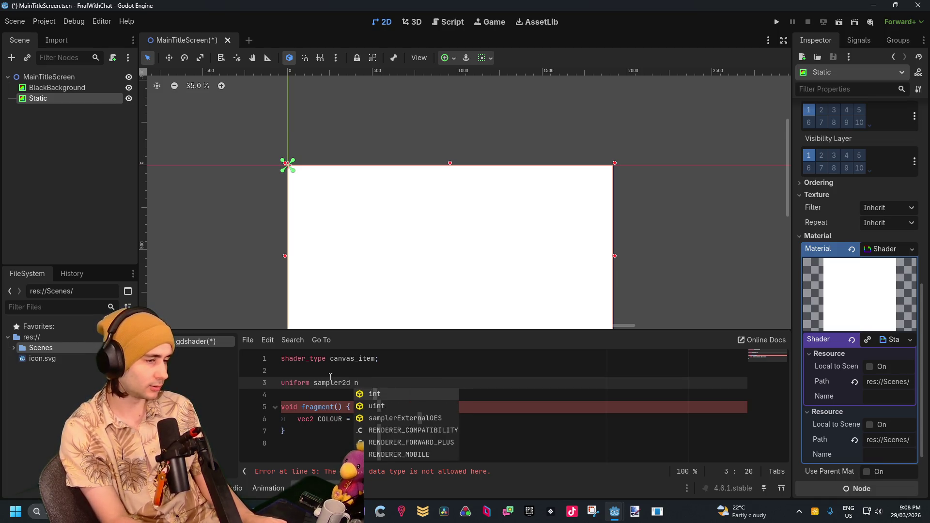
key(BackSpace)
key(BackSpace)
key(Return)
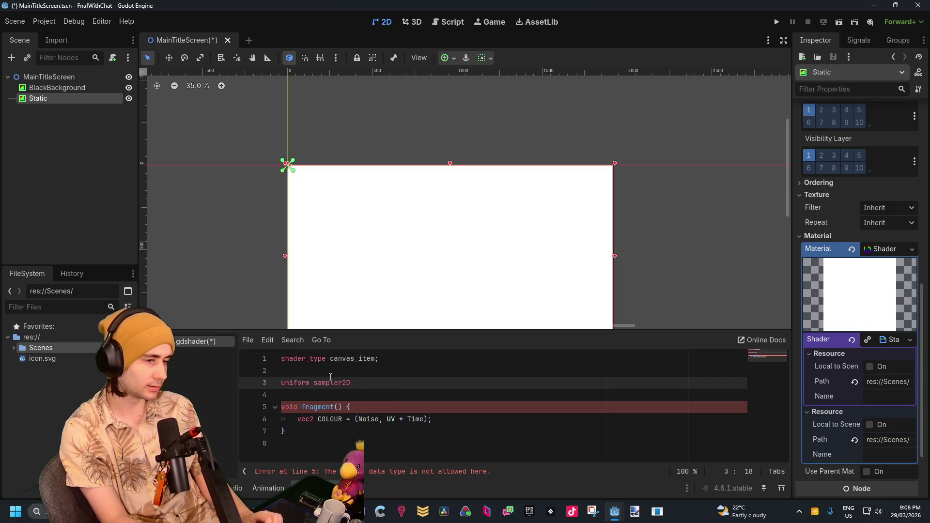
text(N)
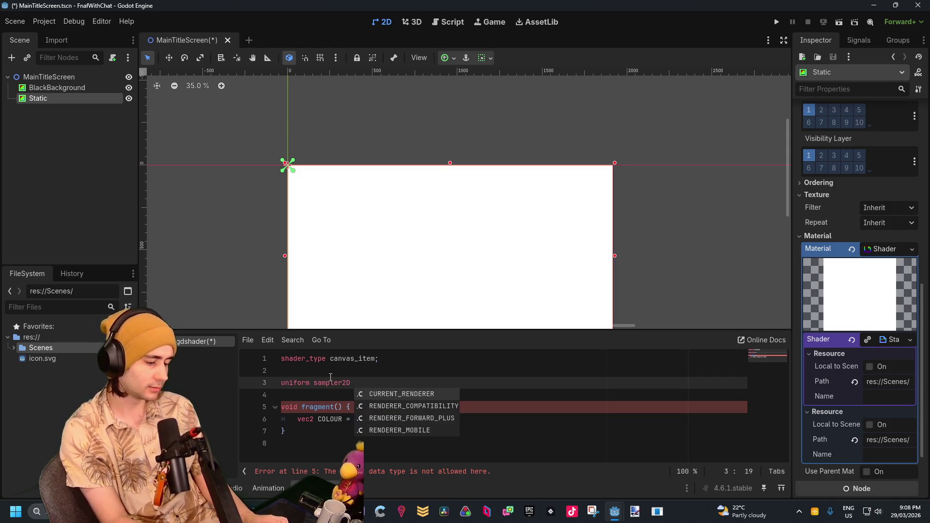
text(oise;)
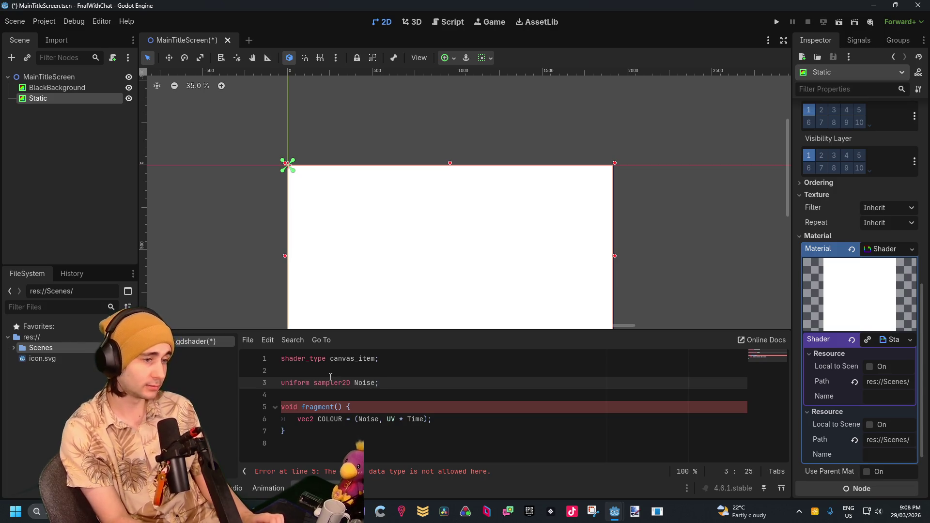
click(413, 405)
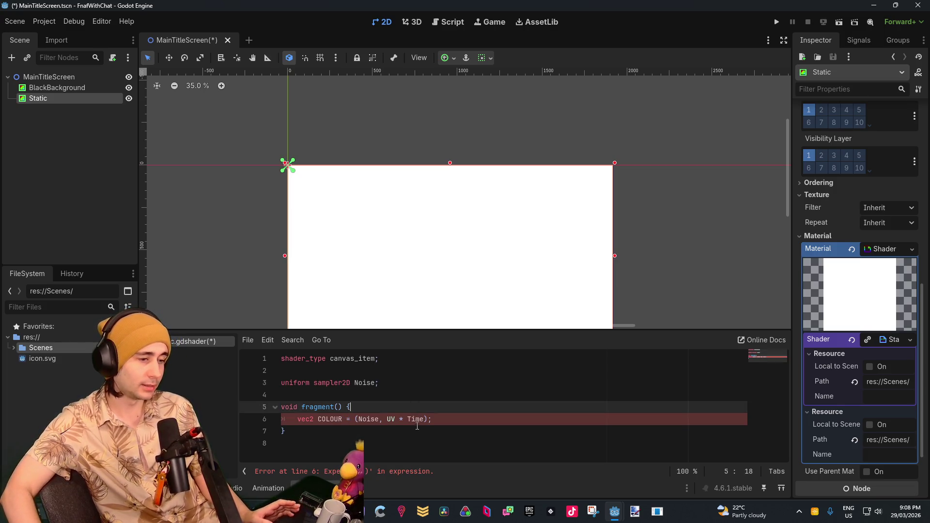
click(418, 429)
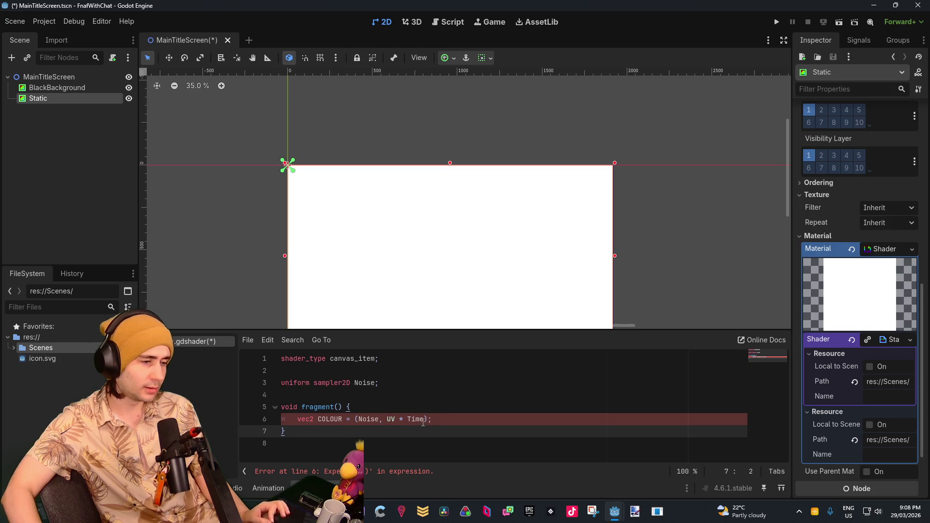
click(428, 410)
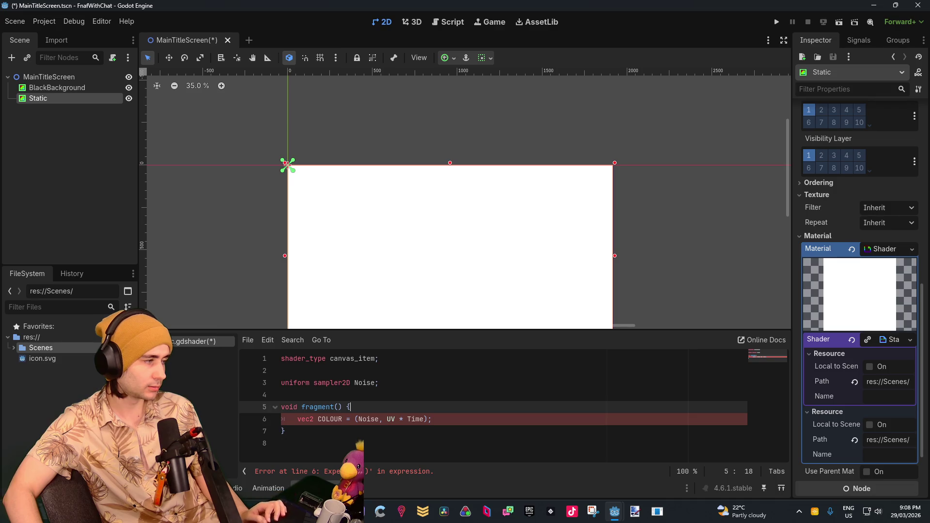
click(433, 419)
scroll(877, 354, down, 2)
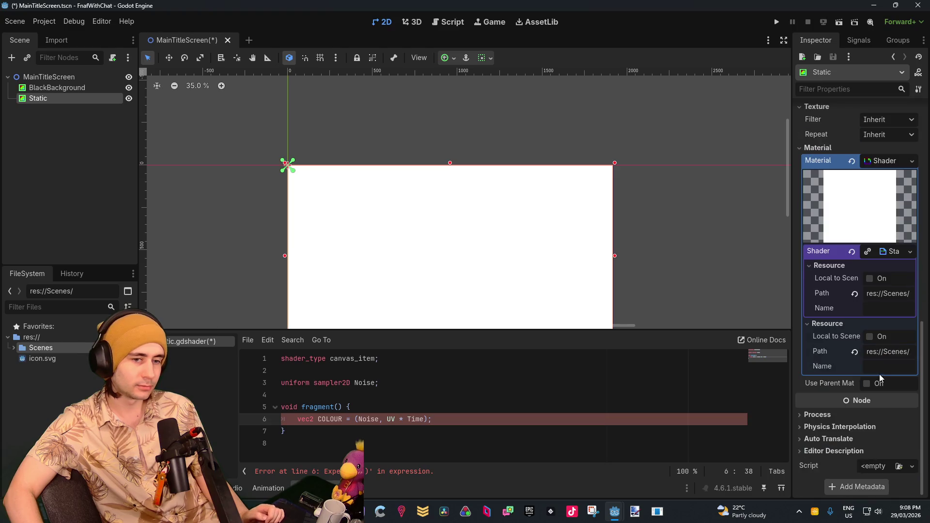
Step: Remove the vec2 declaration from line 6 and start the assignment with texture
scroll(829, 315, up, 2)
scroll(826, 317, up, 1)
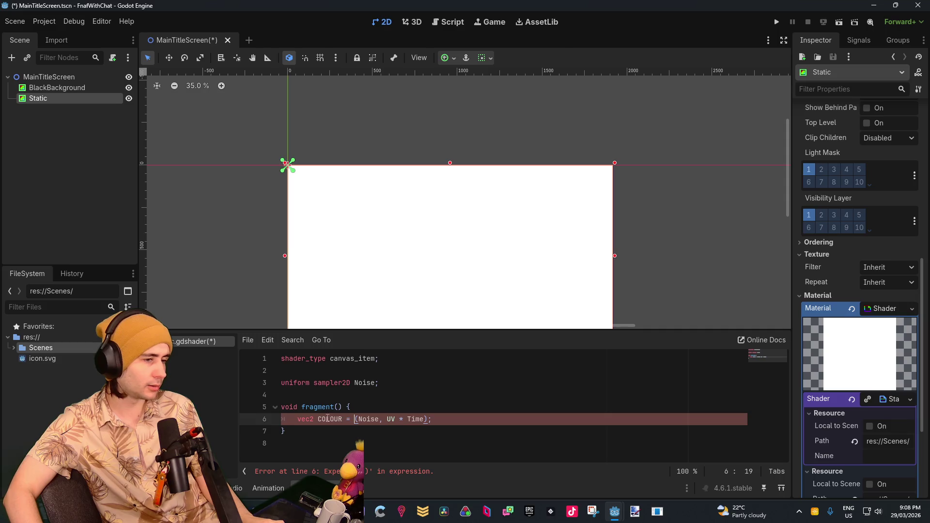
key(shift+Home)
key(BackSpace)
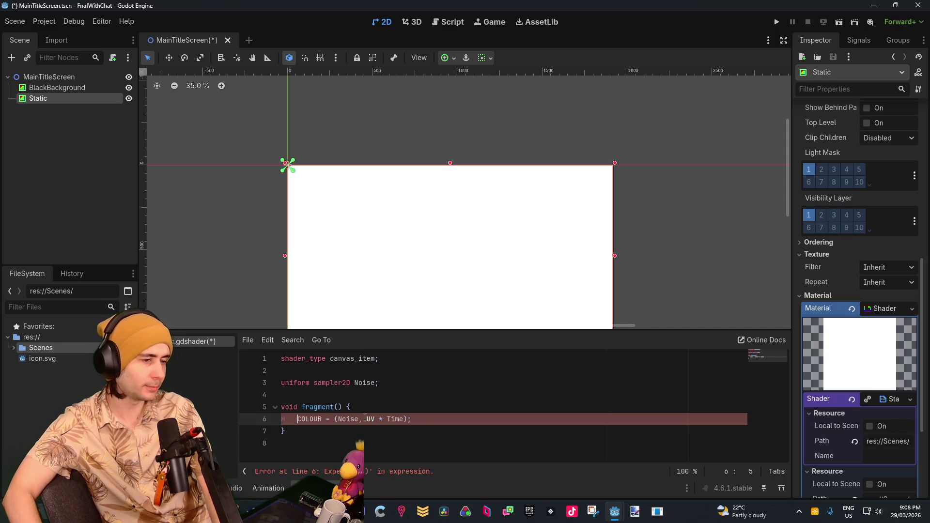
double_click(315, 419)
text(CO)
key(BackSpace)
key(BackSpace)
text(STAT)
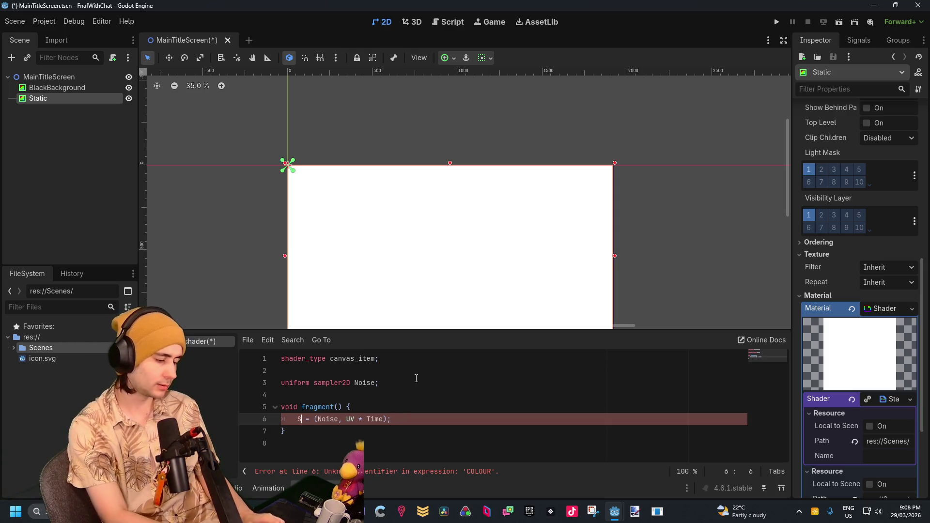
text(IC)
key(Right)
key(Right)
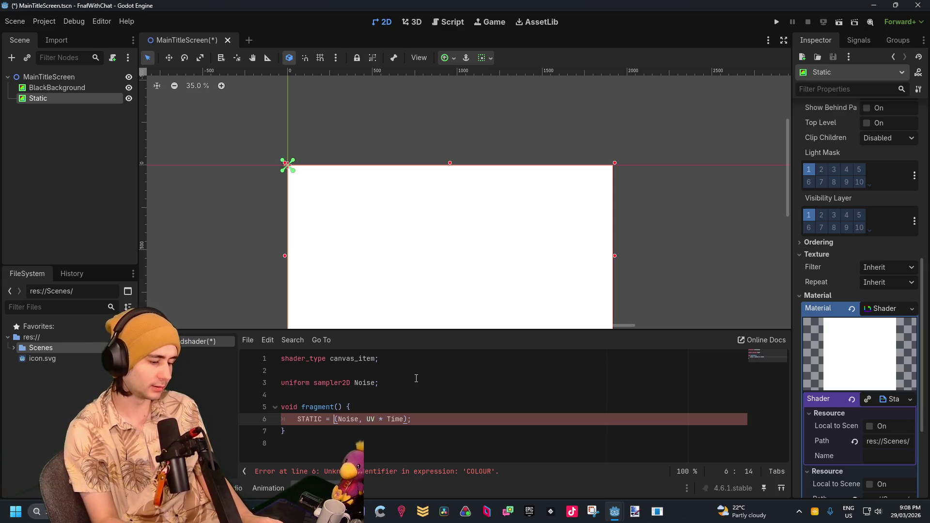
text(textur)
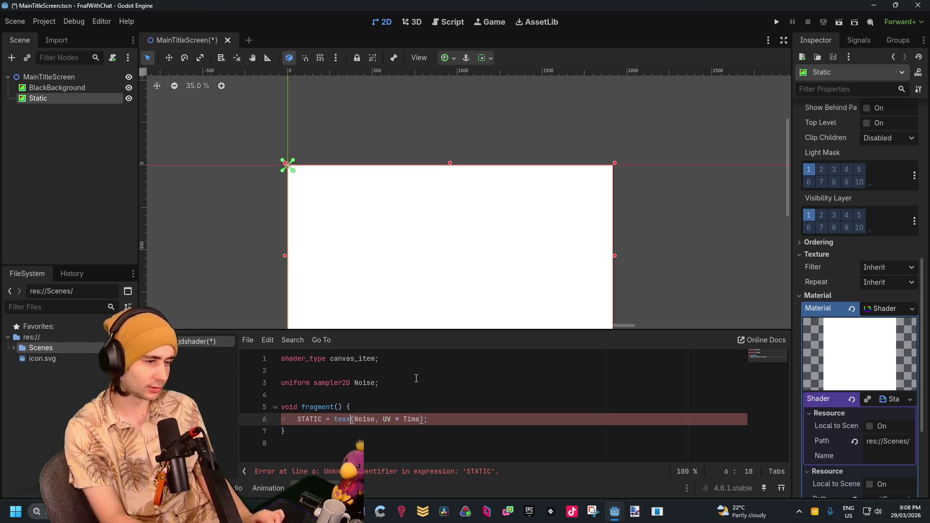
text(e)
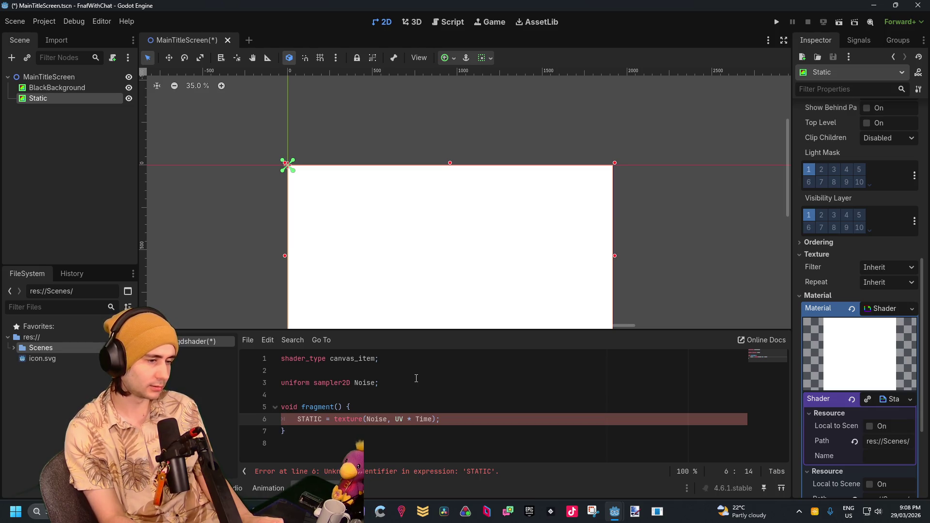
Step: Replace the assigned name STATIC on line 6 with COLOR via autocomplete
click(327, 419)
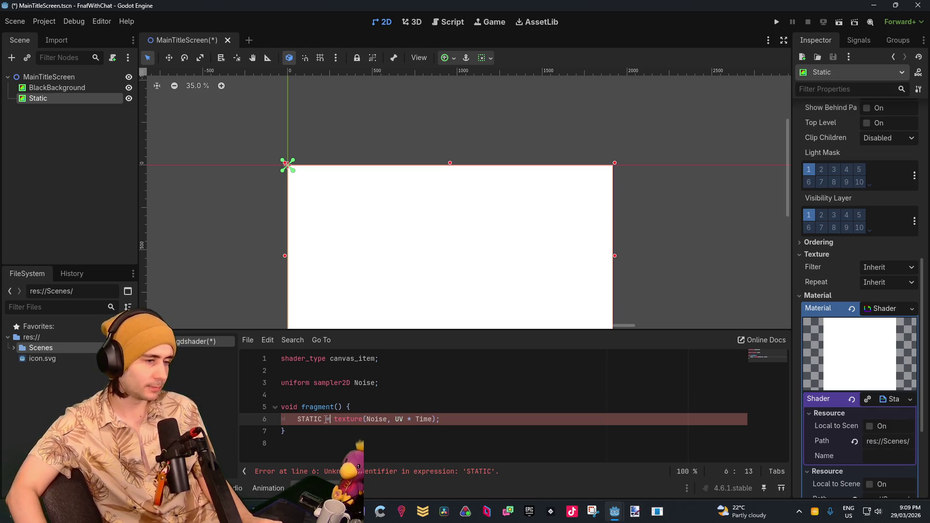
click(300, 419)
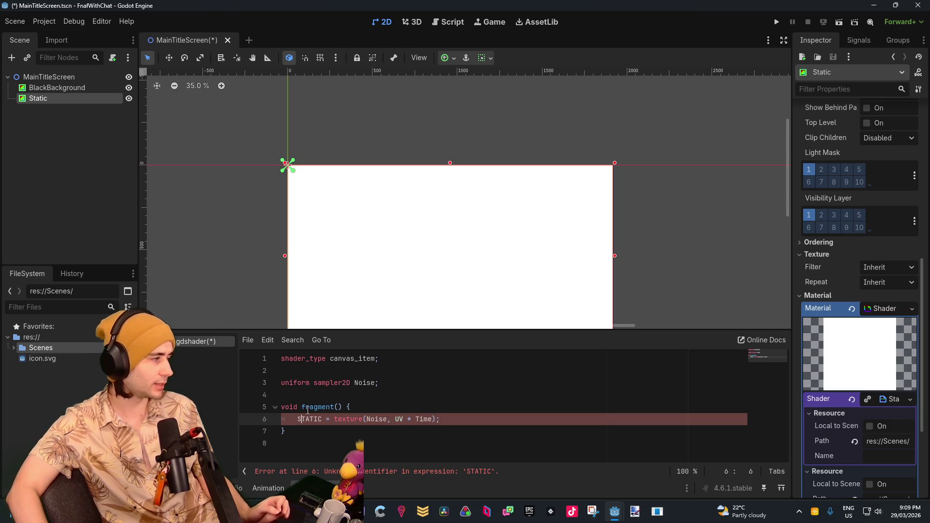
drag(323, 419, 297, 420)
text(COL)
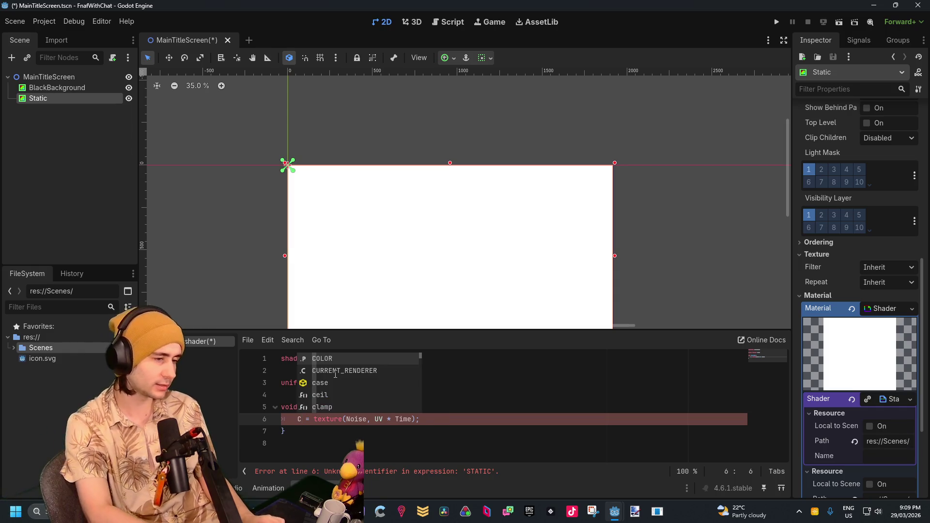
key(Return)
Step: Fix the TIME term in texture(Noise, UV * TIME) so the shader recompiles without errors
click(395, 418)
click(414, 383)
click(429, 419)
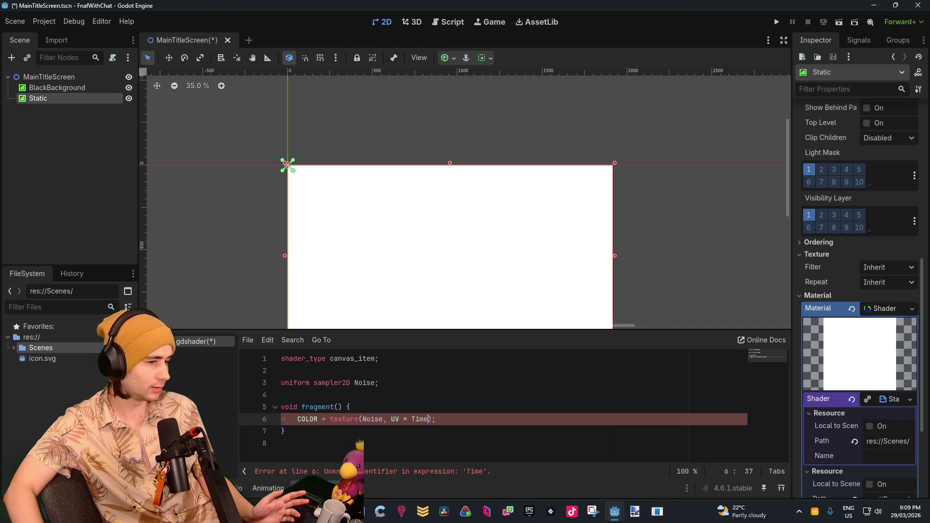
key(BackSpace)
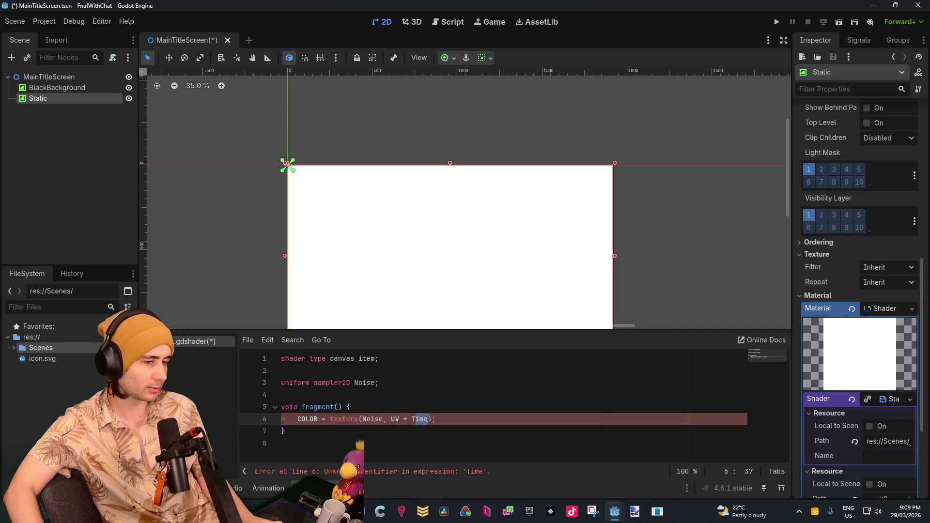
text(e)
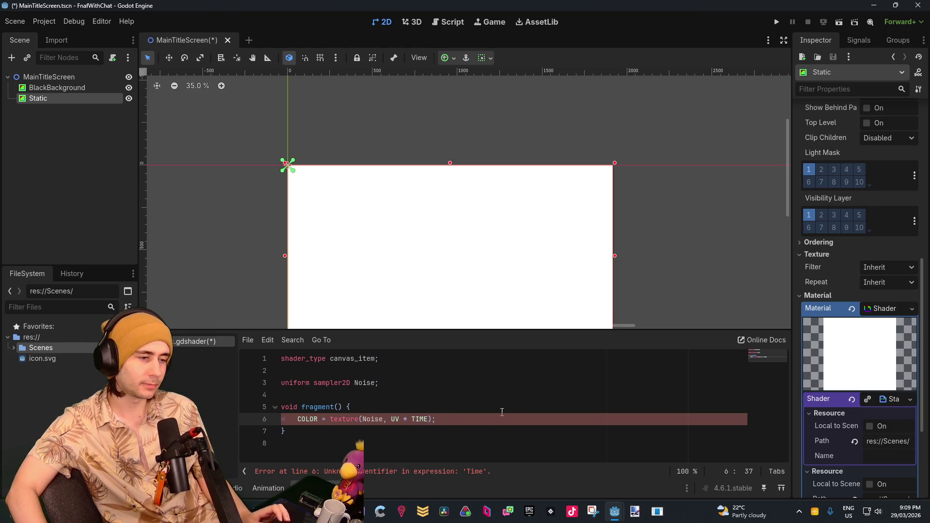
click(471, 444)
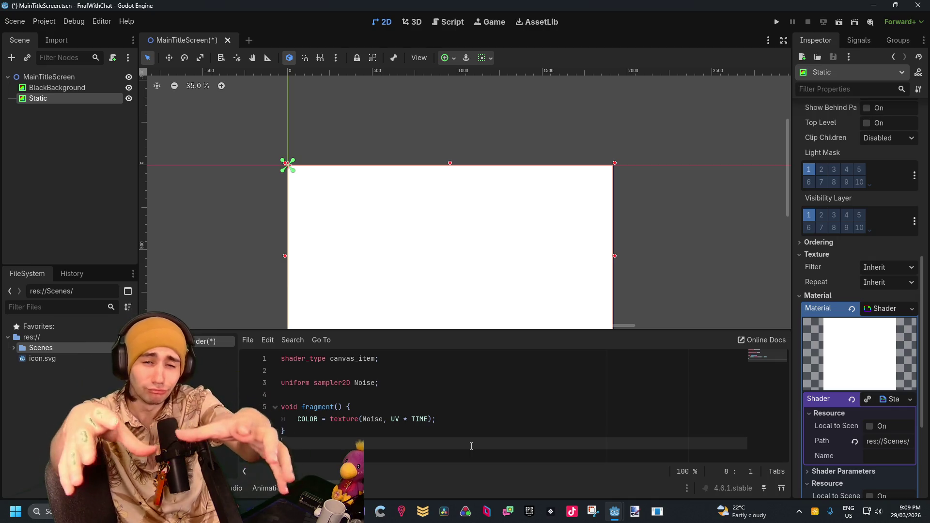
Step: Expand Shader Parameters and assign a New NoiseTexture2D to the Noise parameter
scroll(896, 312, down, 3)
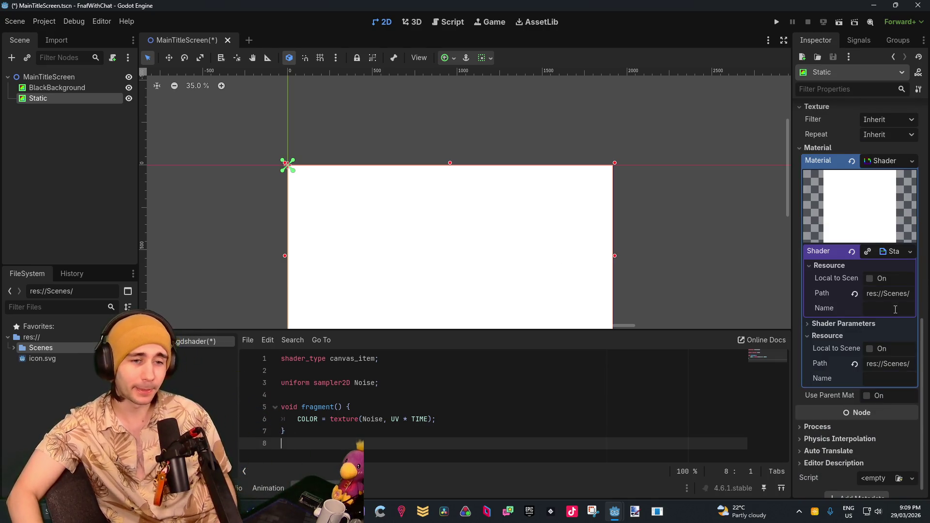
scroll(847, 393, up, 7)
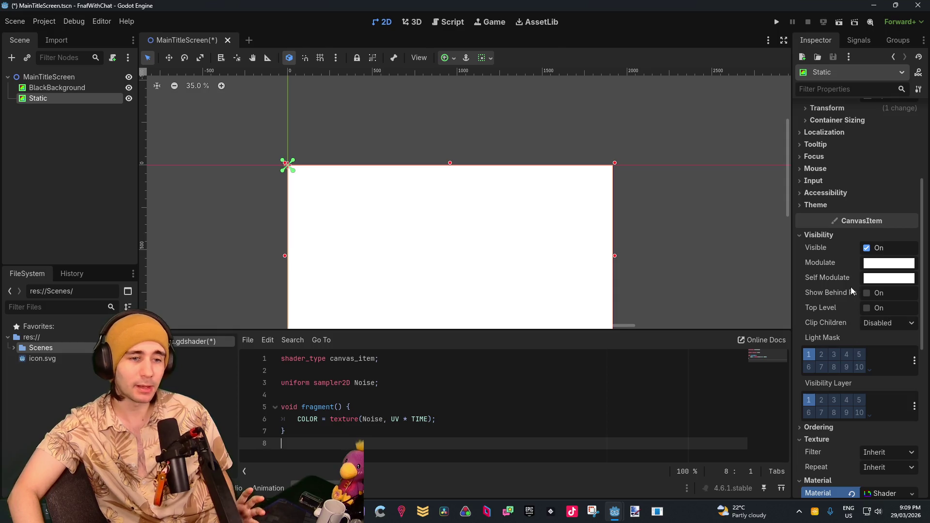
scroll(845, 267, down, 6)
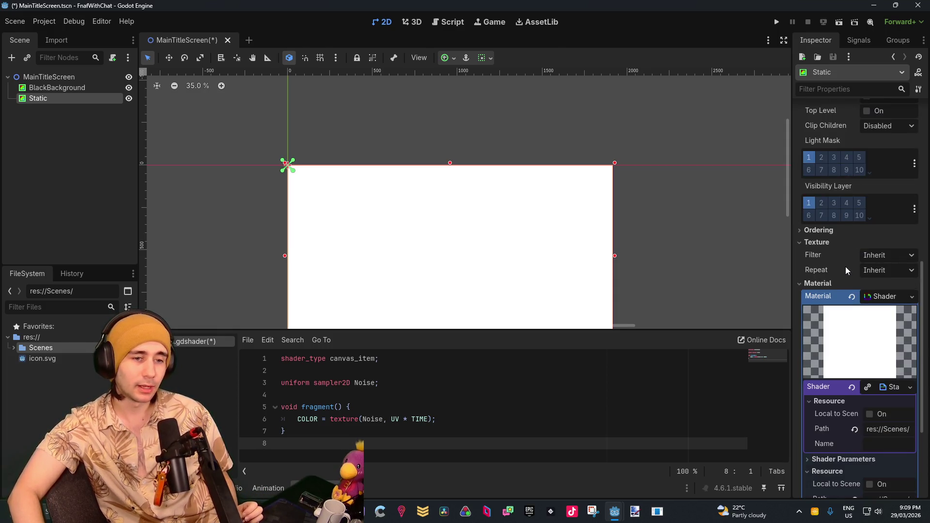
scroll(900, 264, up, 1)
click(897, 341)
click(897, 341)
click(844, 410)
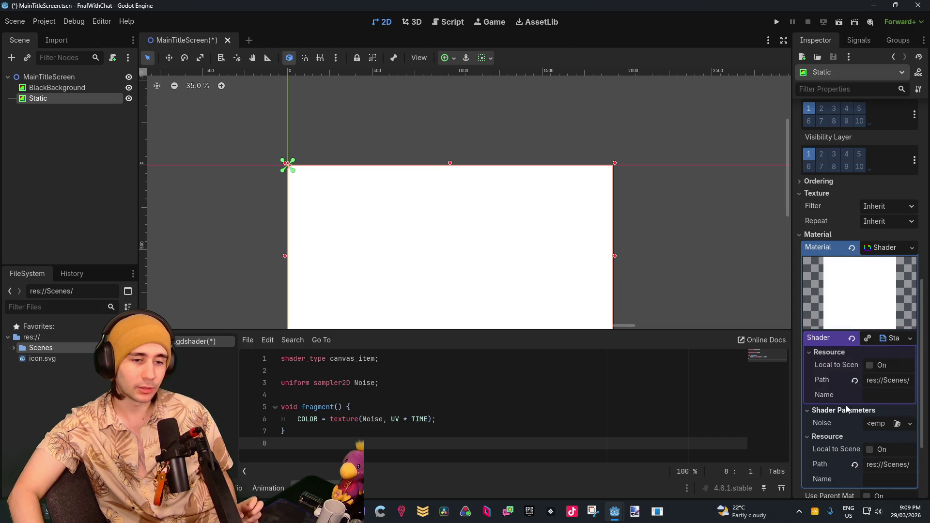
scroll(845, 409, down, 2)
click(880, 325)
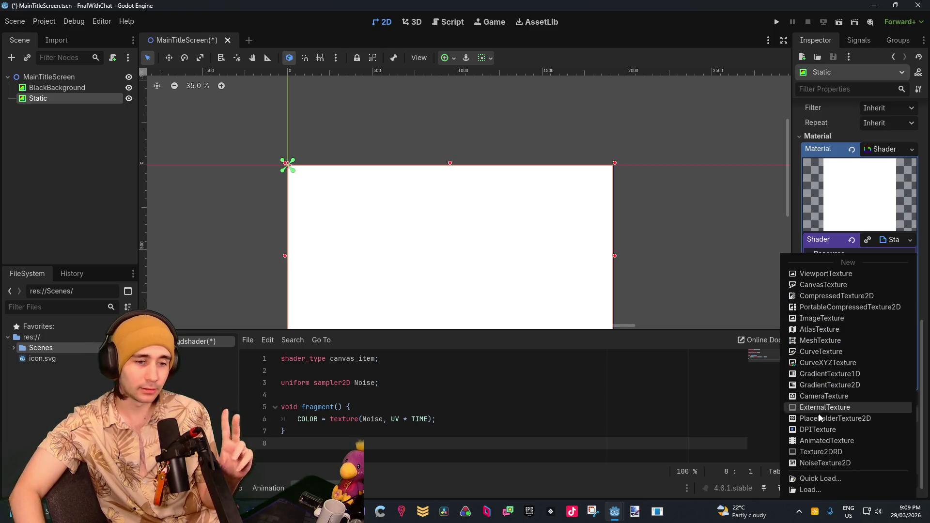
click(824, 462)
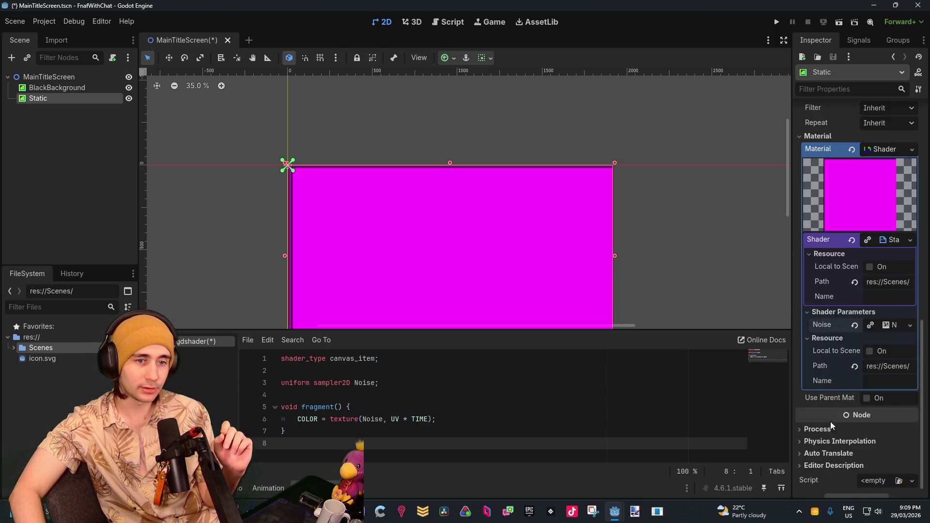
Step: Expand the NoiseTexture2D's settings and open its list of noise generators
click(910, 325)
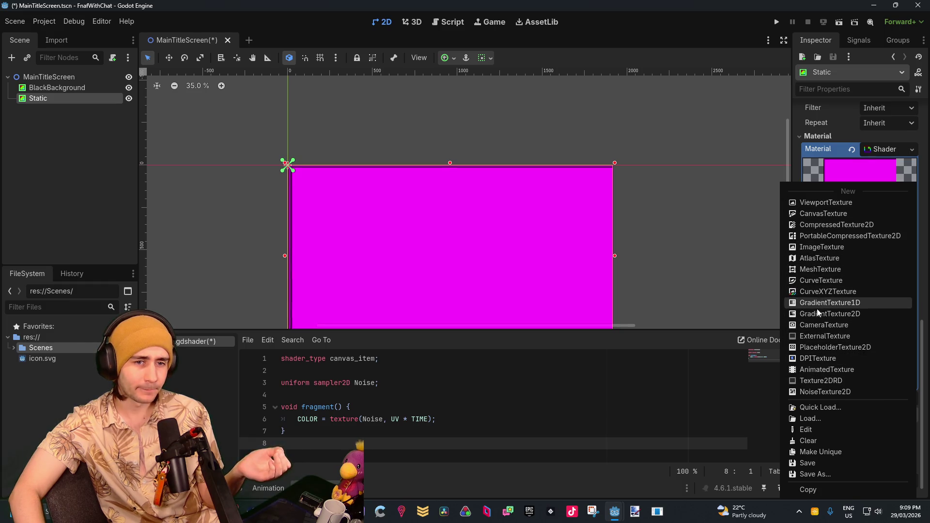
click(807, 395)
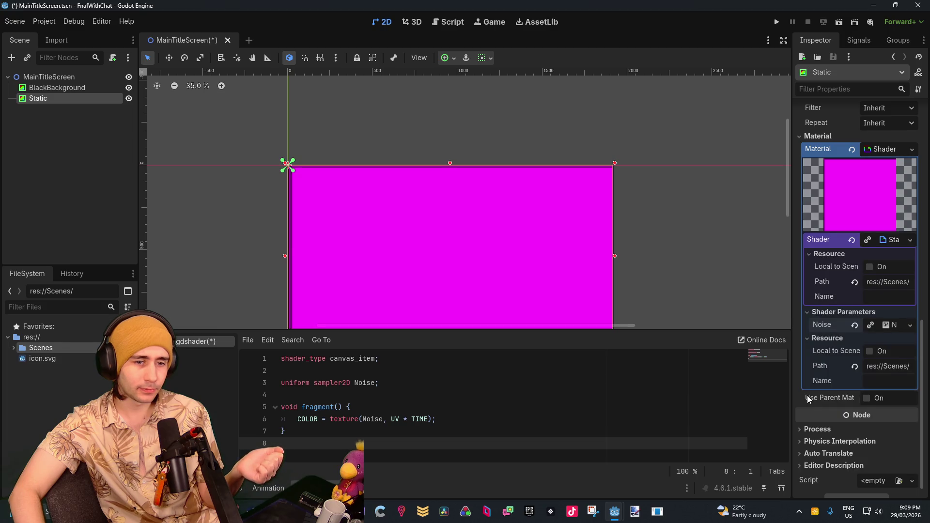
click(891, 325)
click(881, 386)
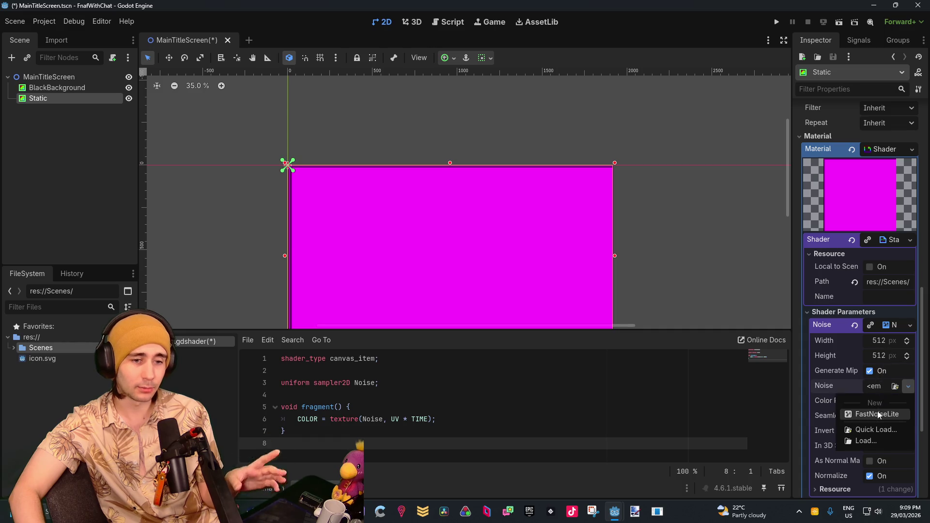
Step: Pick New FastNoiseLite as the noise generator and select the * sign on line 6
click(876, 411)
scroll(321, 176, up, 13)
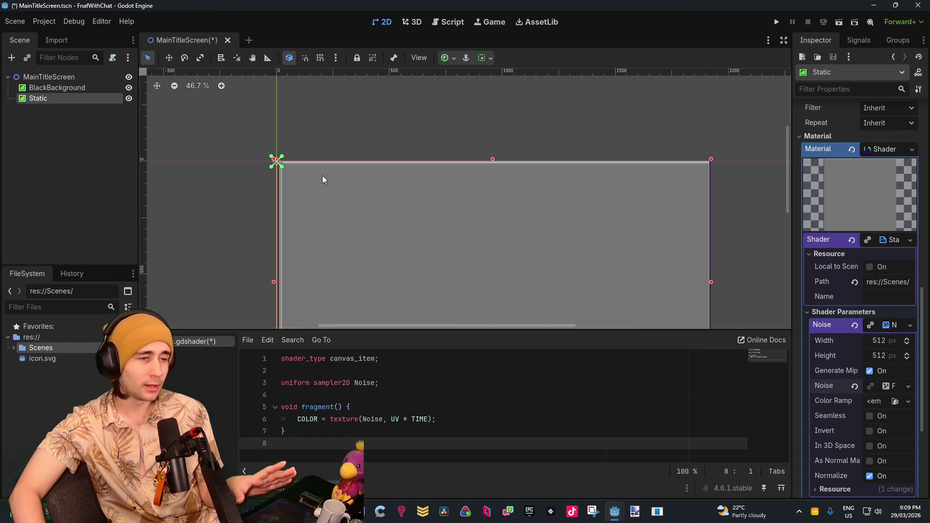
scroll(314, 178, up, 20)
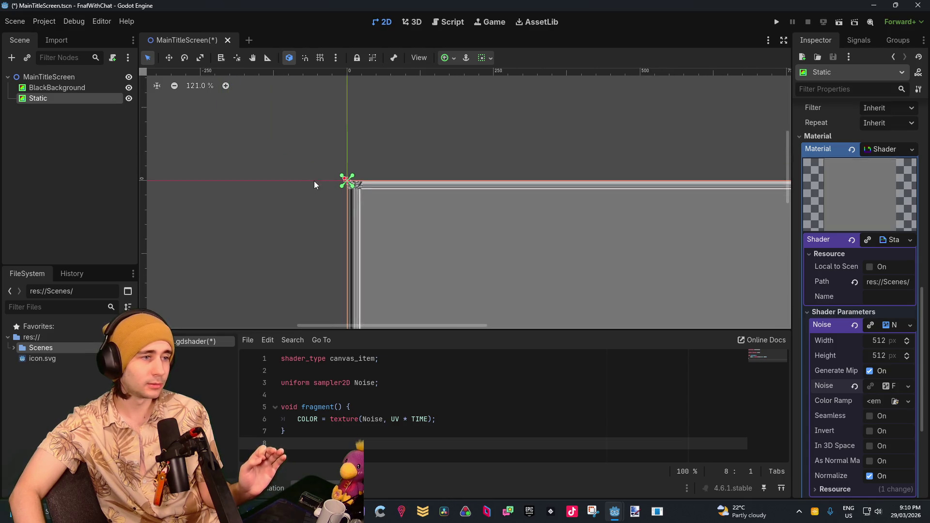
scroll(477, 258, up, 6)
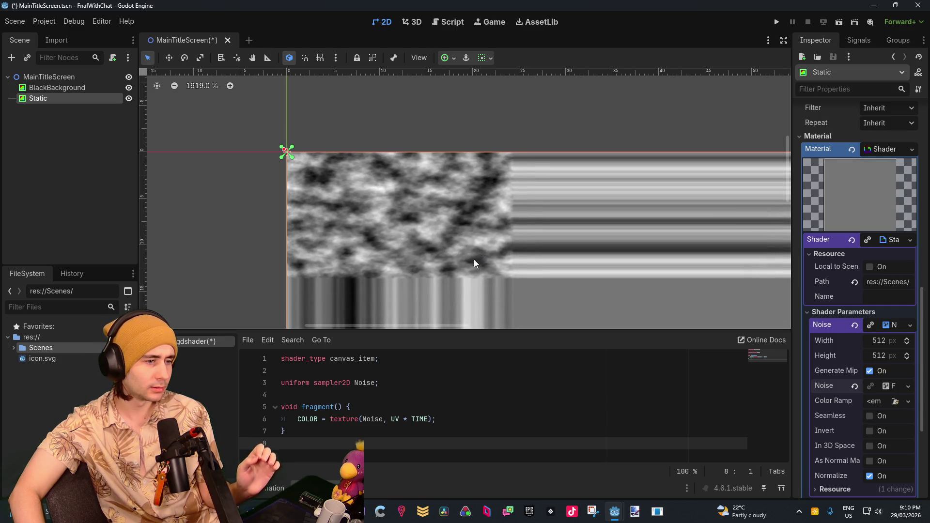
click(408, 420)
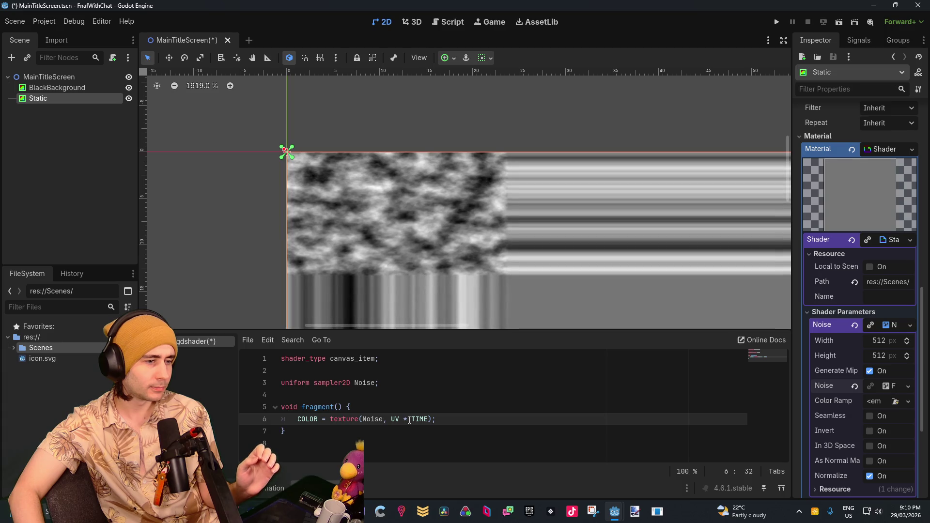
key(Left)
key(shift+Left)
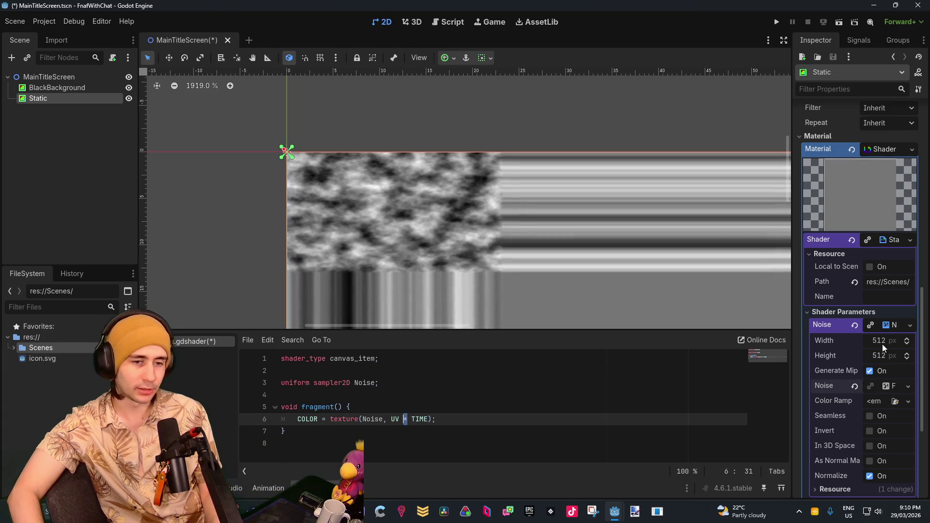
Step: Set the noise texture's Width to 1920 and Height to 1080
click(896, 344)
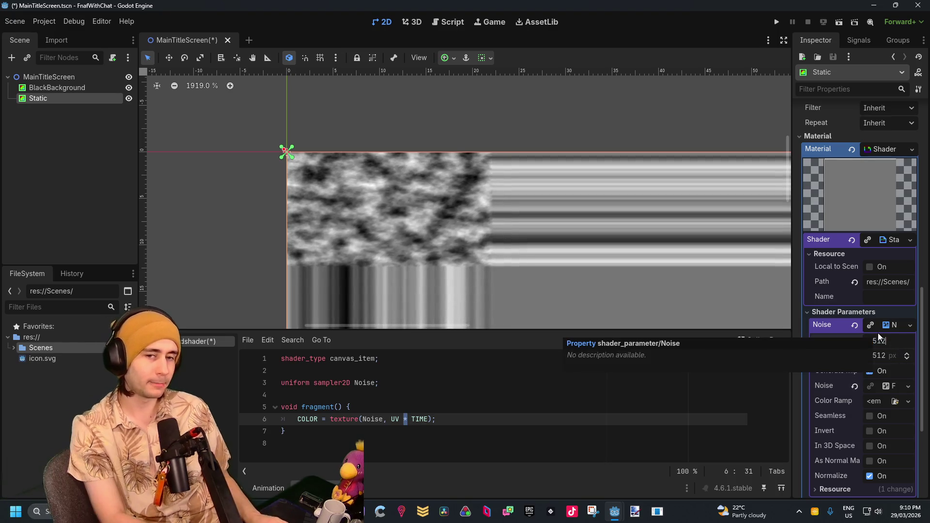
key(BackSpace)
text(1920)
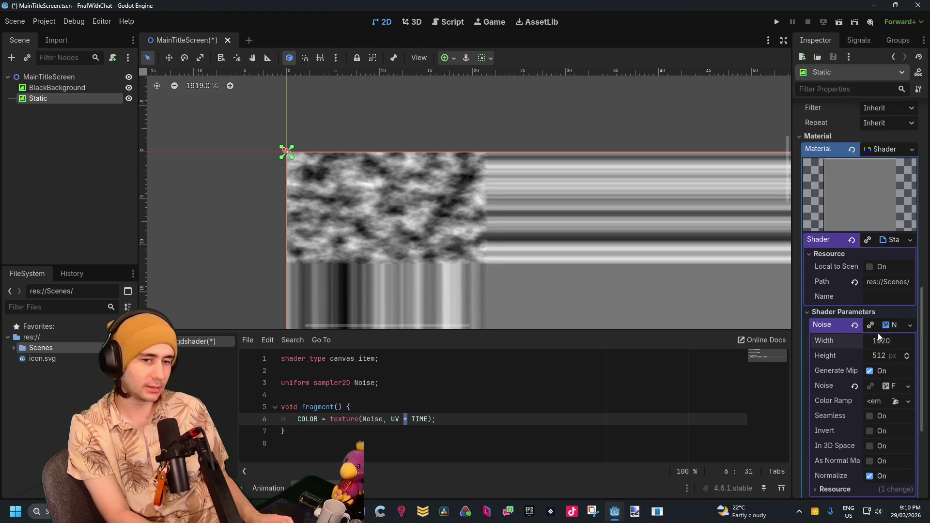
key(Tab)
text(108)
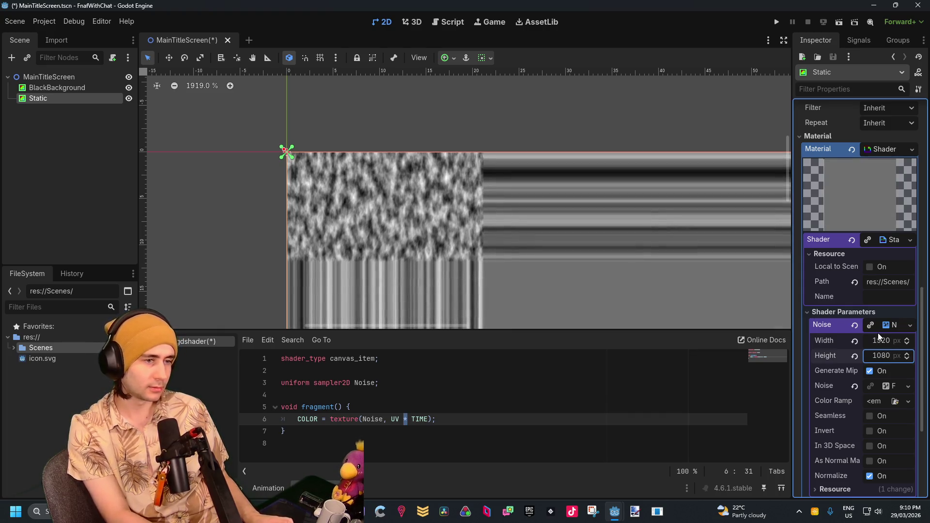
text(0)
key(Return)
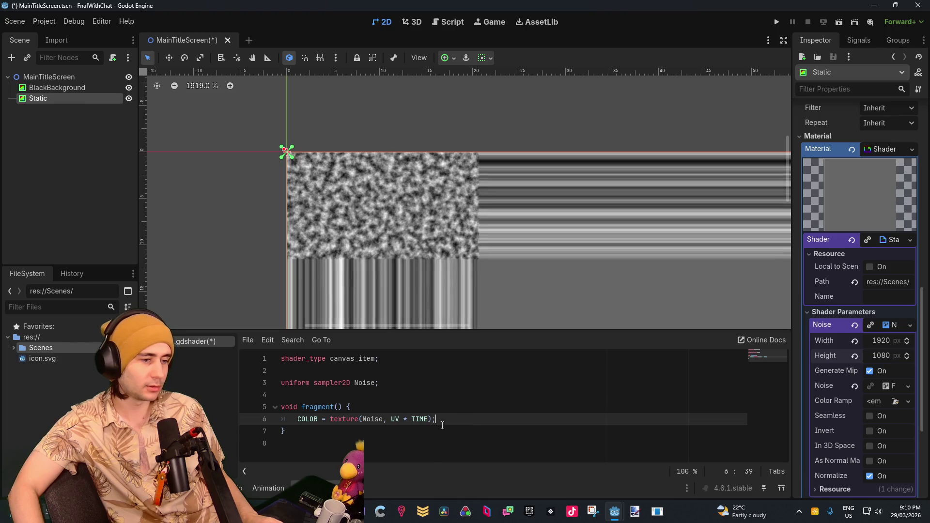
Step: Delete ' * TIME' so line 6 reads COLOR = texture(Noise, UV);
drag(428, 419, 402, 419)
key(BackSpace)
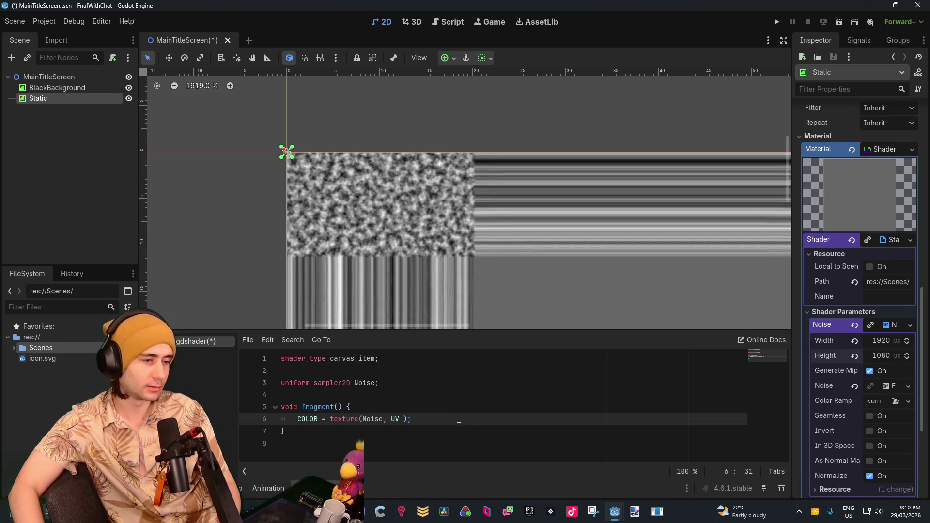
click(494, 395)
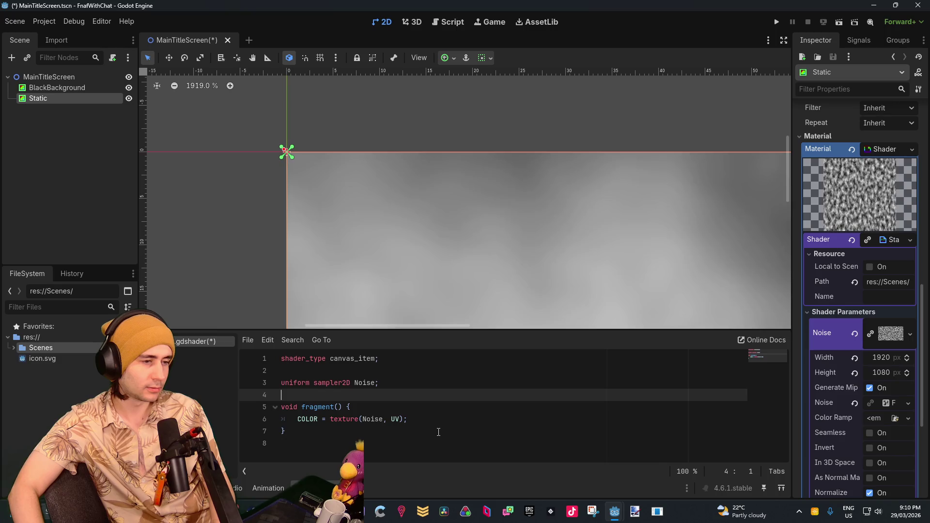
Step: Fit the whole Static noise rectangle in the viewport and open the Color Ramp choices
scroll(548, 258, down, 10)
scroll(597, 275, down, 12)
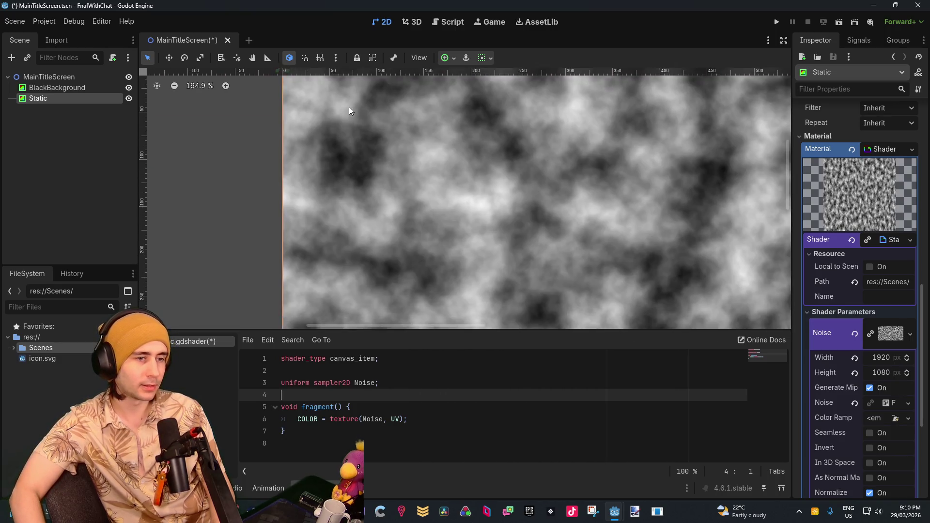
scroll(531, 248, up, 4)
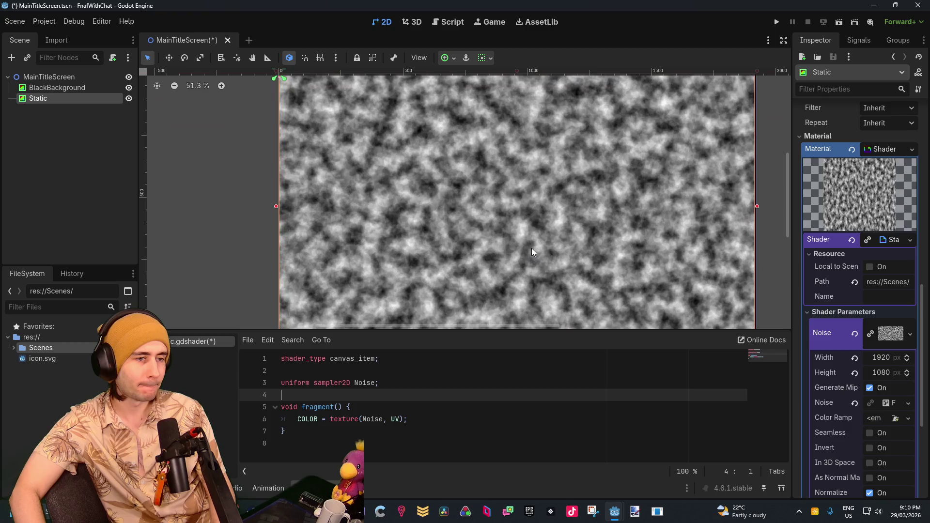
scroll(418, 239, down, 1)
scroll(420, 237, down, 3)
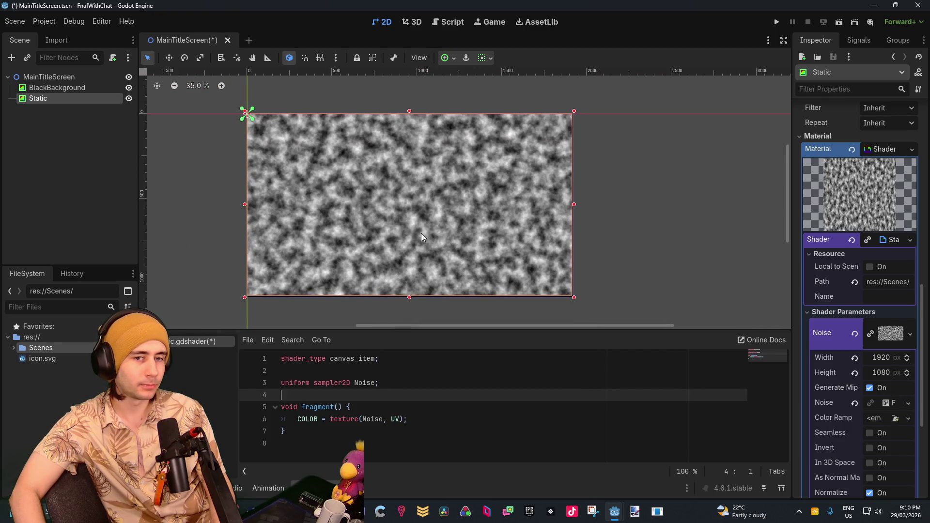
scroll(420, 234, up, 1)
drag(420, 234, 435, 209)
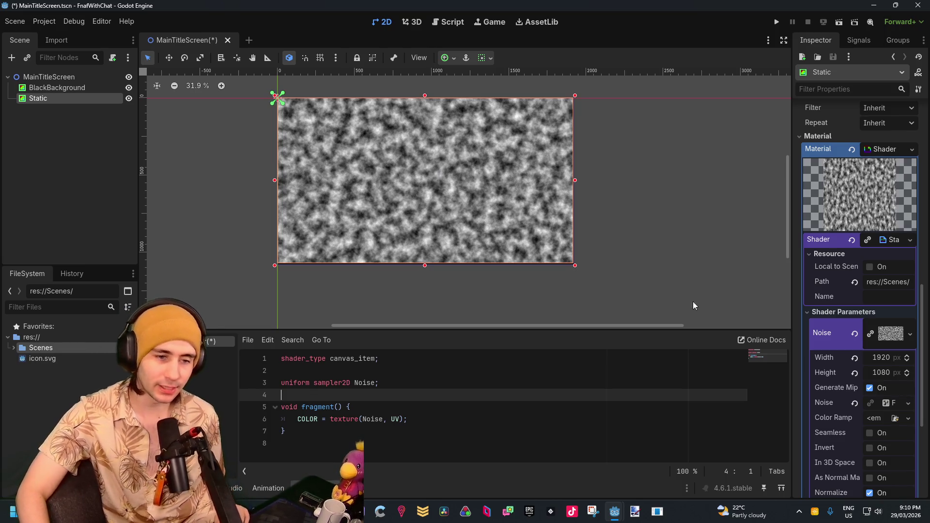
click(873, 420)
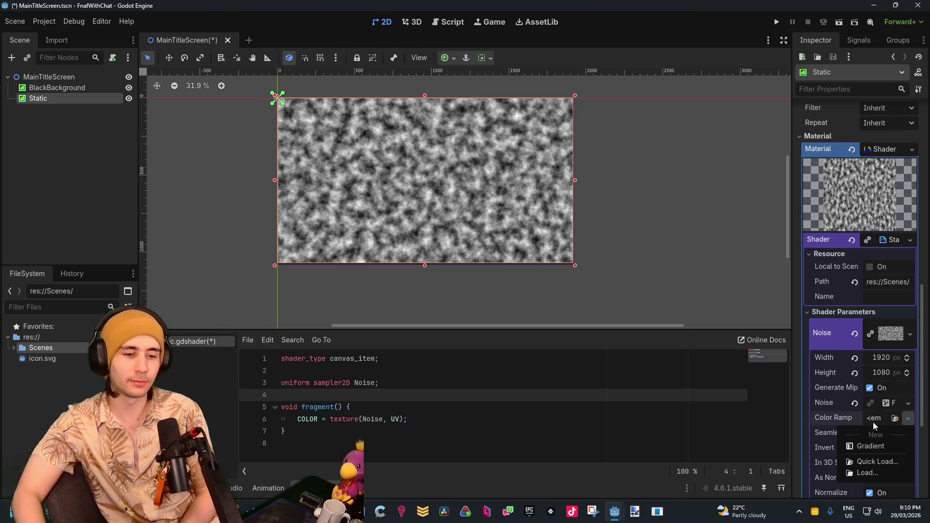
Step: Add a New Gradient colour ramp with a fully transparent left stop and repositioned white stop
click(862, 450)
click(886, 416)
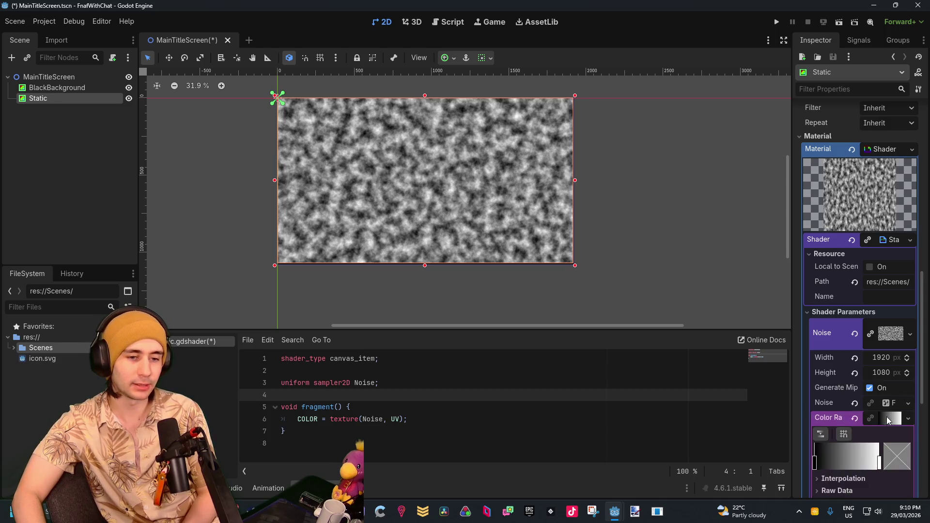
click(815, 318)
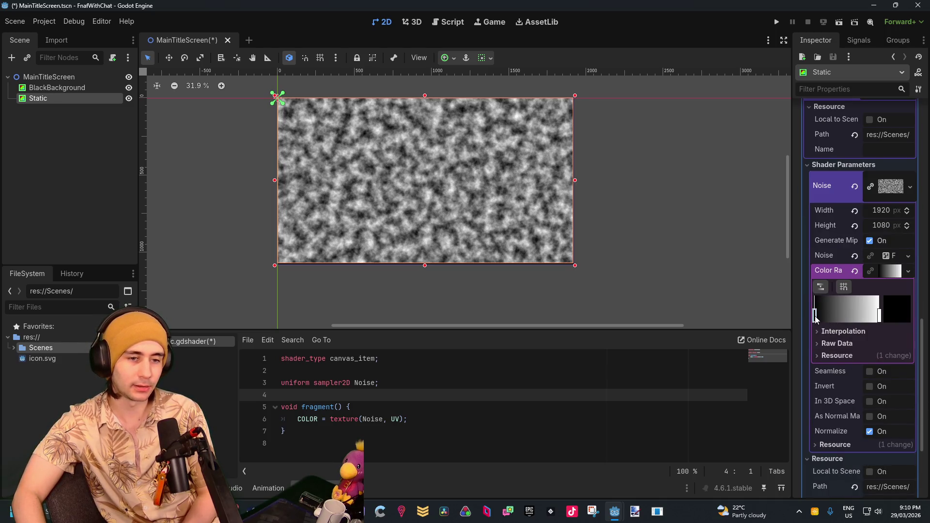
double_click(815, 318)
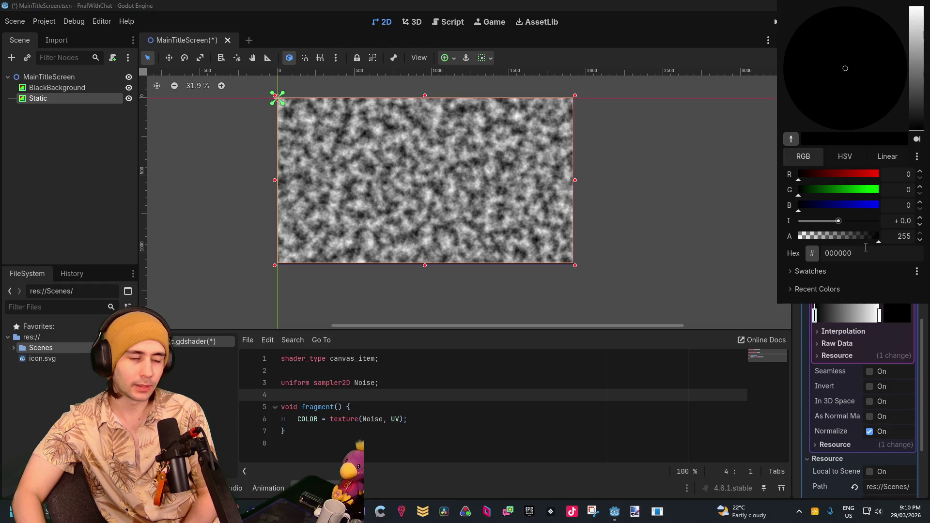
drag(873, 235, 797, 238)
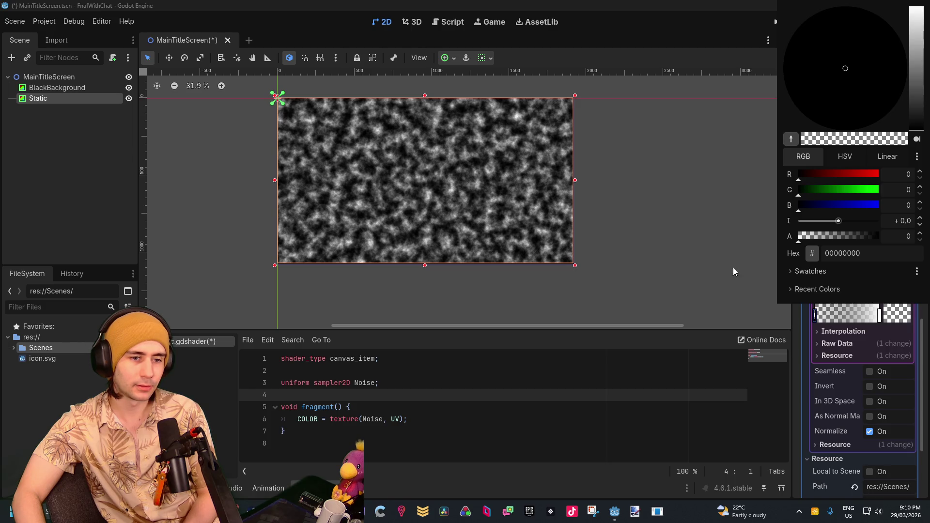
click(708, 437)
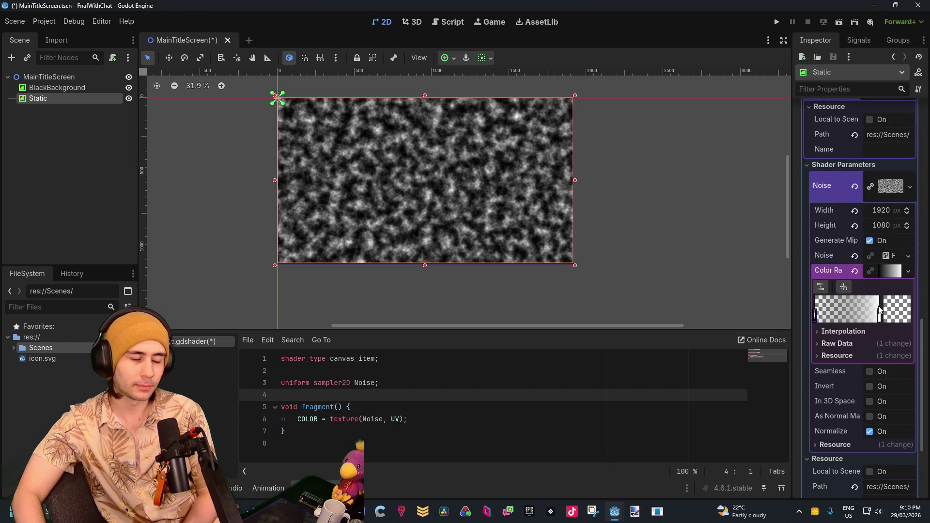
mouse_move(880, 317)
mouse_down()
mouse_move(824, 318)
mouse_move(925, 321)
mouse_up()
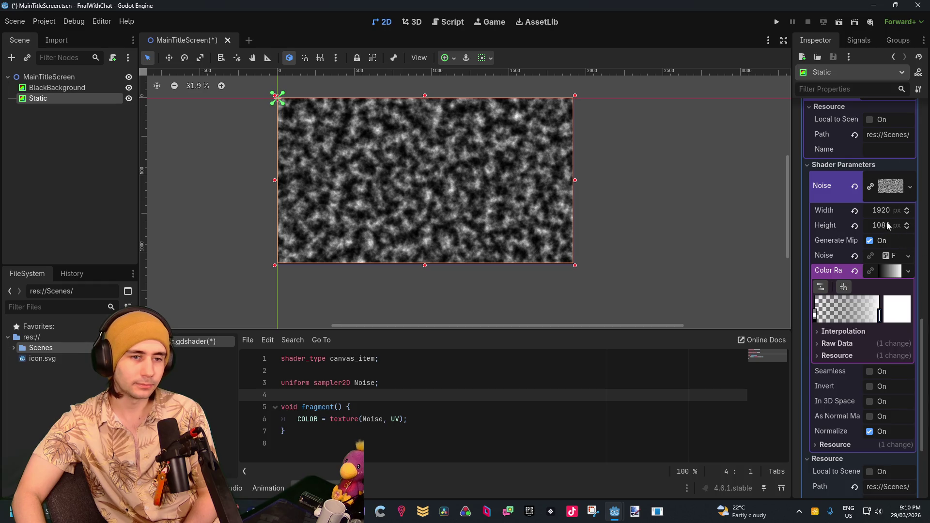
Step: Turn on Seamless for the noise texture
scroll(882, 274, up, 2)
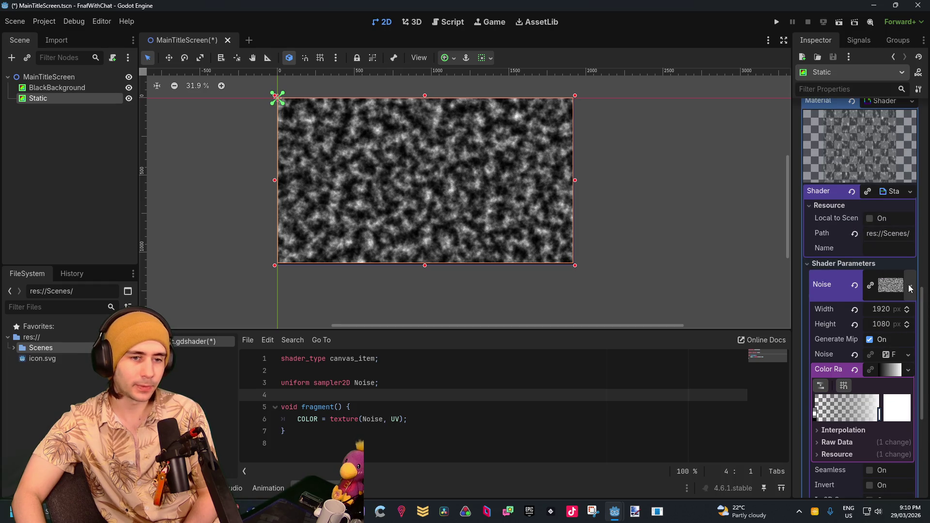
click(909, 288)
click(667, 353)
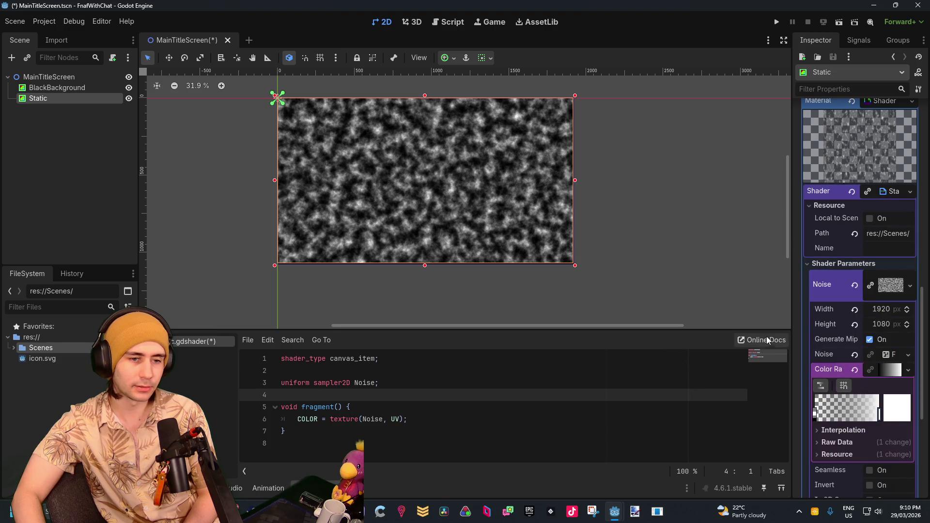
scroll(867, 317, down, 4)
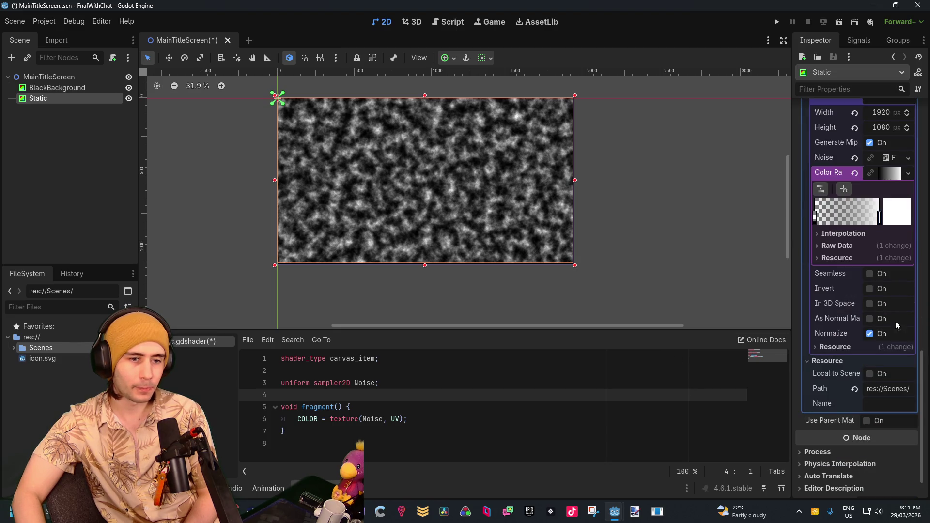
click(870, 274)
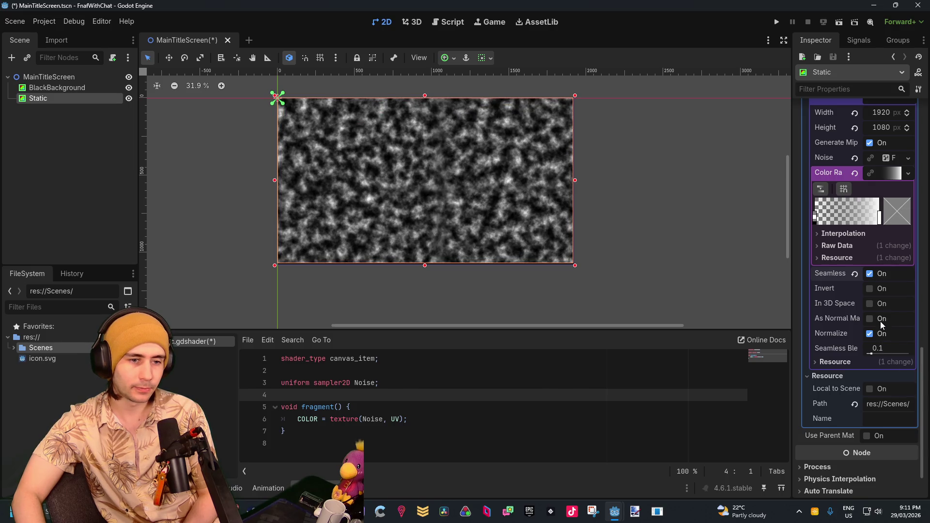
Step: Try Seamless Blend at 1.0, revert it to 0.1, and expand the texture's resource details
drag(877, 352, 910, 354)
click(855, 349)
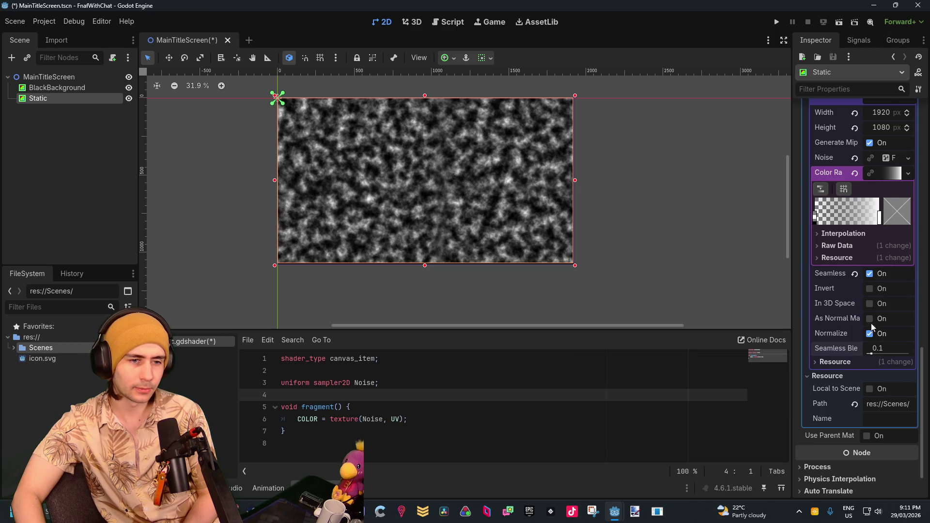
click(844, 364)
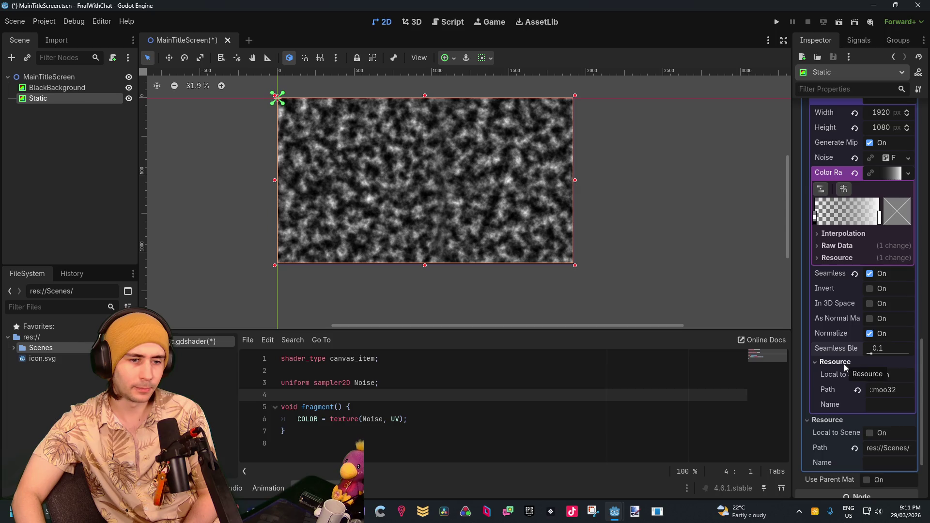
scroll(854, 396, up, 5)
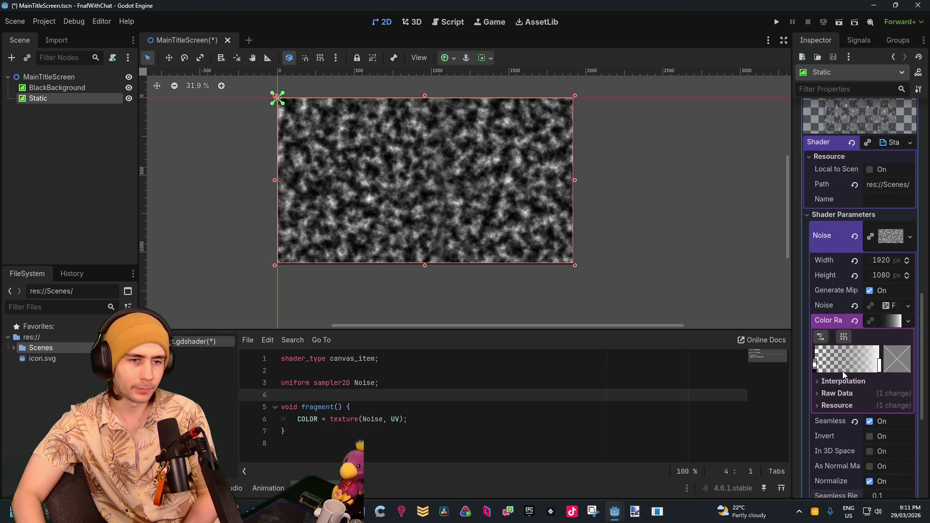
scroll(860, 274, up, 2)
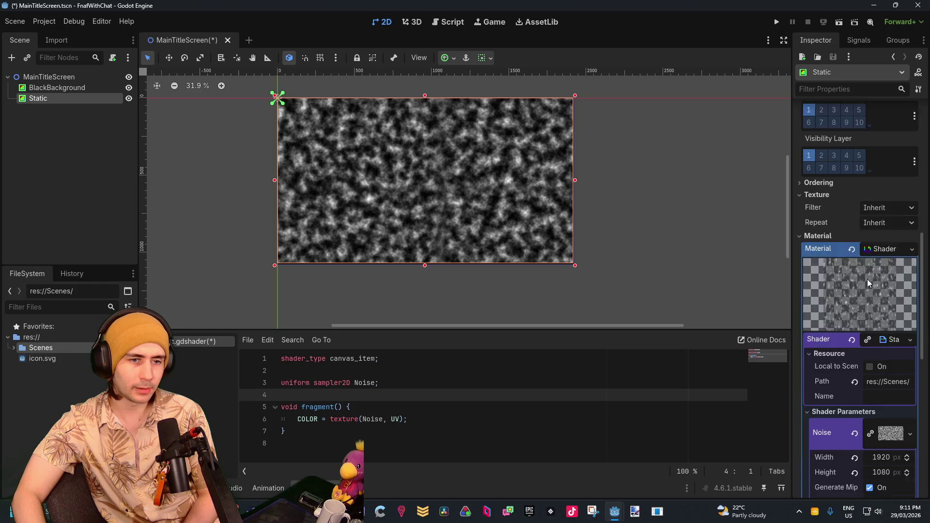
Step: Select BlackBackground and Static in turn, zooming to compare their edges in the viewport
scroll(867, 279, up, 2)
scroll(867, 279, down, 3)
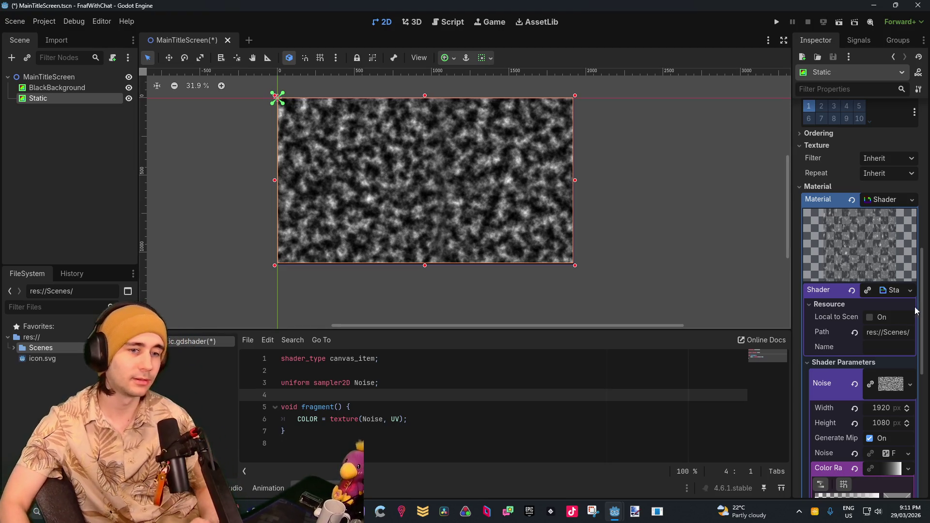
click(68, 128)
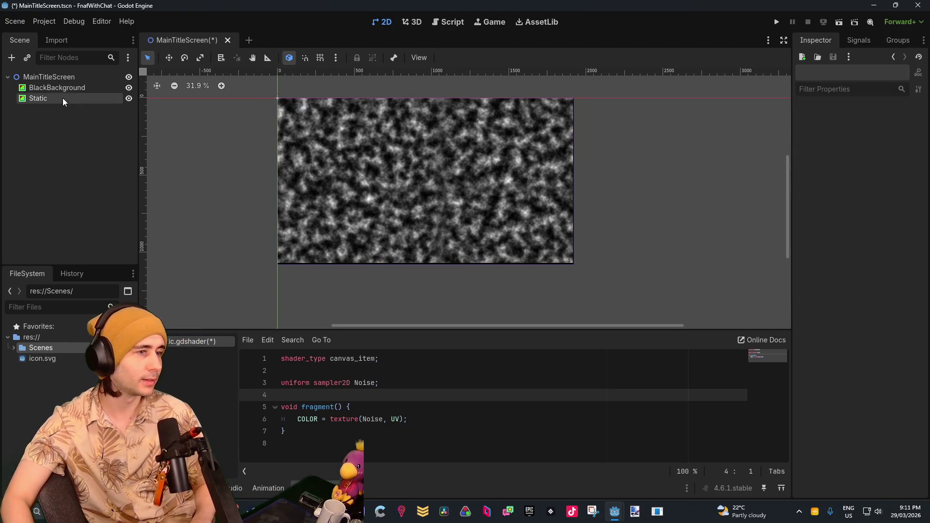
click(68, 86)
scroll(541, 241, up, 3)
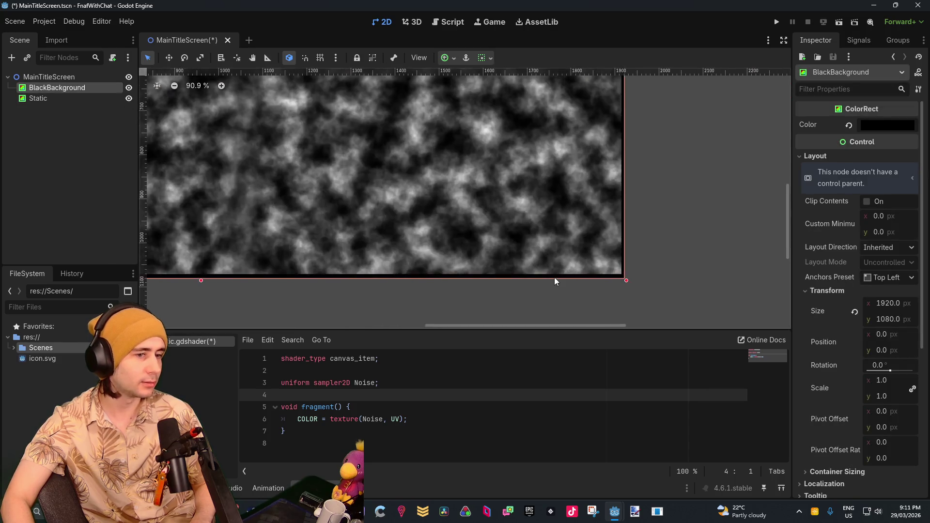
scroll(555, 280, up, 3)
scroll(654, 275, up, 5)
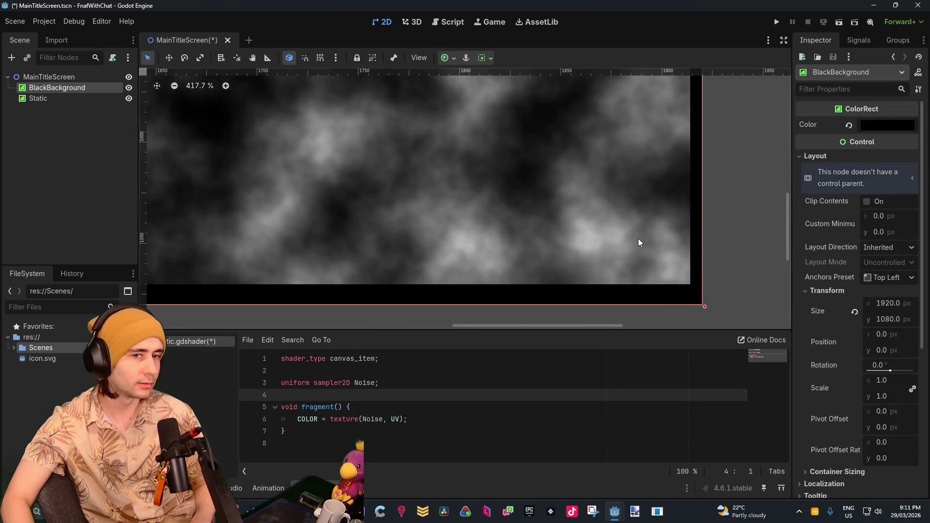
scroll(633, 280, down, 2)
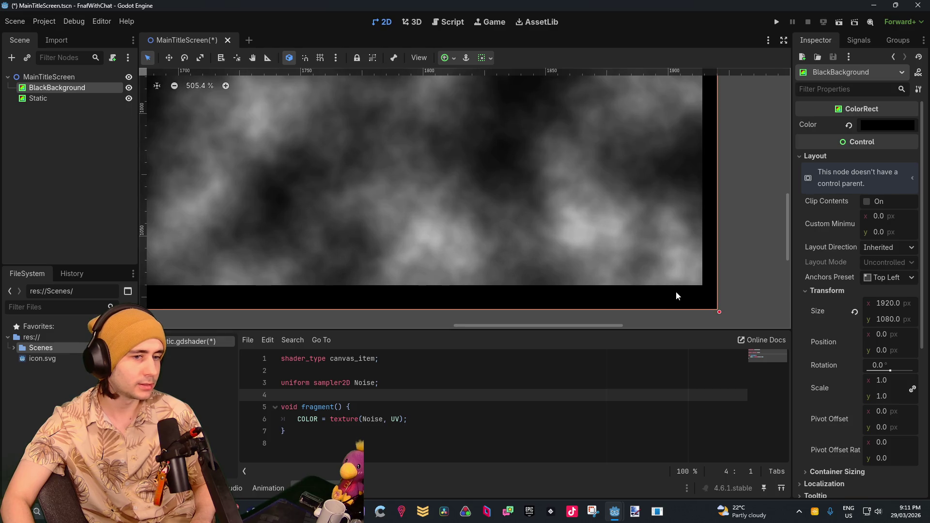
scroll(681, 288, down, 4)
click(37, 98)
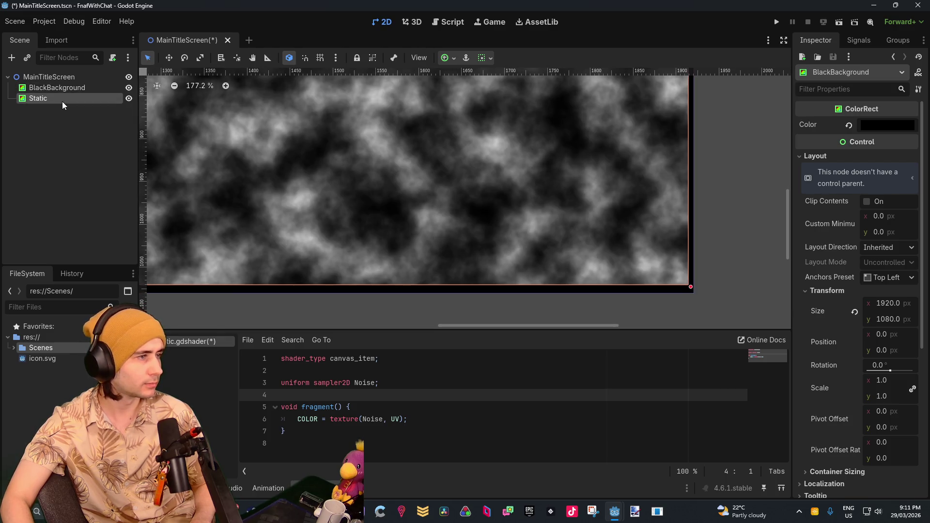
scroll(579, 202, down, 8)
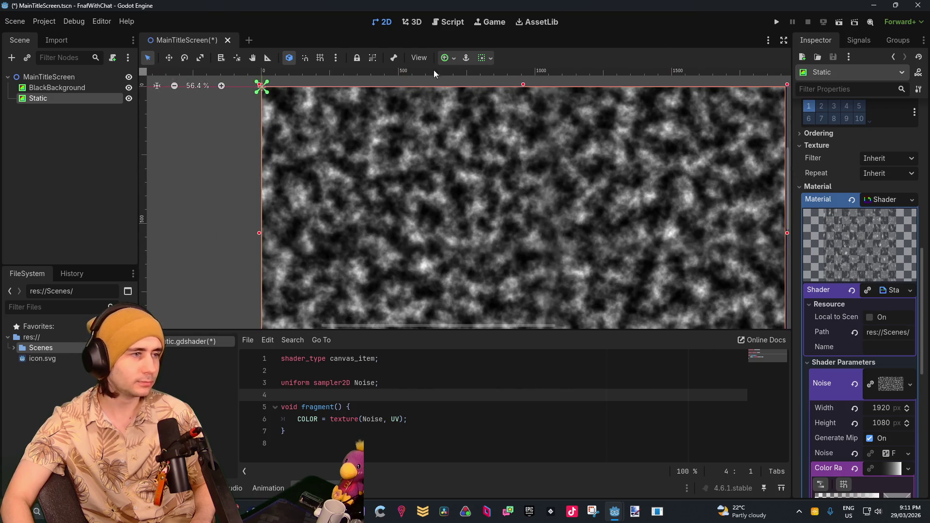
scroll(319, 146, up, 16)
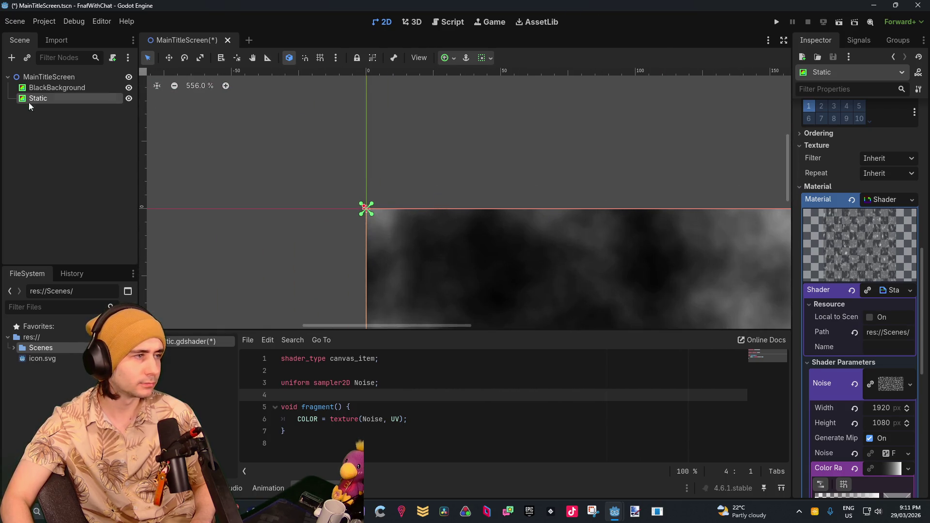
Step: Select BlackBackground again and pan to its bottom-right corner
click(50, 87)
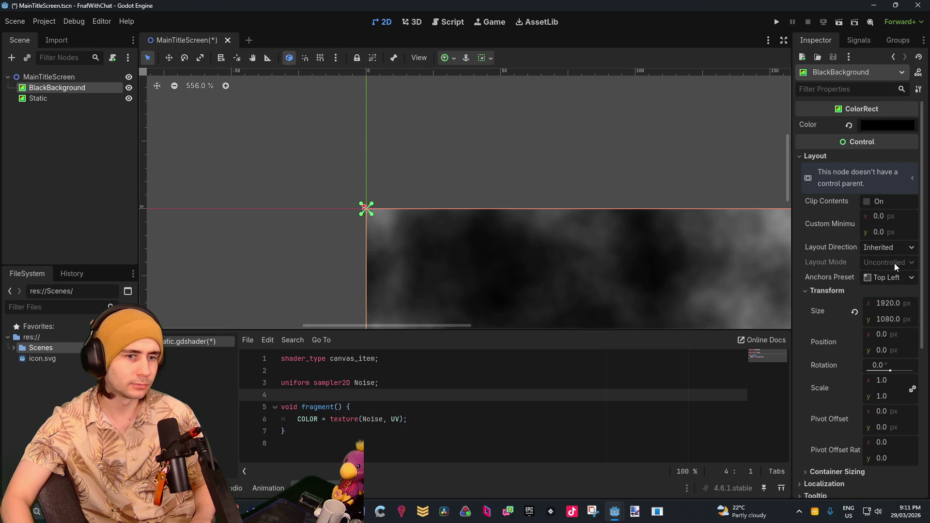
scroll(888, 306, down, 5)
scroll(629, 201, down, 12)
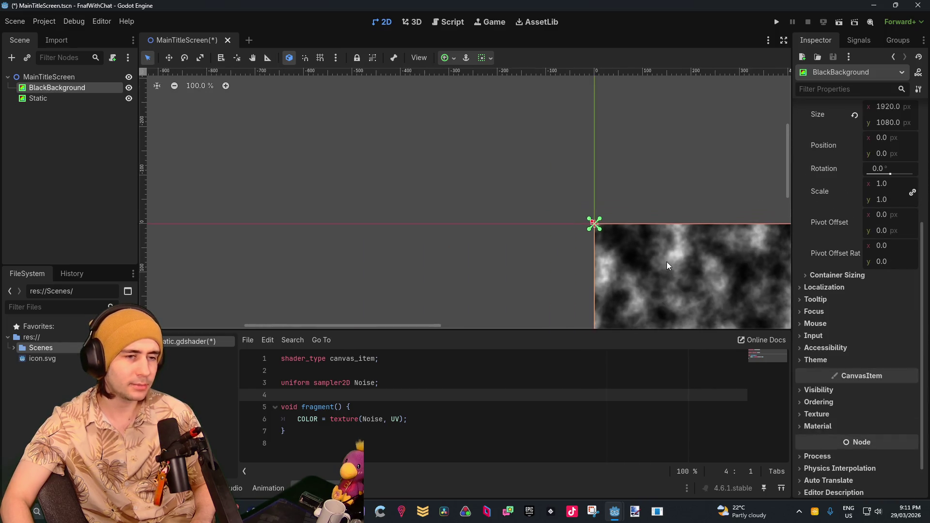
drag(365, 141, 561, 236)
scroll(333, 129, down, 4)
drag(333, 128, 298, 117)
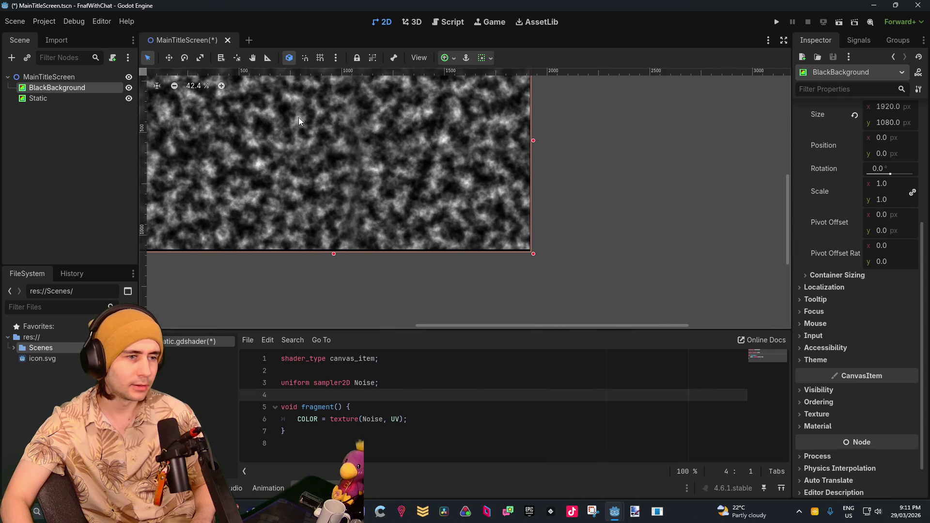
scroll(525, 241, up, 2)
Step: Select Static and expand Transform, revealing its 1914 × 1070 px size
click(54, 96)
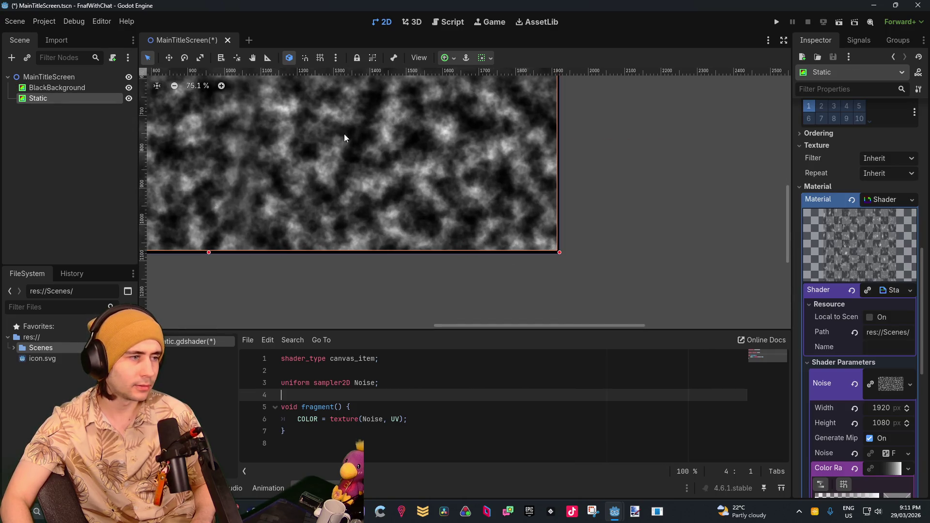
scroll(538, 219, down, 9)
drag(519, 190, 503, 216)
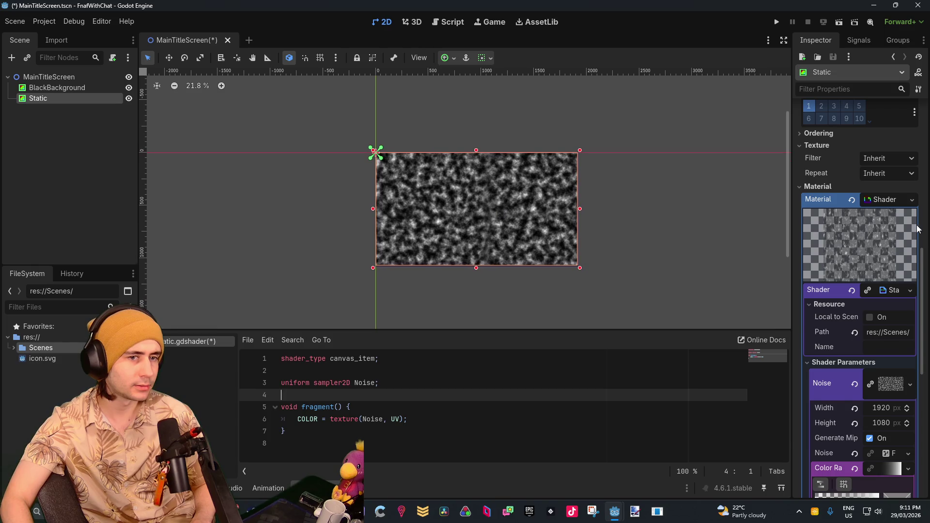
scroll(852, 210, up, 10)
click(826, 291)
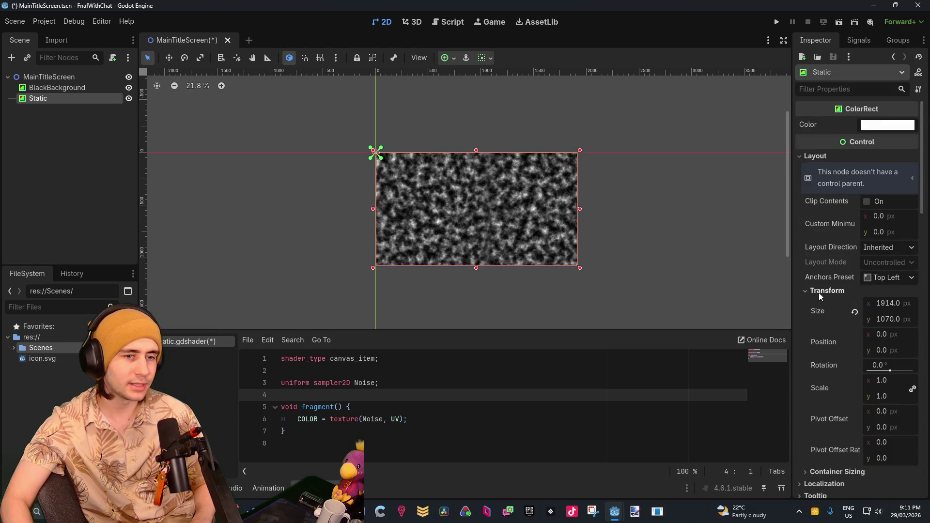
Step: Resize the Static rectangle to 1920 × 1080 px
click(891, 309)
text(1920)
key(Tab)
text(1)
text(07)
text(80)
key(Return)
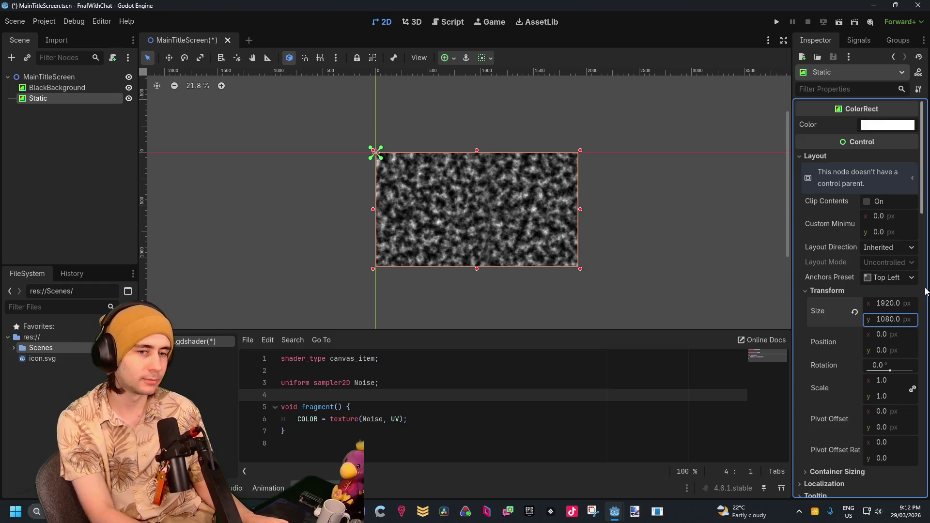
Step: Zoom the viewport to check the noise and place the caret in line 6's lookup
scroll(467, 258, up, 6)
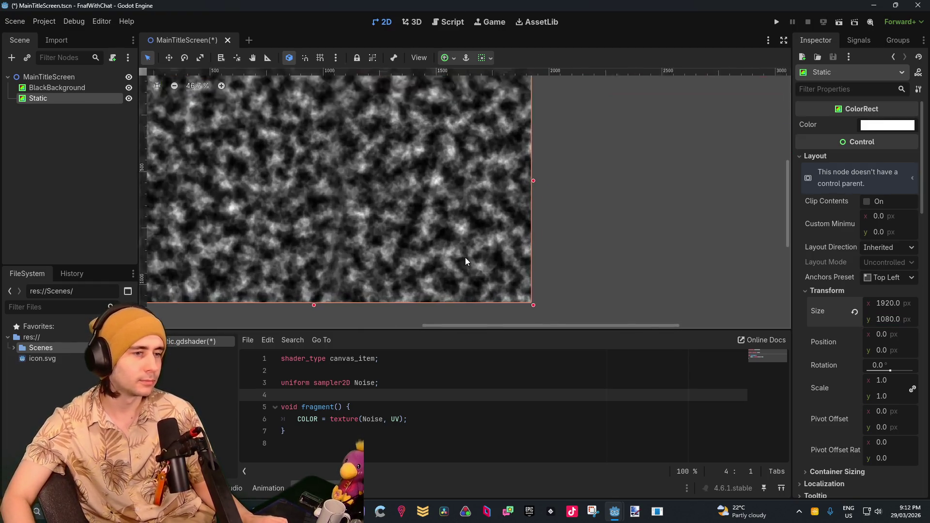
drag(487, 198, 635, 237)
scroll(829, 318, down, 10)
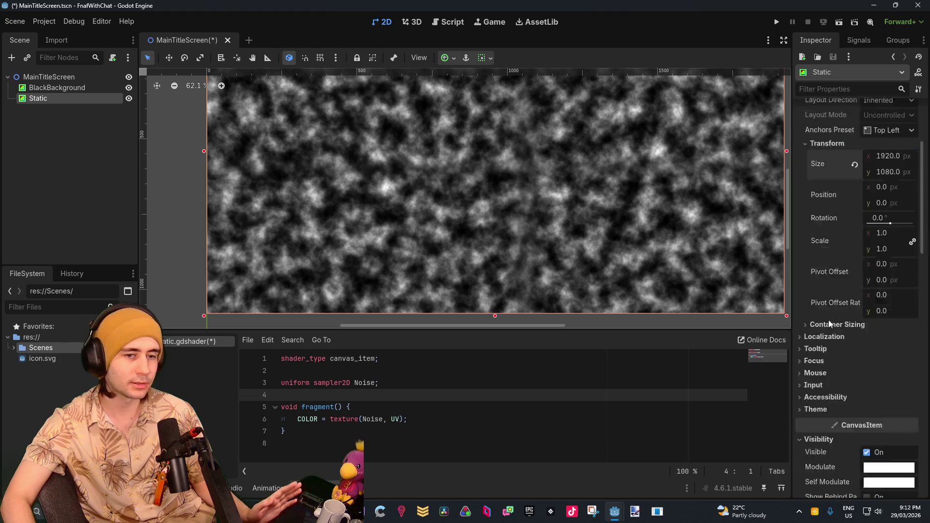
scroll(844, 245, down, 5)
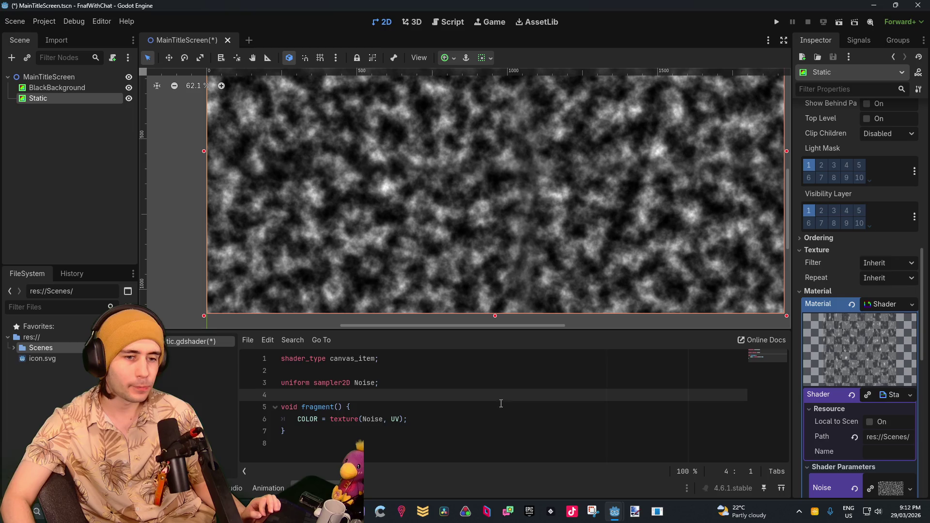
click(357, 419)
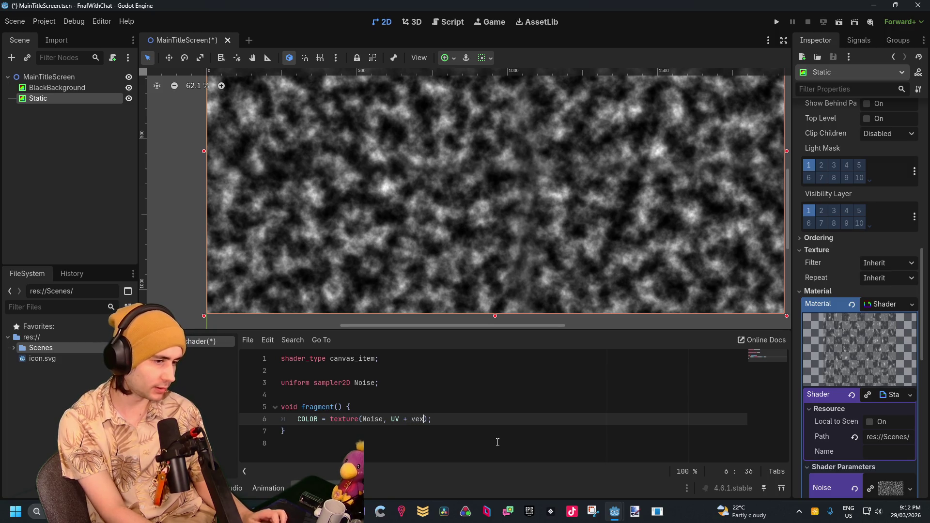
Step: Add a UV + vec2(2.0, 2.0) * TIME offset on line 6, then return to adjust its values
text(c2()
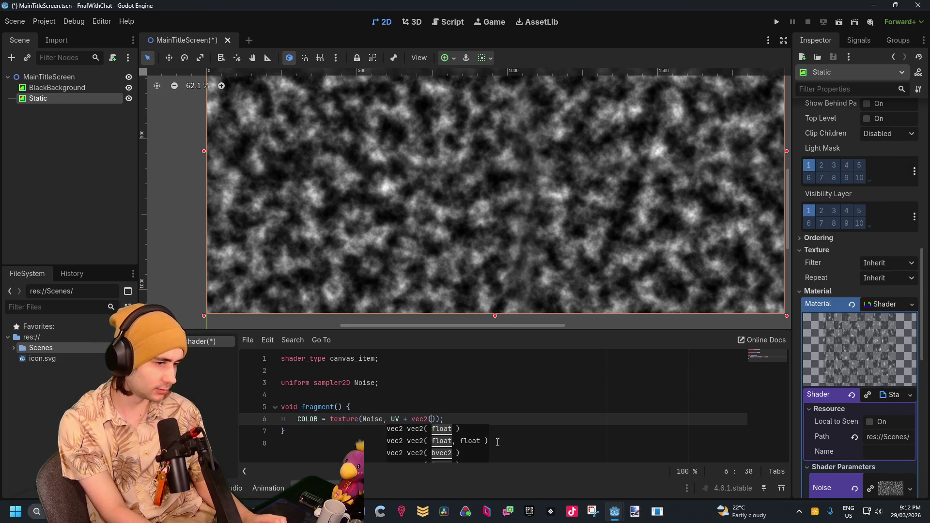
text(2)
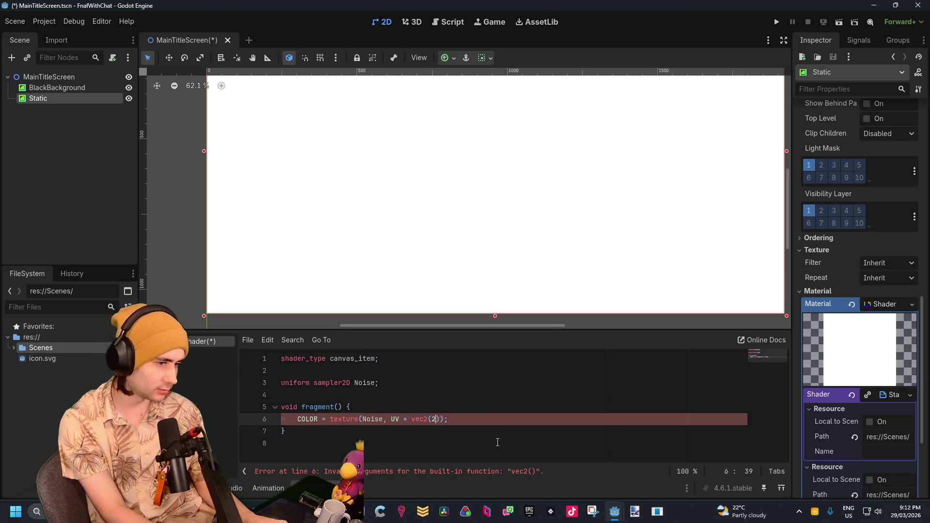
text(.0)
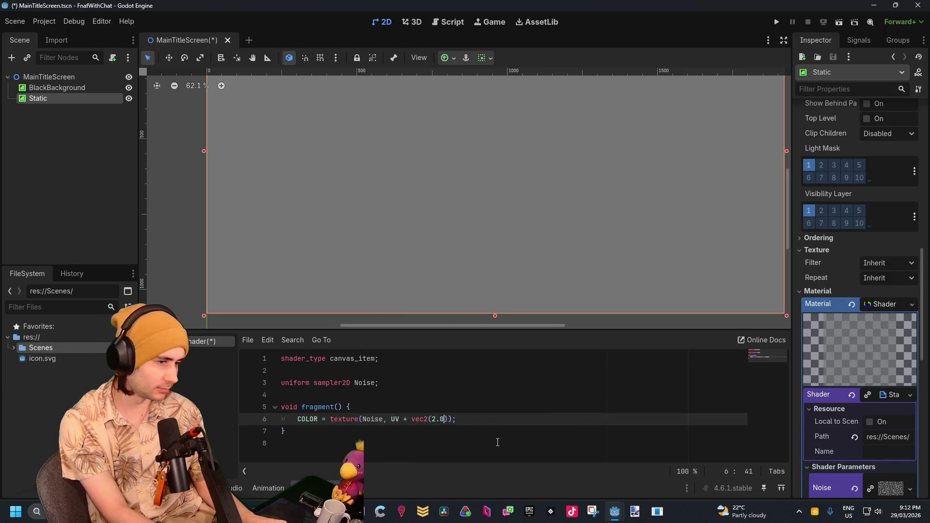
text(, 2.0) )
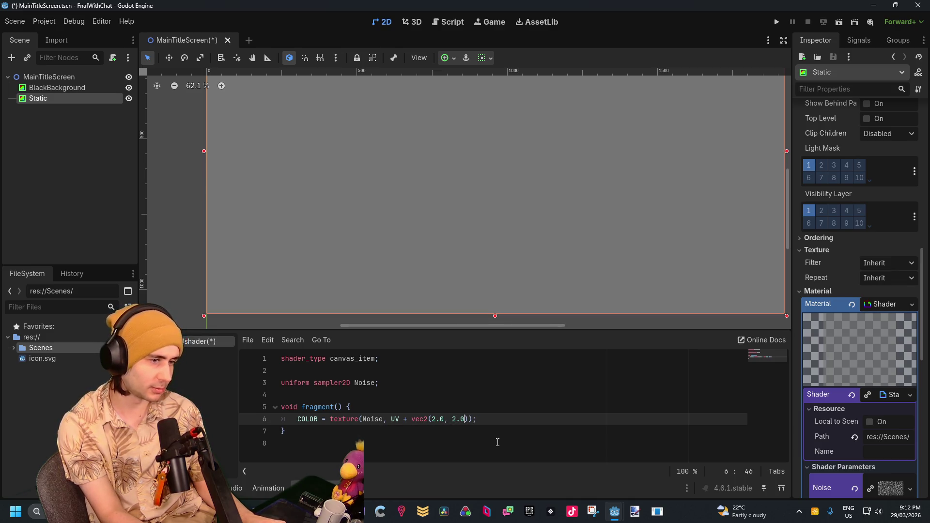
text(* TIME)
key(Escape)
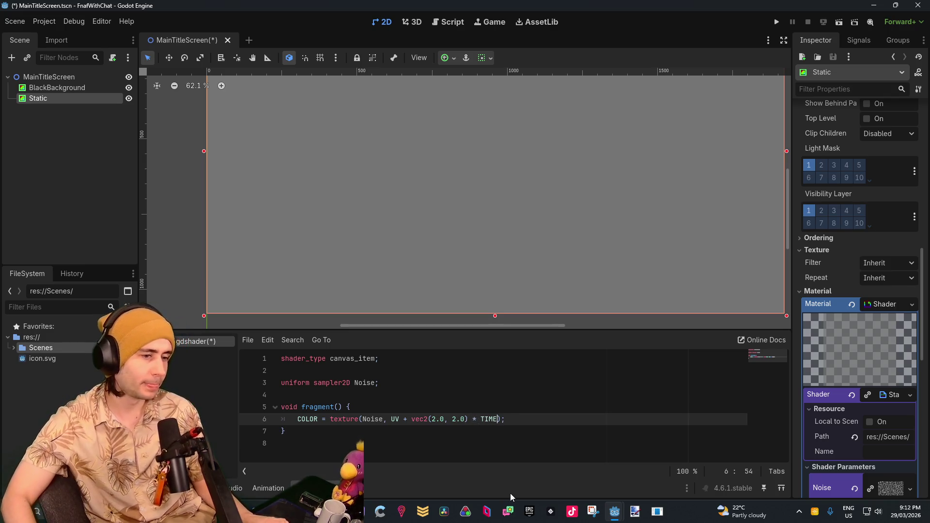
scroll(485, 264, down, 3)
scroll(485, 212, up, 1)
click(481, 393)
click(435, 419)
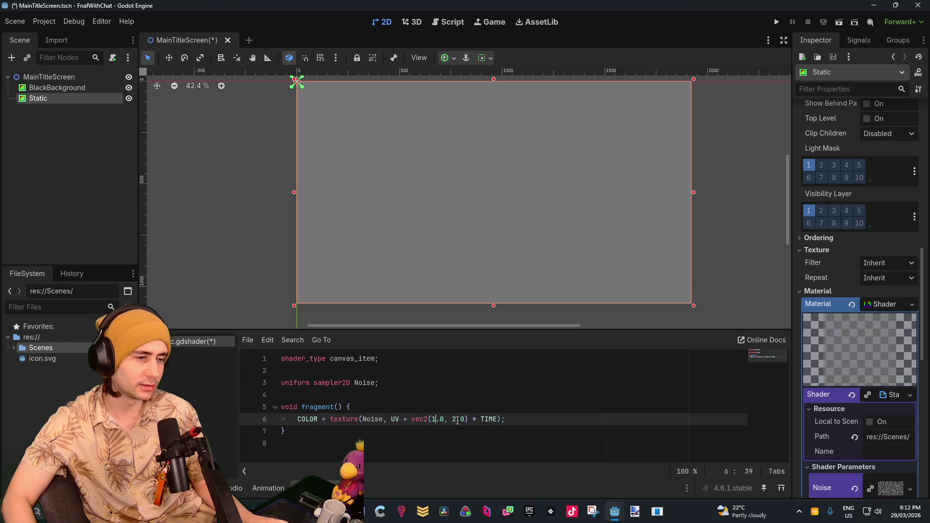
text(1)
click(495, 419)
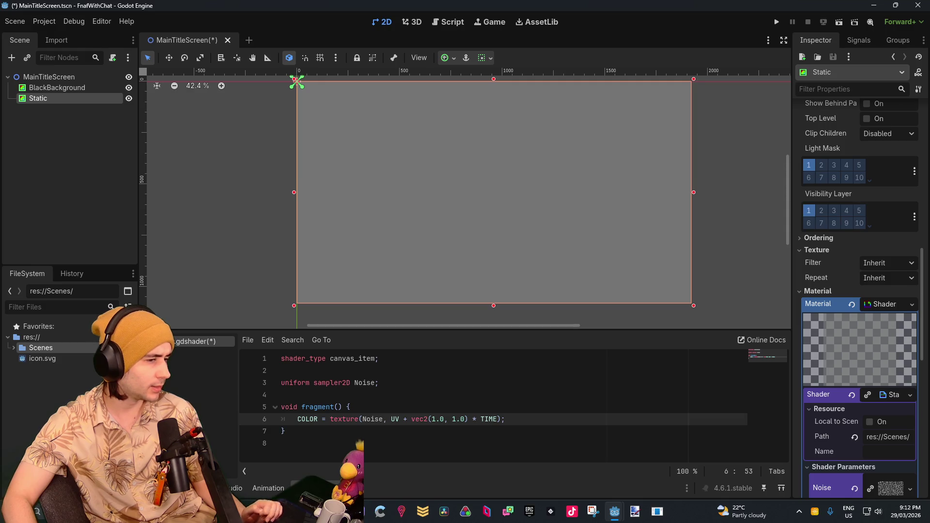
Step: Change the '+' between UV and vec2 on line 6 to a '*' multiplication
click(404, 420)
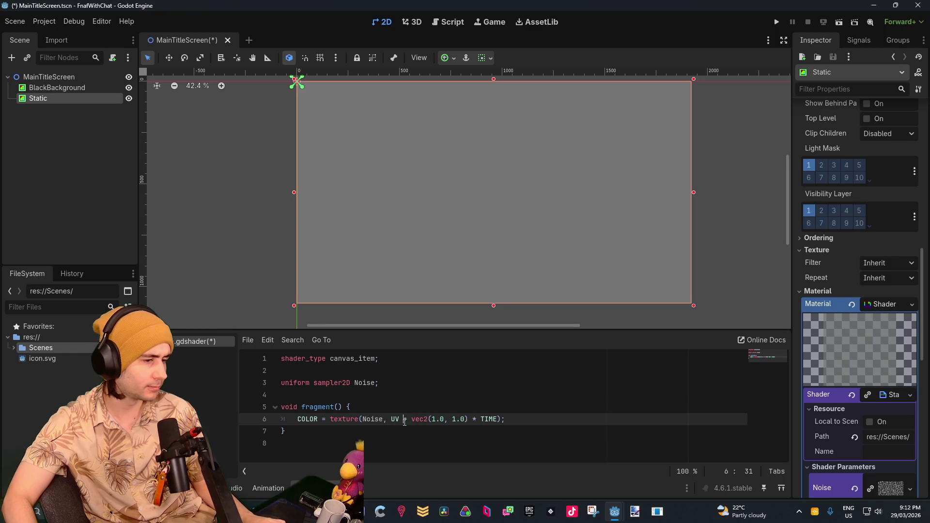
text(*&)
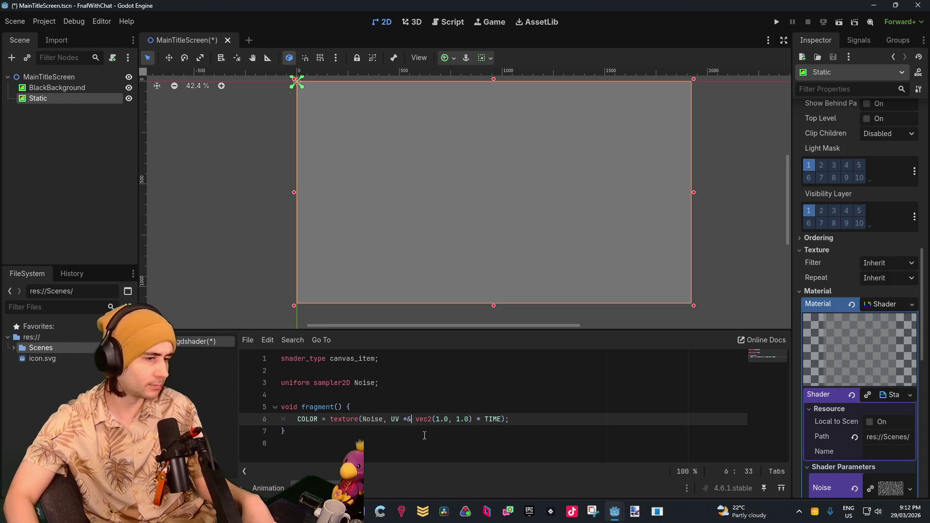
key(BackSpace)
click(439, 430)
click(464, 420)
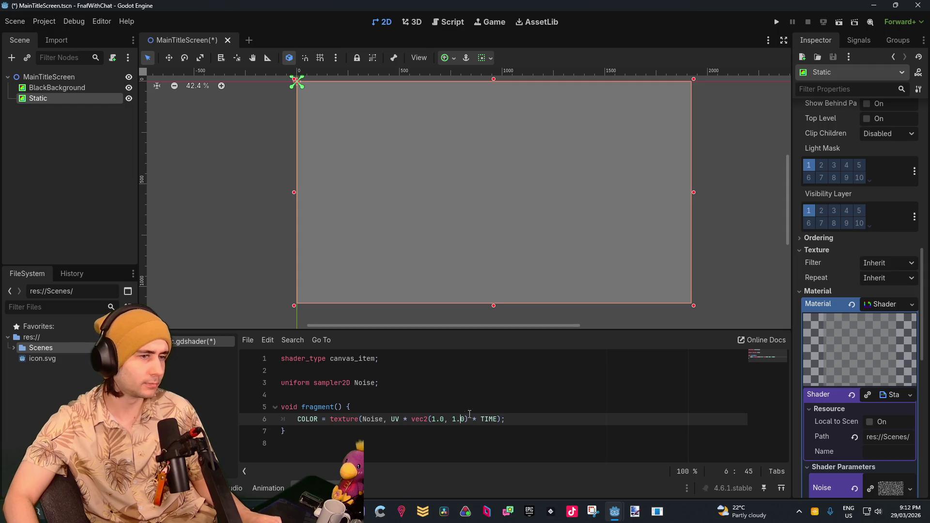
scroll(310, 97, up, 10)
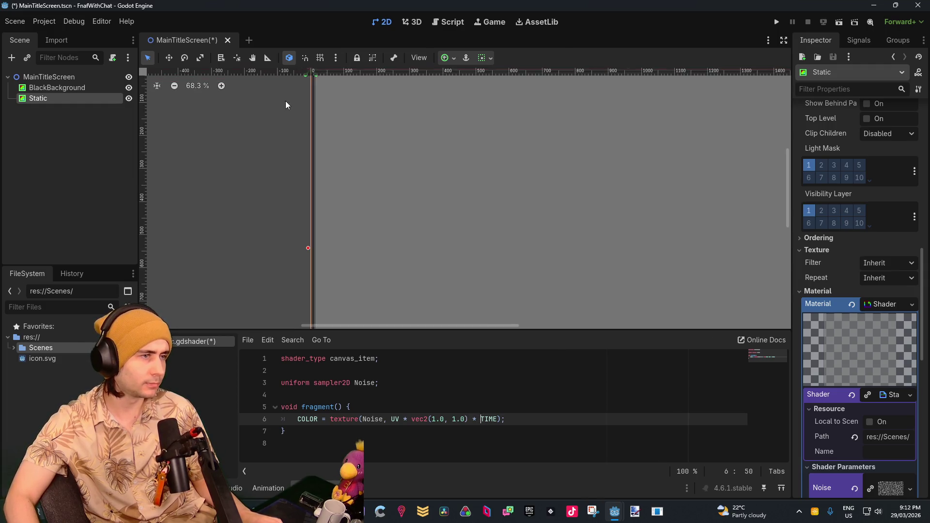
scroll(355, 241, up, 3)
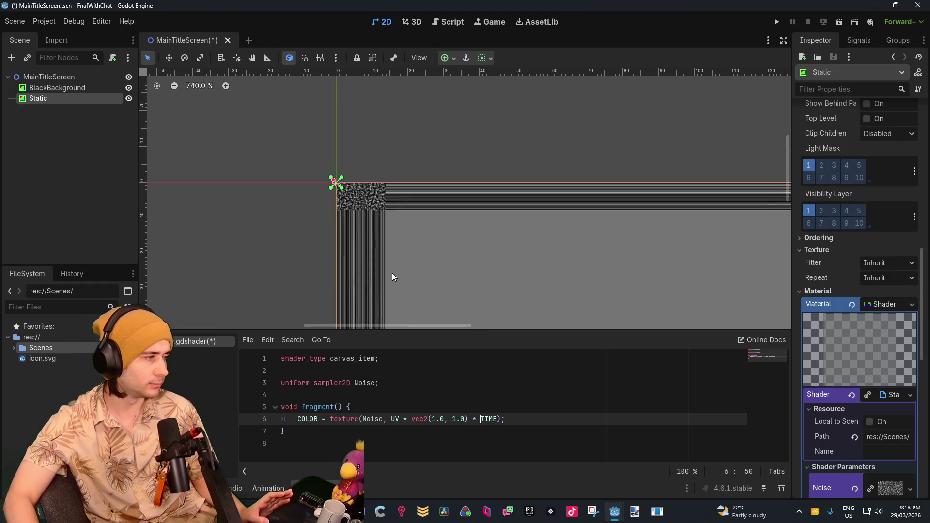
scroll(391, 272, down, 5)
scroll(362, 274, down, 3)
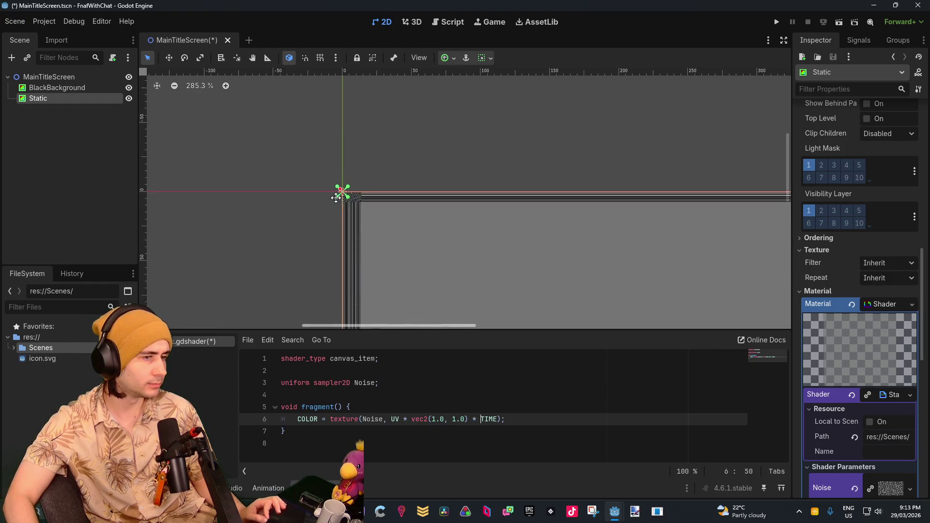
Step: Try negative direction values, making the factor vec2(-1.0, -1.0)
click(408, 419)
click(439, 420)
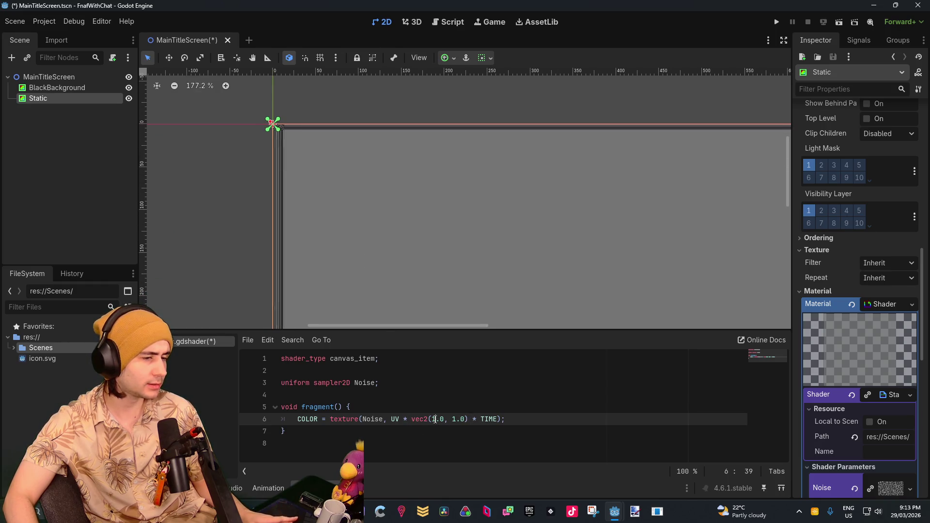
text(-)
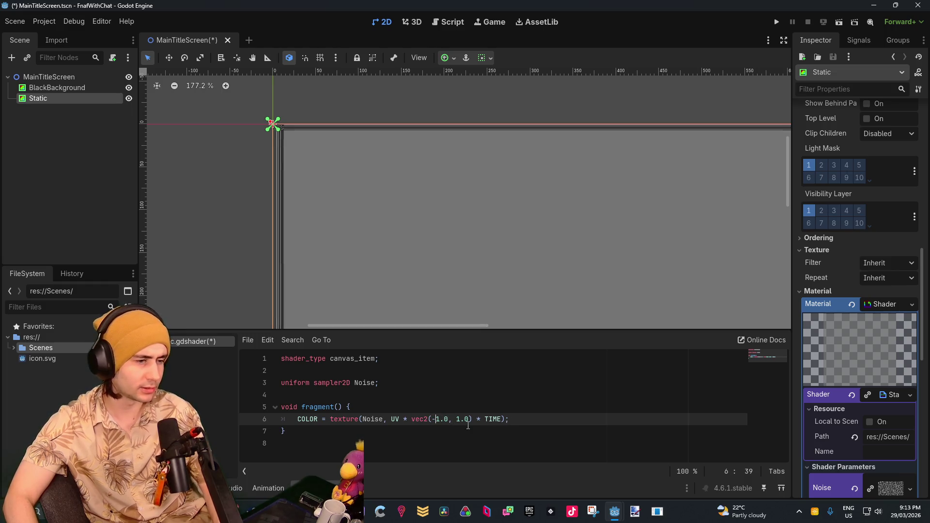
click(456, 419)
text(-)
click(506, 390)
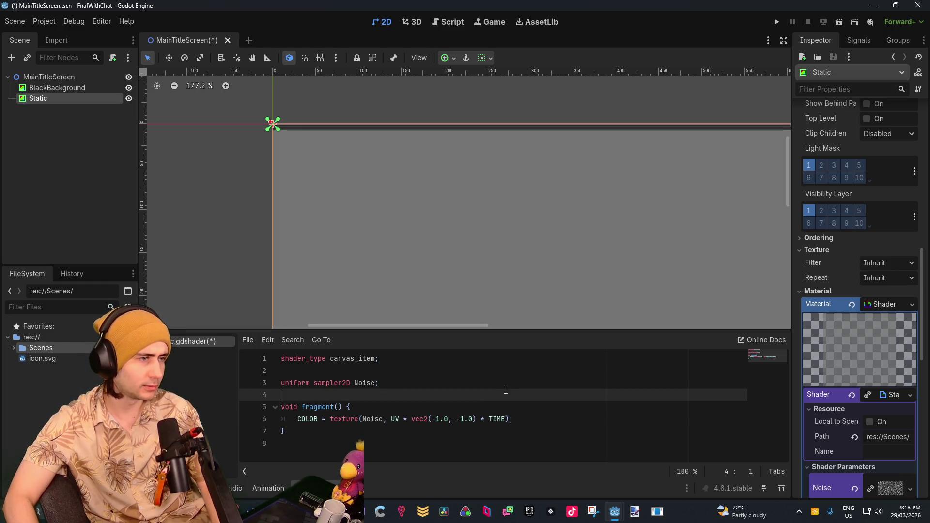
scroll(482, 205, down, 8)
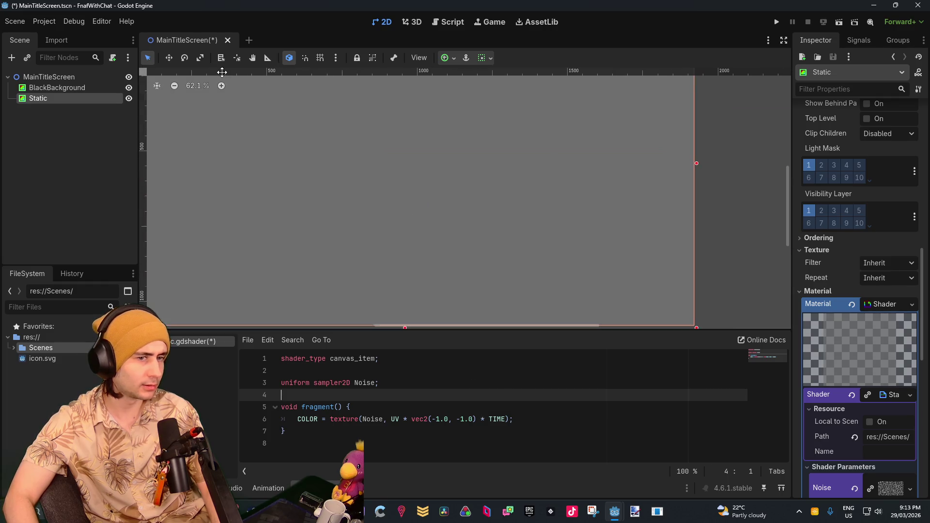
scroll(445, 215, down, 1)
drag(353, 168, 459, 254)
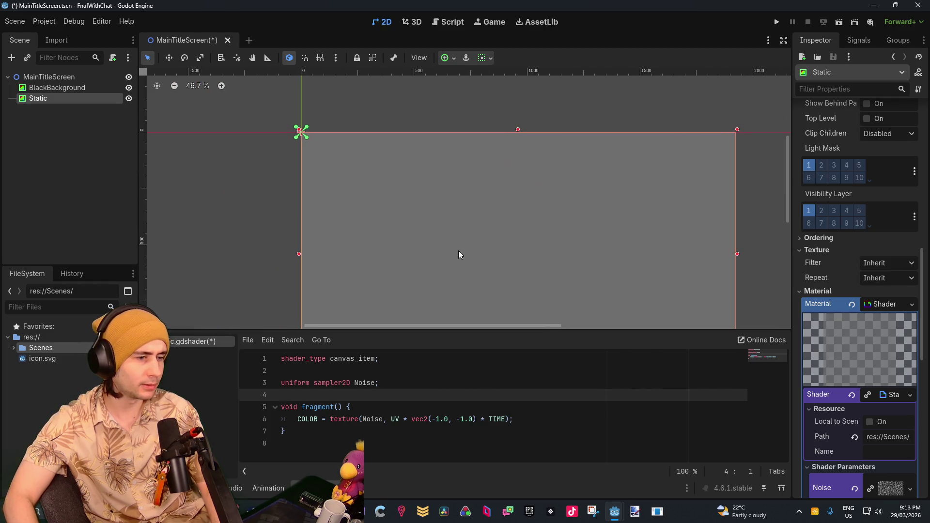
Step: Remove both minus signs to restore vec2(1.0, 1.0) * TIME
click(435, 419)
key(BackSpace)
click(460, 419)
key(BackSpace)
click(485, 419)
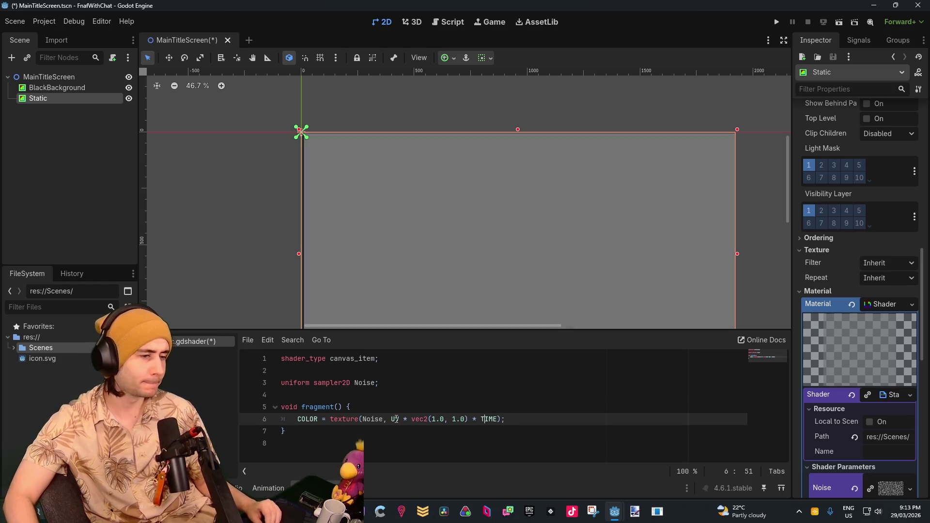
click(290, 395)
Step: Zoom the 2D viewport into the Static rectangle's top-left corner to inspect the streaks
scroll(286, 130, up, 5)
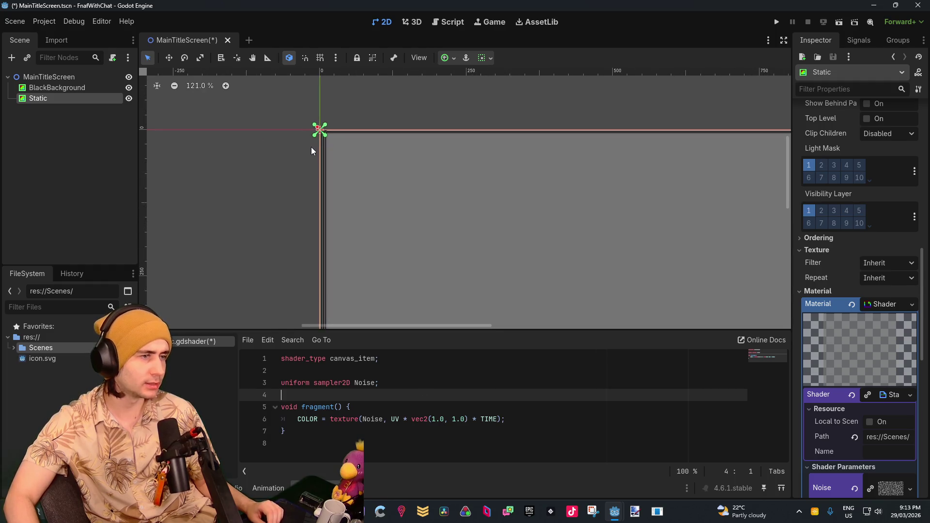
scroll(321, 130, up, 16)
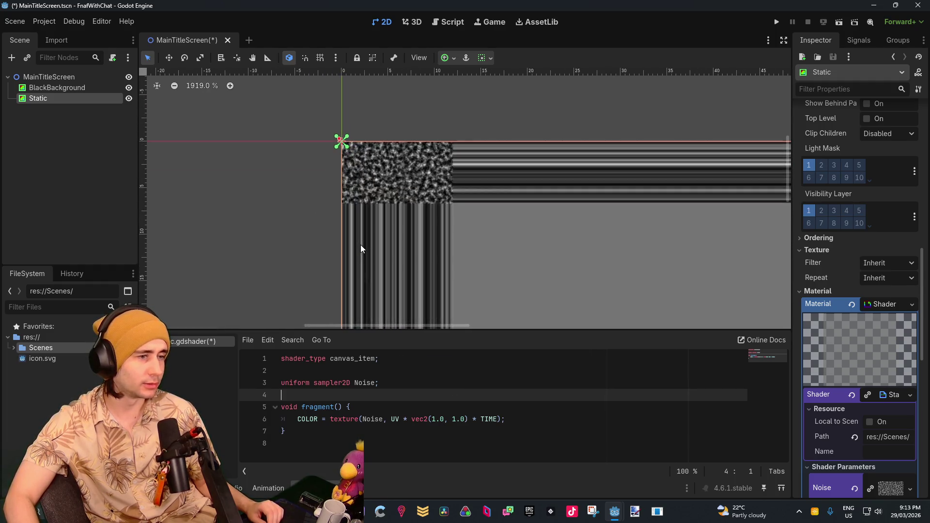
scroll(365, 239, down, 5)
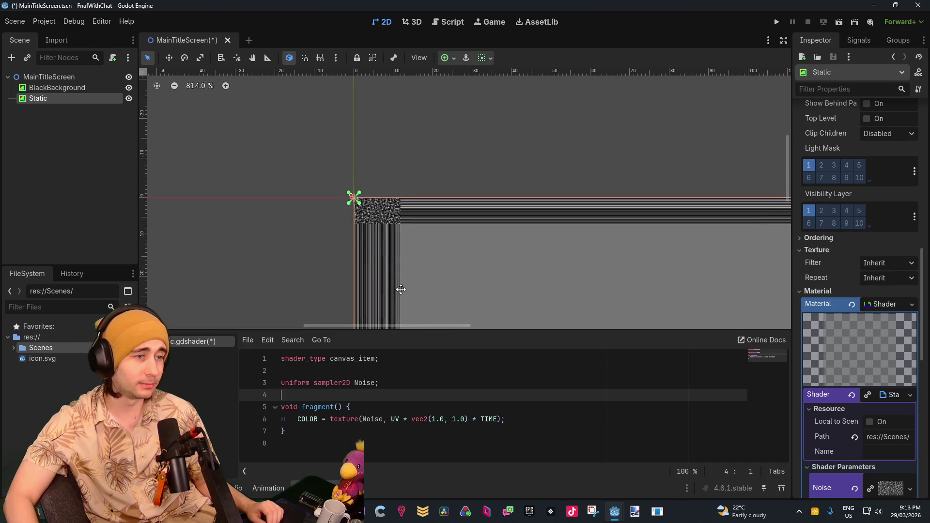
drag(401, 290, 373, 226)
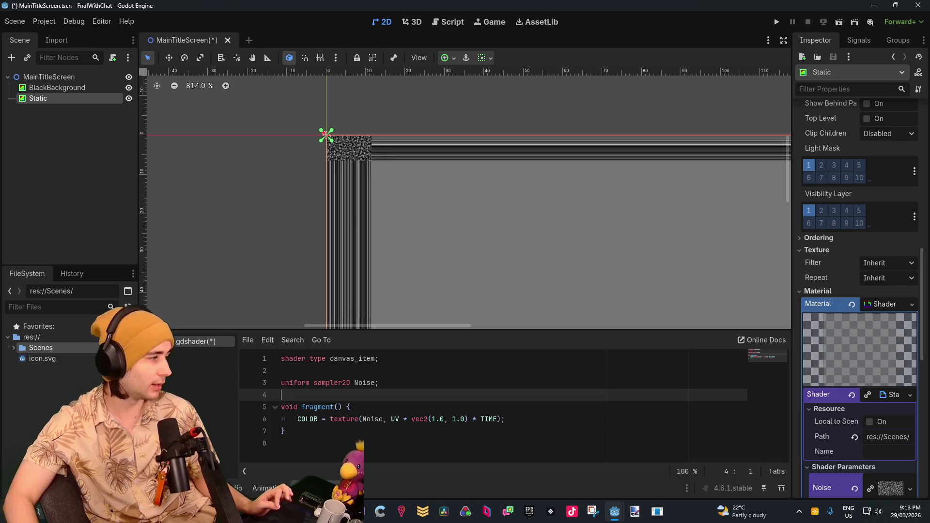
Step: Insert a 0.1 scale factor after UV on line 6, giving UV * 0.1 *
click(405, 421)
key(Right)
key(Right)
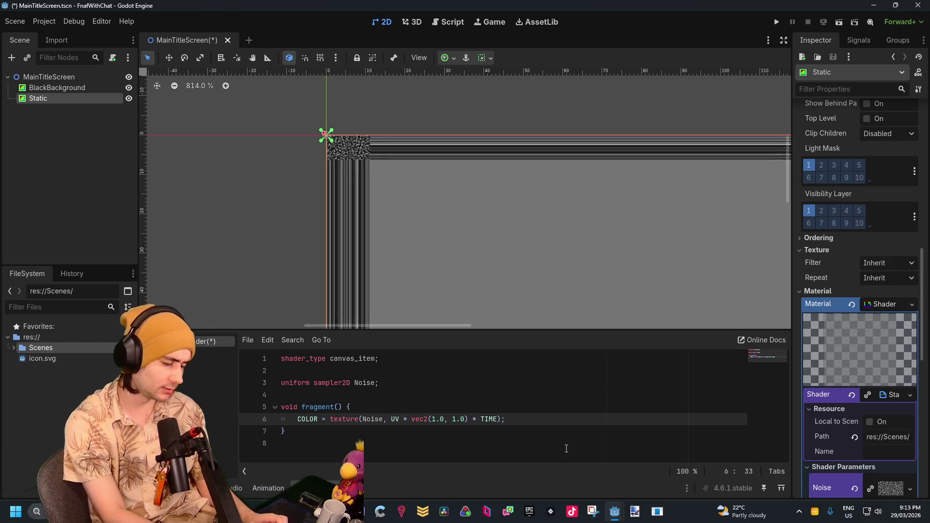
text(*)
key(Left)
key(Left)
text(0.1)
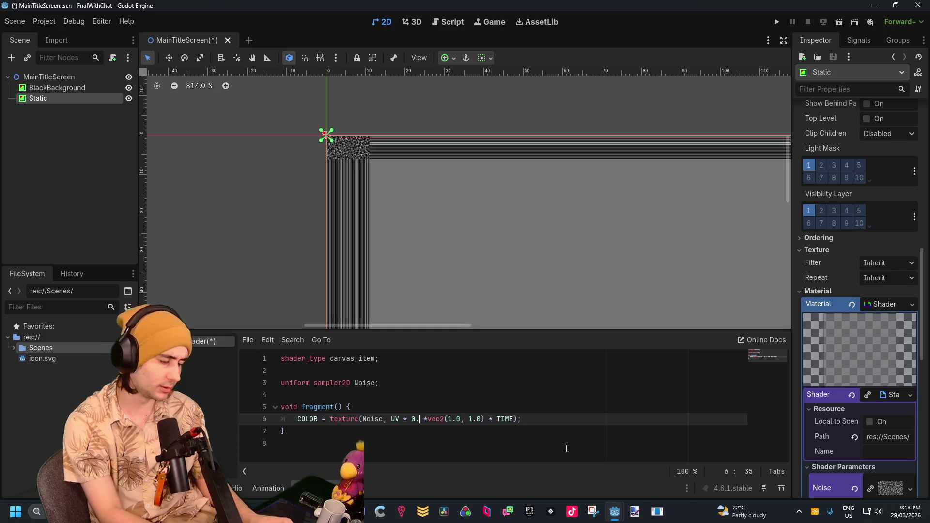
click(503, 386)
scroll(509, 266, down, 5)
drag(509, 267, 412, 112)
scroll(471, 162, up, 4)
scroll(475, 169, up, 2)
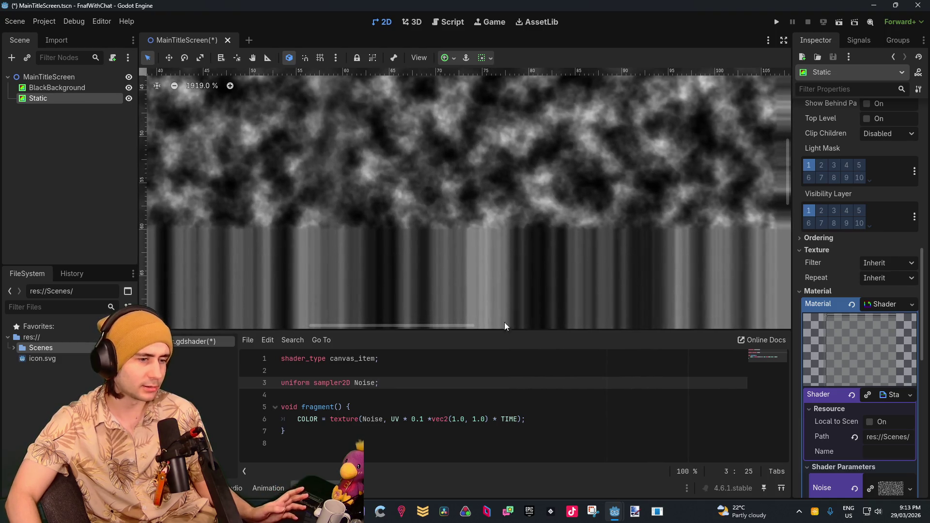
Step: Shrink the UV scale factor from 0.1 to 0.00001
click(422, 420)
text(0000)
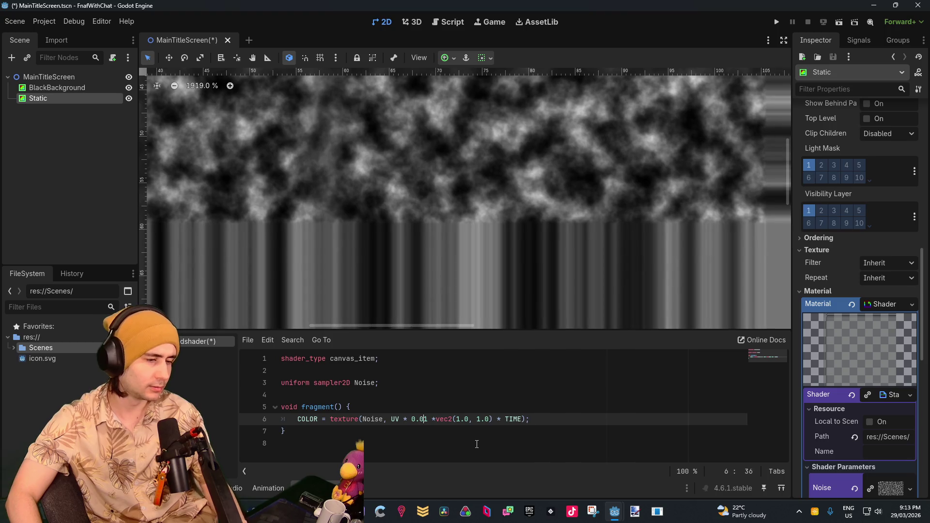
click(480, 441)
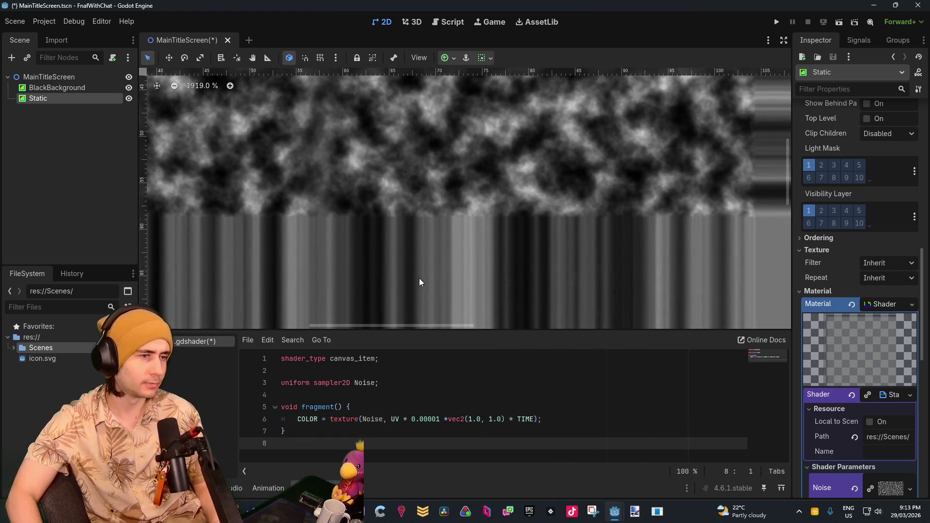
scroll(422, 253, down, 6)
scroll(423, 251, down, 2)
scroll(468, 249, down, 5)
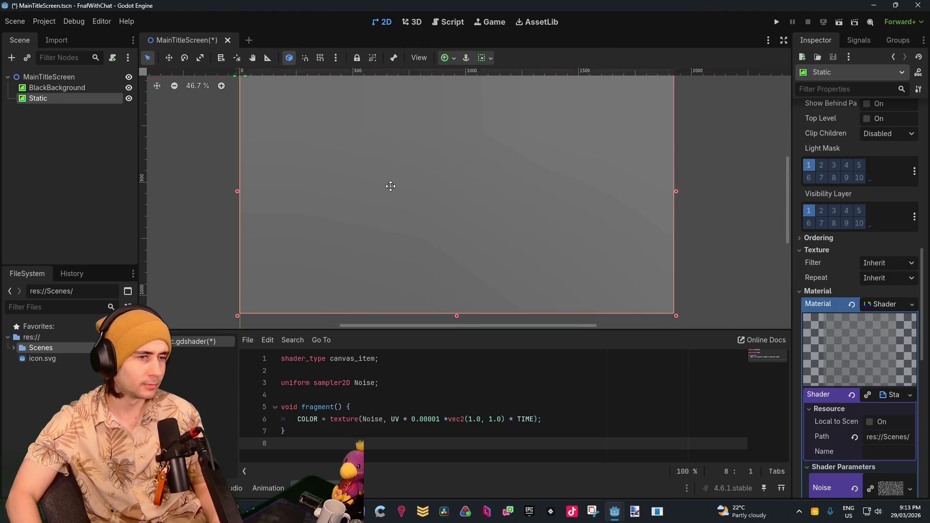
scroll(387, 188, down, 1)
scroll(377, 183, up, 1)
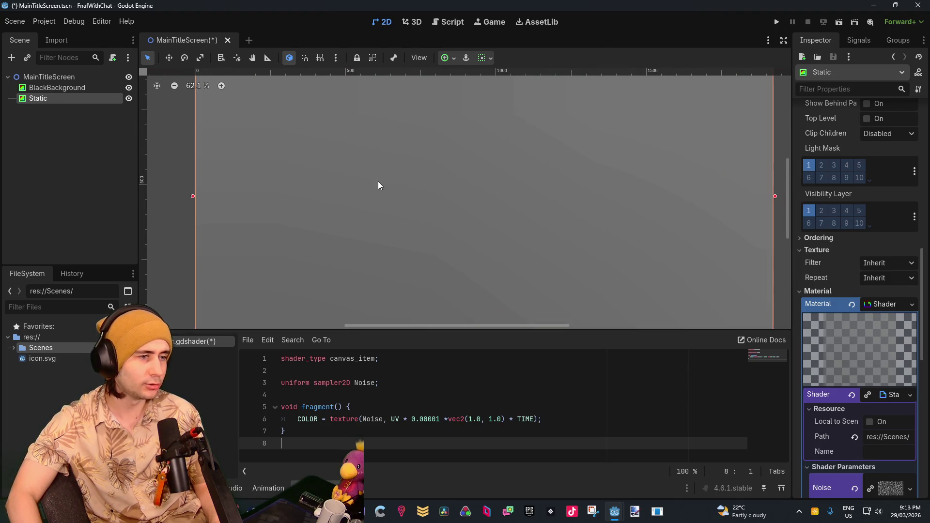
Step: Trim two zeros so the UV multiplier reads 0.001
click(436, 425)
key(BackSpace)
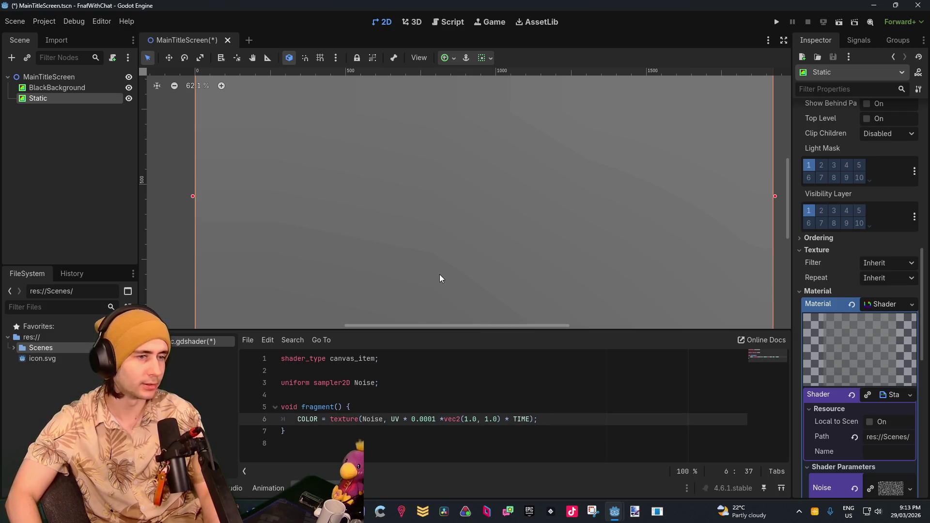
scroll(438, 266, down, 4)
key(BackSpace)
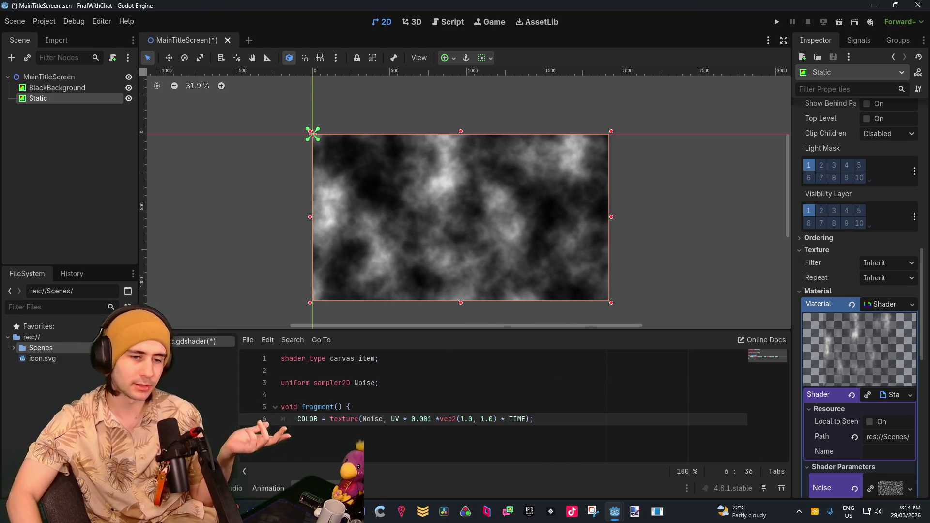
scroll(892, 406, down, 5)
scroll(894, 393, down, 1)
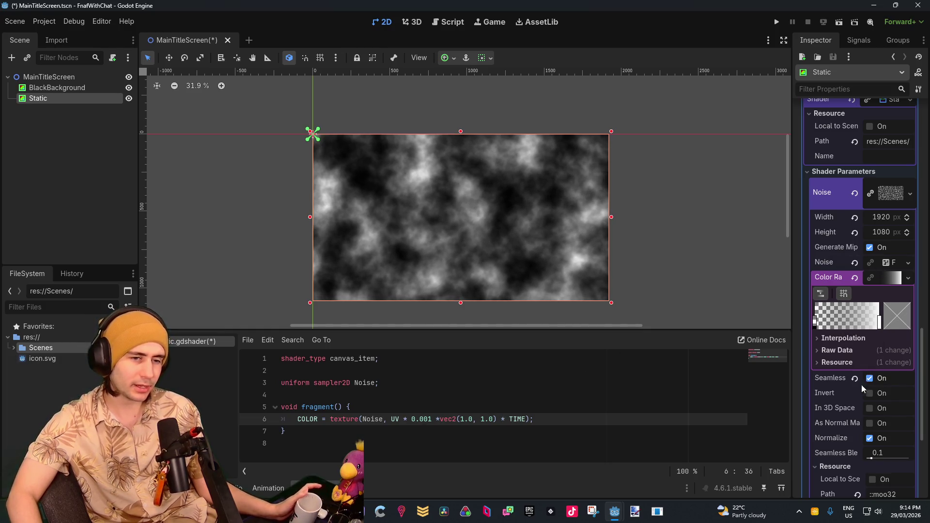
scroll(849, 399, up, 5)
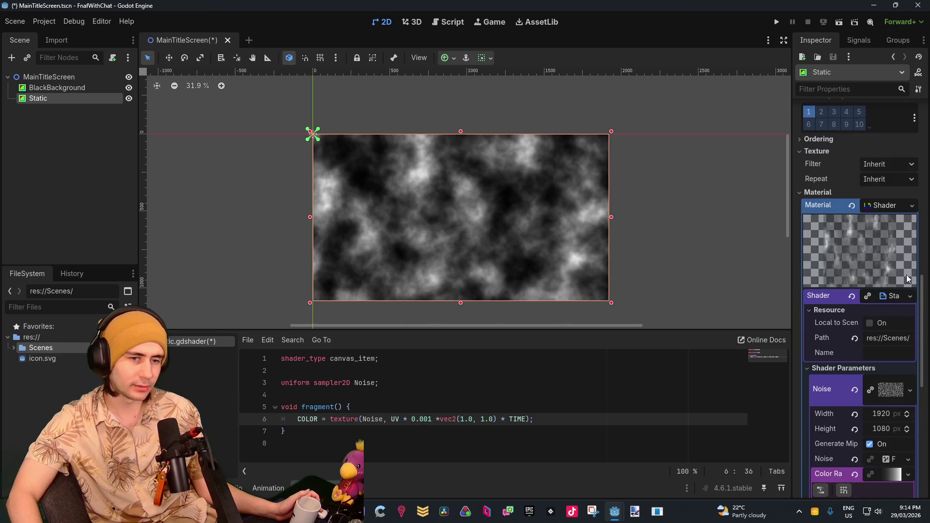
scroll(864, 352, down, 1)
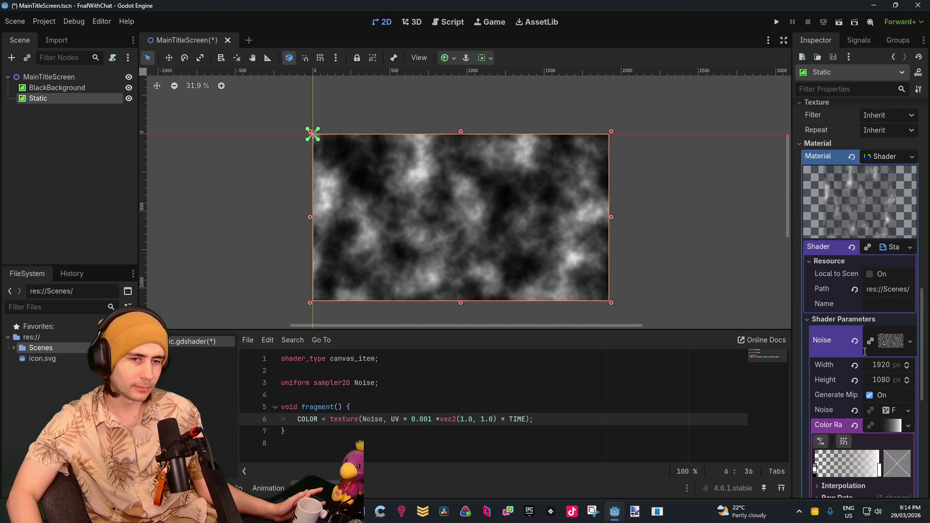
click(886, 341)
click(886, 341)
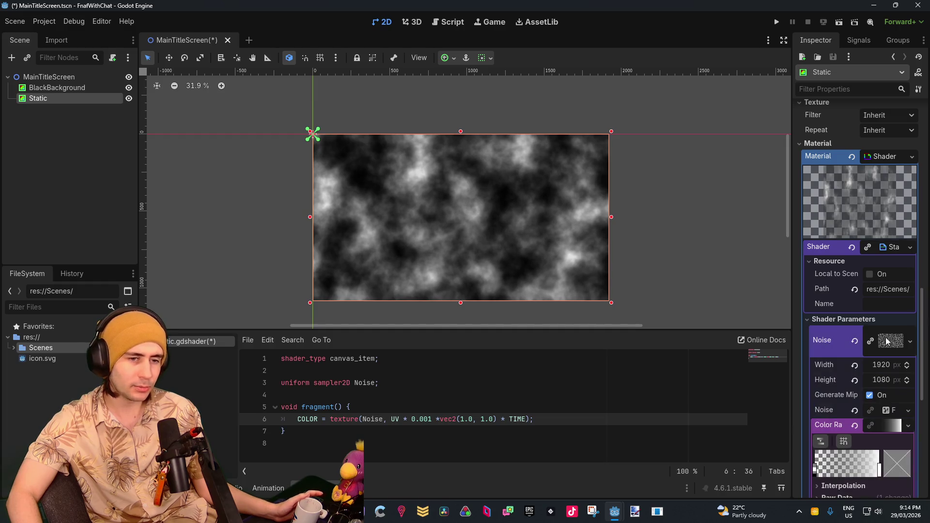
click(909, 341)
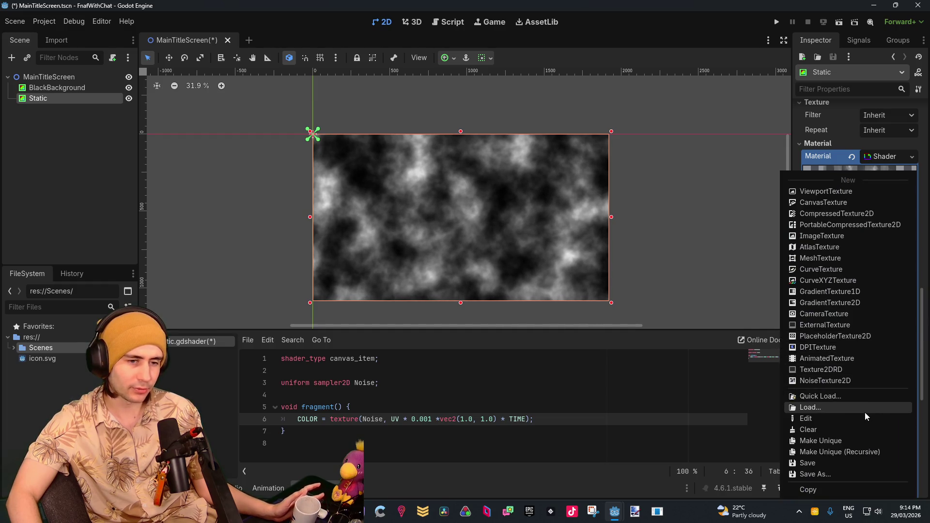
click(679, 407)
scroll(862, 390, down, 2)
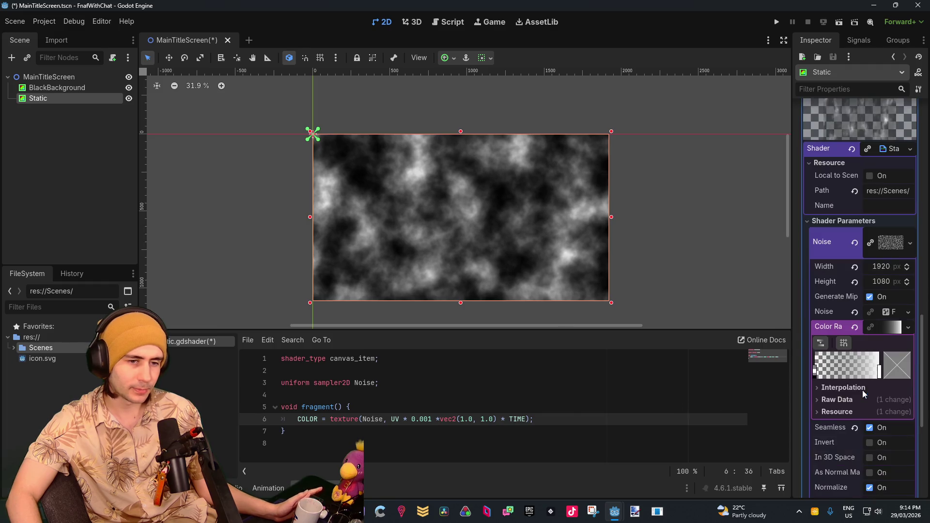
click(872, 296)
scroll(873, 298, down, 2)
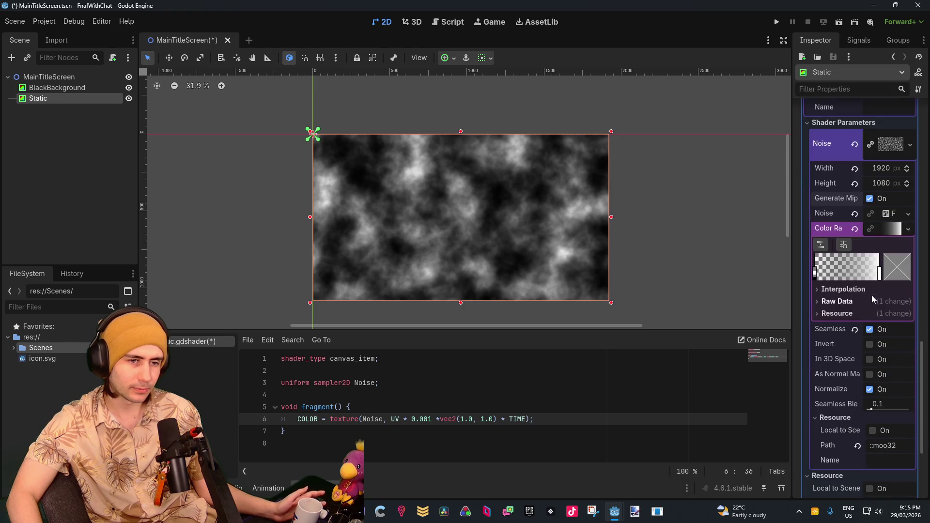
click(852, 289)
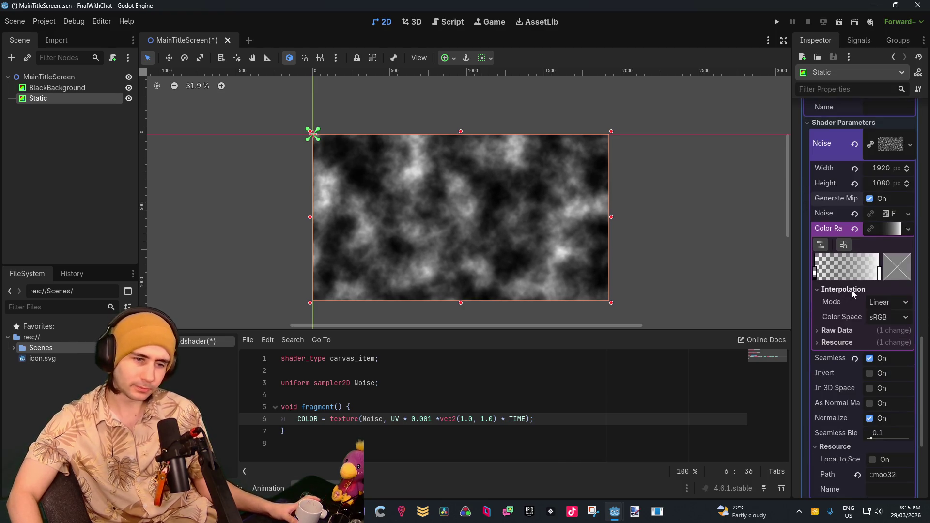
click(862, 302)
click(875, 300)
click(848, 333)
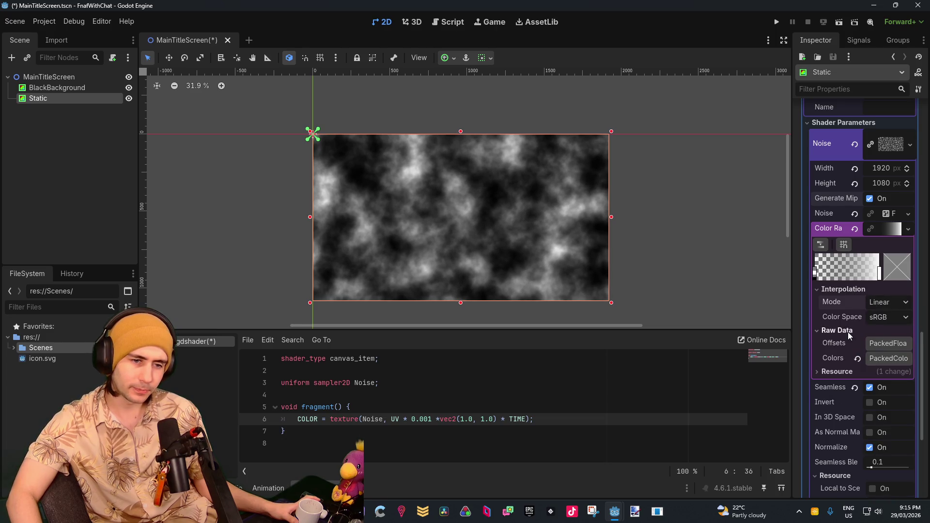
click(838, 371)
click(840, 369)
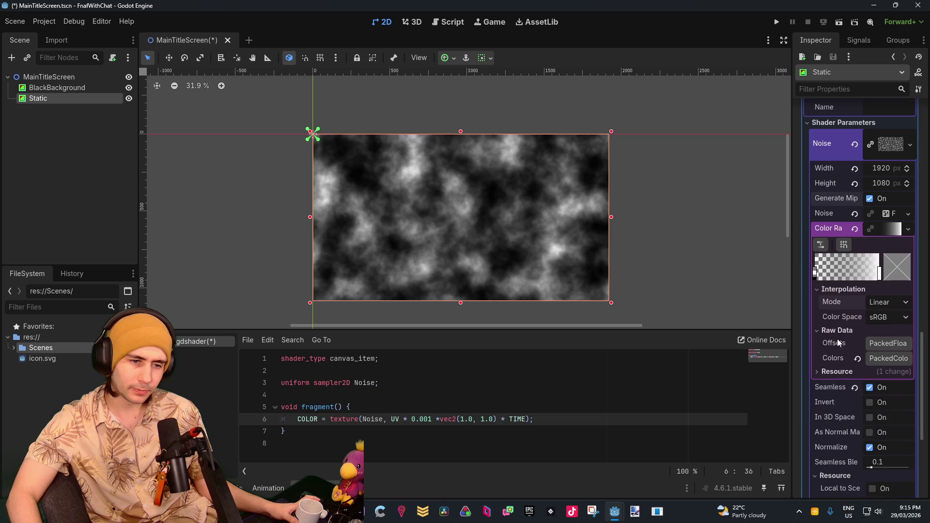
click(835, 332)
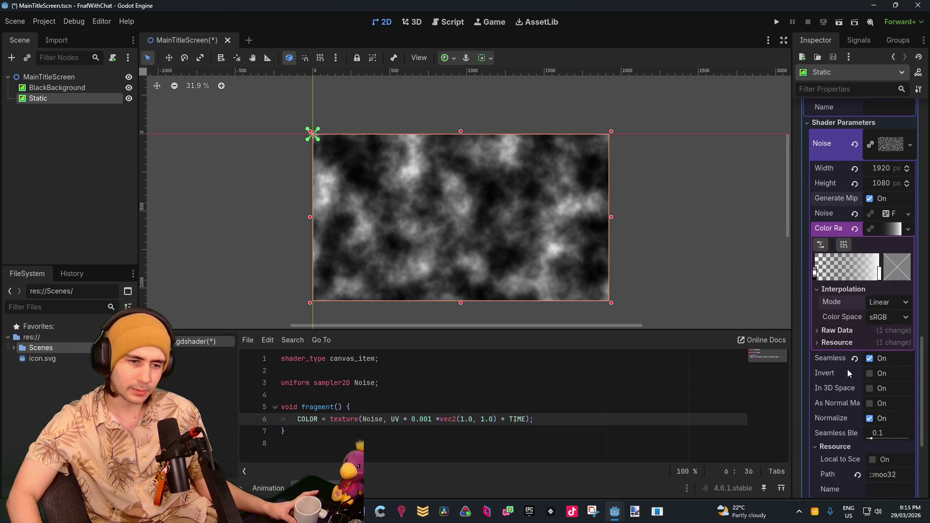
click(873, 374)
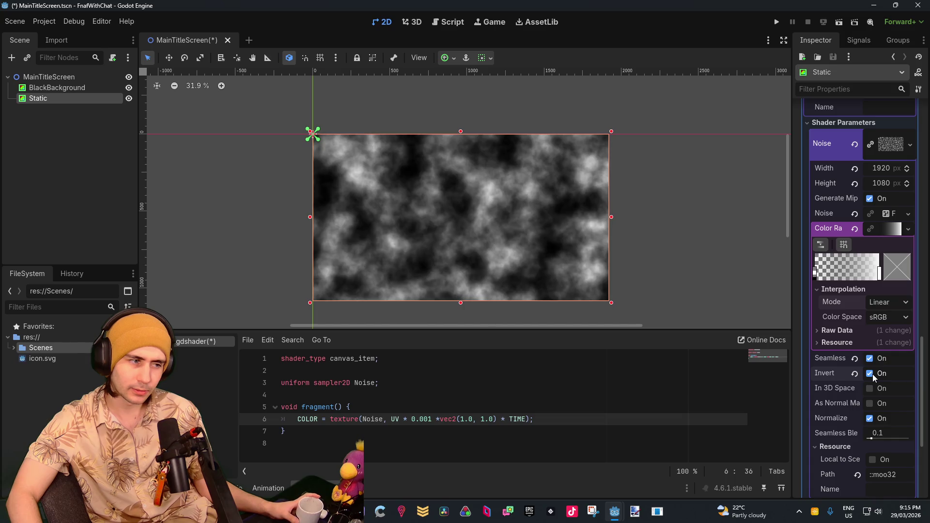
click(870, 374)
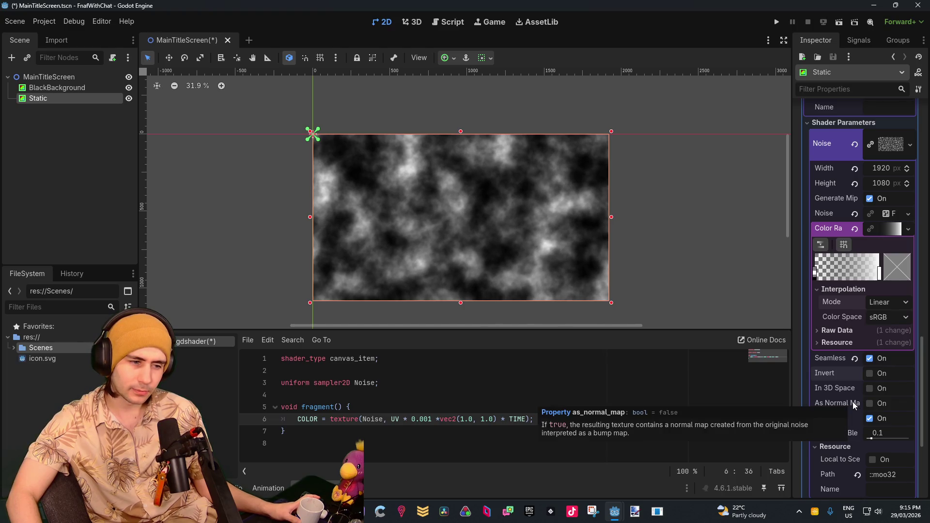
scroll(855, 402, down, 2)
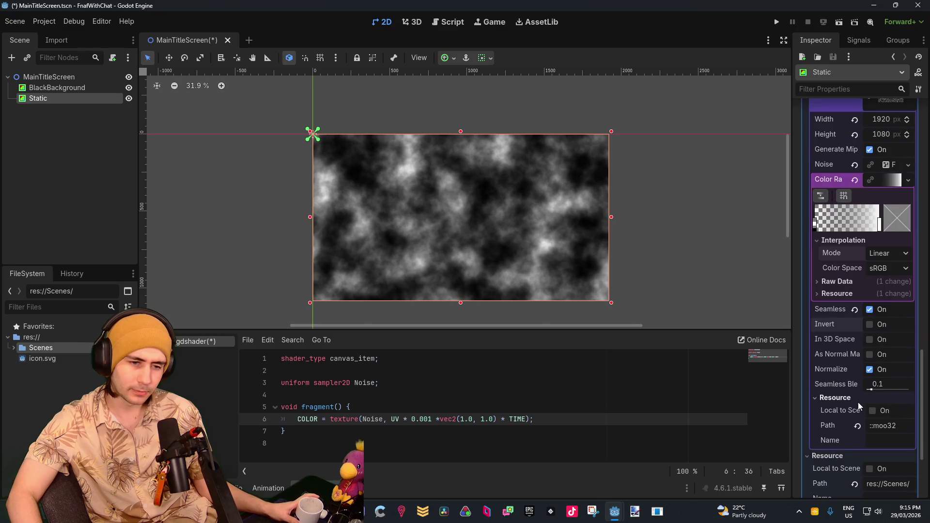
scroll(844, 355, down, 4)
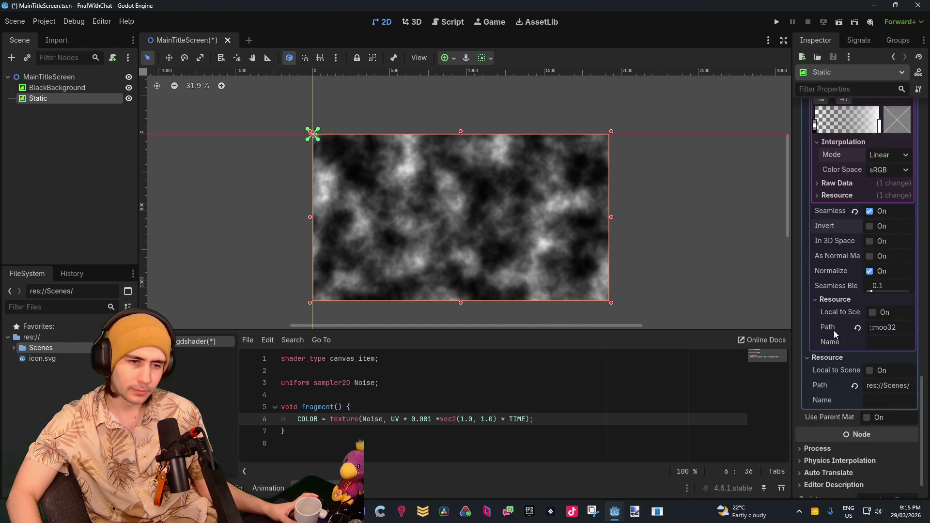
scroll(839, 396, down, 1)
click(834, 414)
click(839, 411)
scroll(844, 295, up, 4)
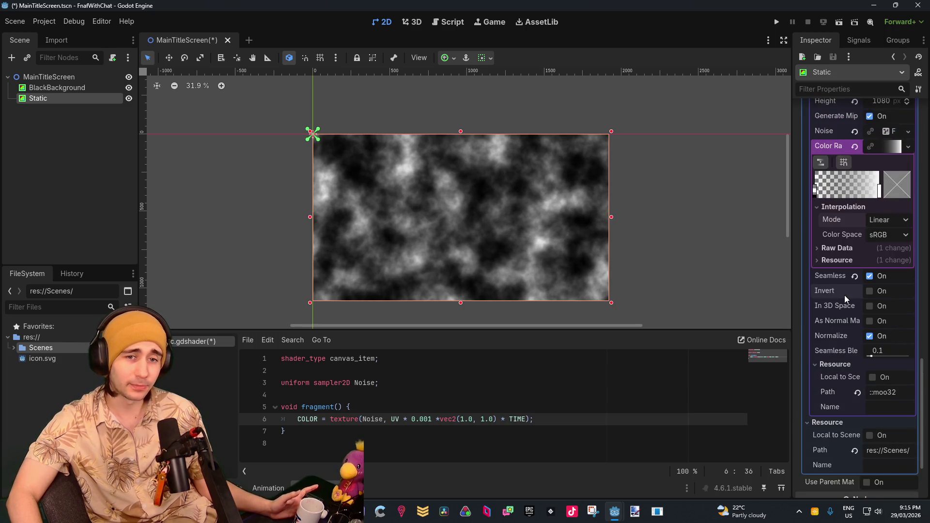
Step: Collapse the Noise texture's properties in the Inspector
scroll(844, 295, up, 5)
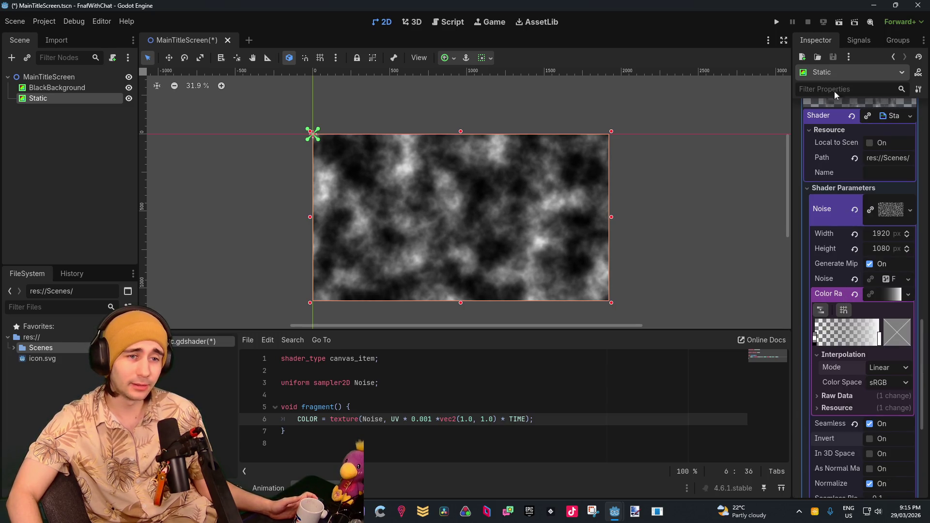
click(893, 209)
scroll(877, 223, up, 2)
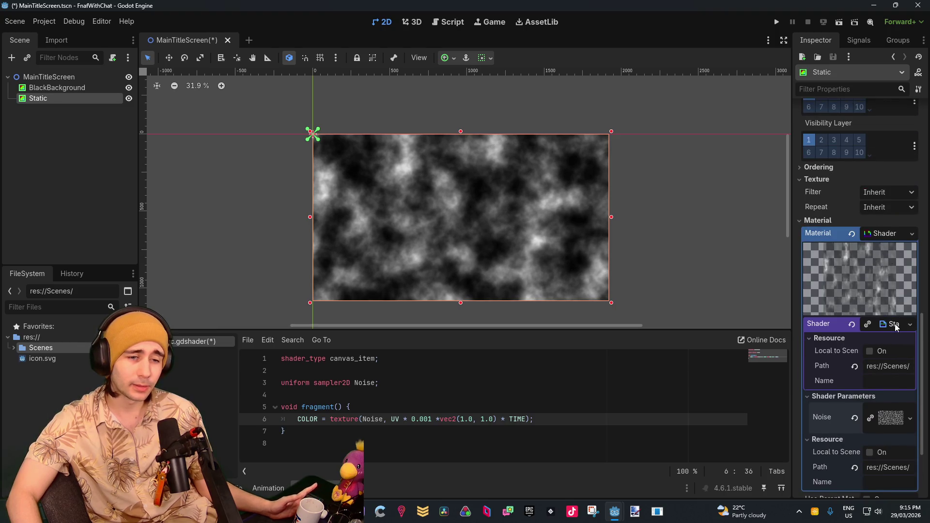
scroll(894, 310, down, 1)
Step: Open and dismiss the Shader options, then toggle its Resource and sub-property sections
click(904, 275)
click(898, 275)
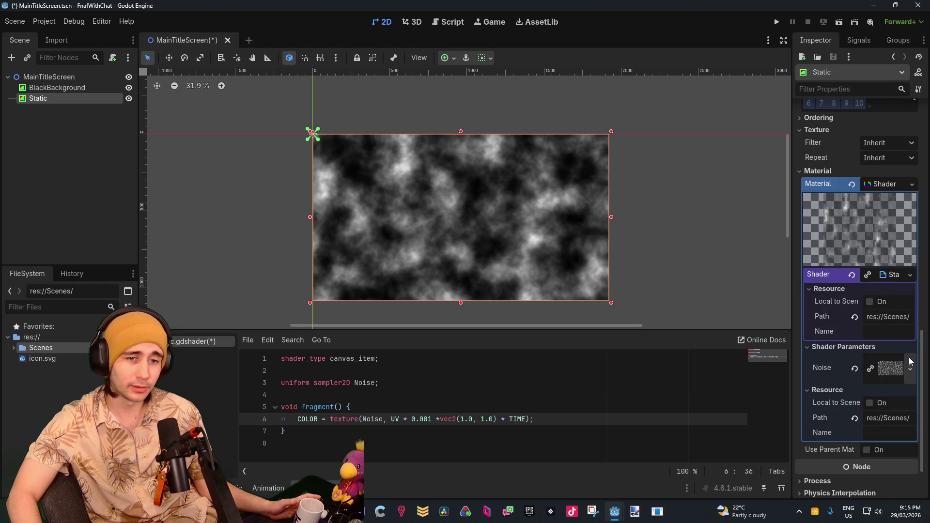
click(873, 286)
click(873, 285)
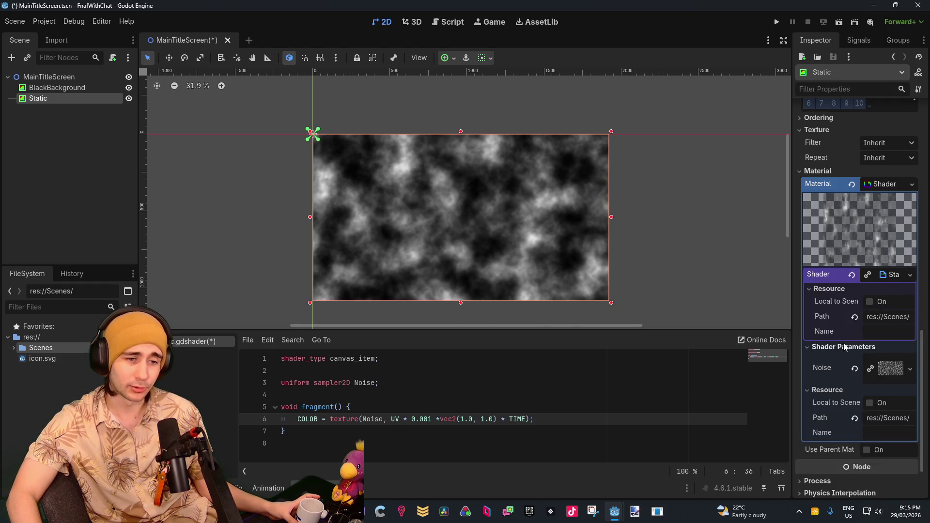
click(885, 275)
click(896, 275)
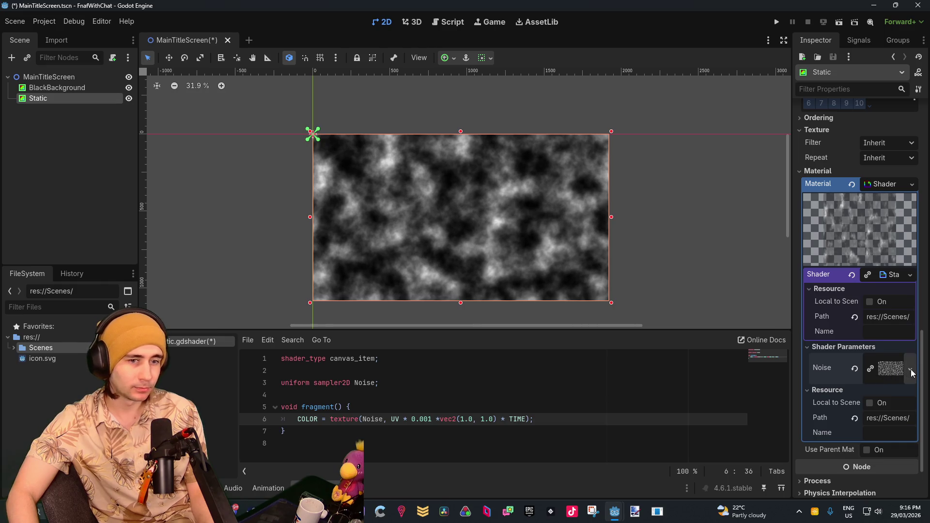
click(911, 371)
click(704, 381)
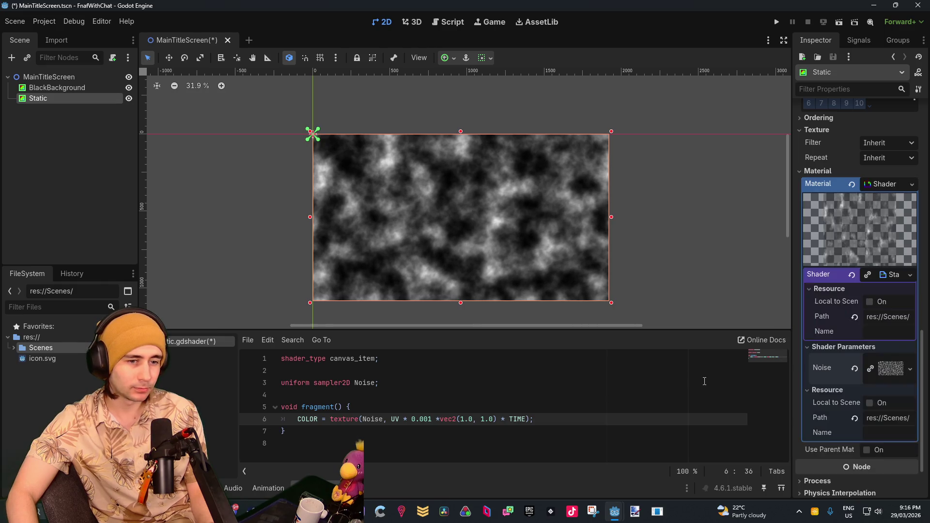
click(885, 371)
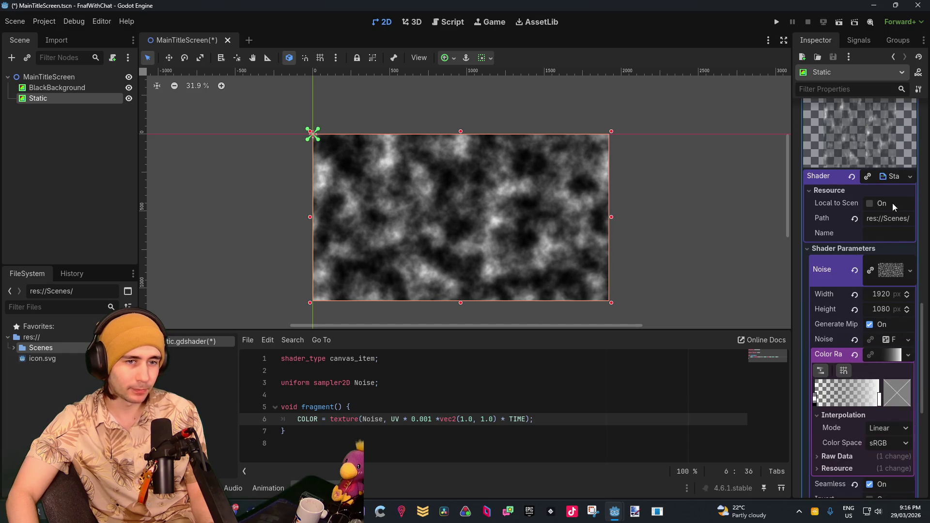
scroll(891, 232, down, 3)
click(894, 244)
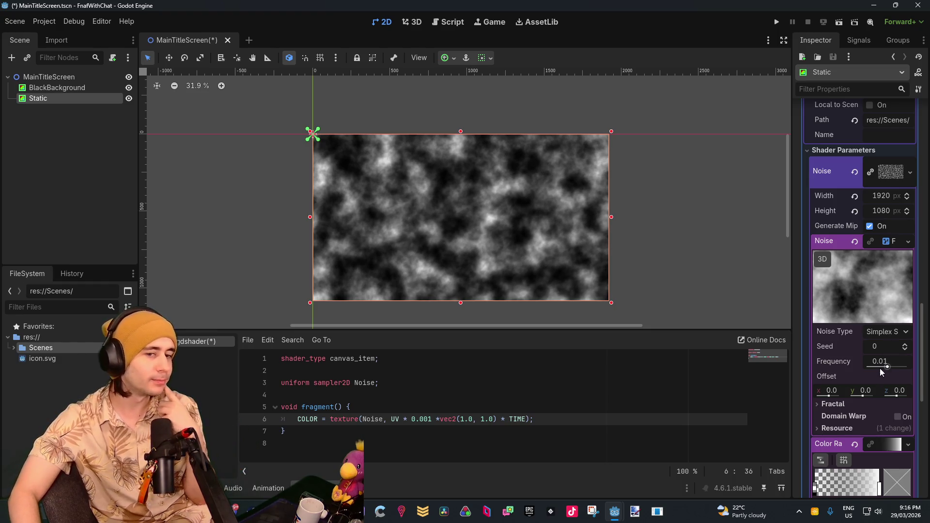
click(852, 402)
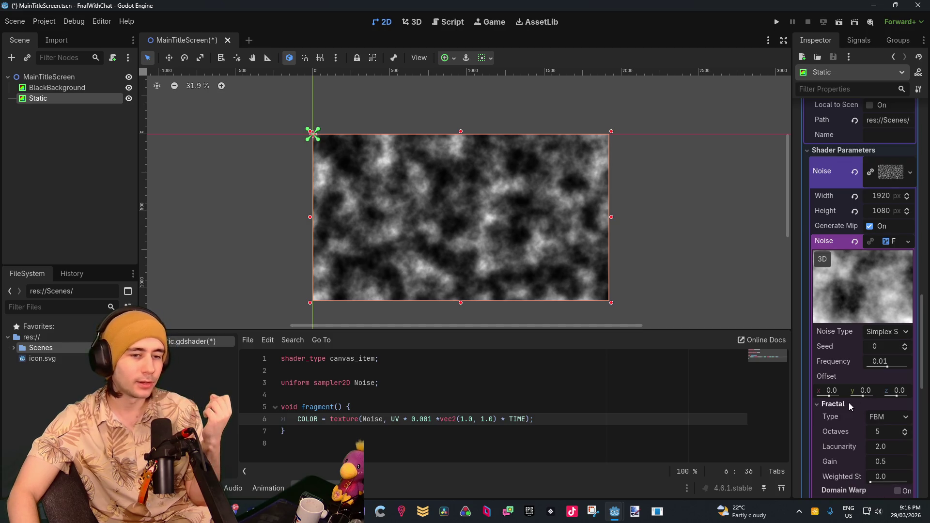
scroll(858, 411, down, 3)
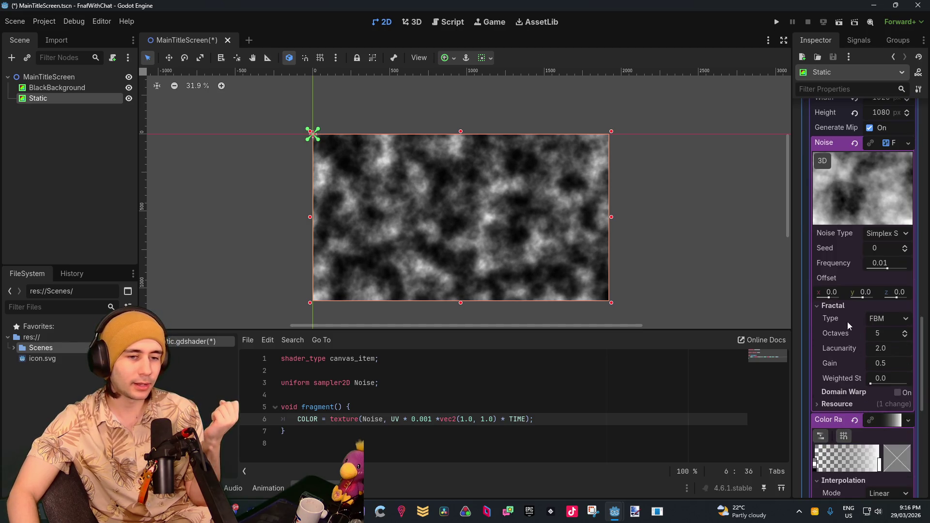
click(842, 307)
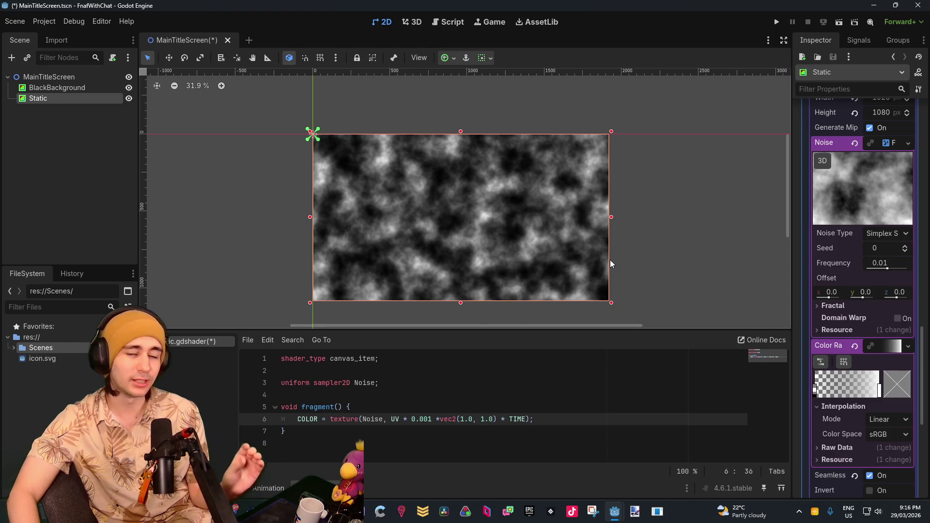
scroll(610, 259, down, 3)
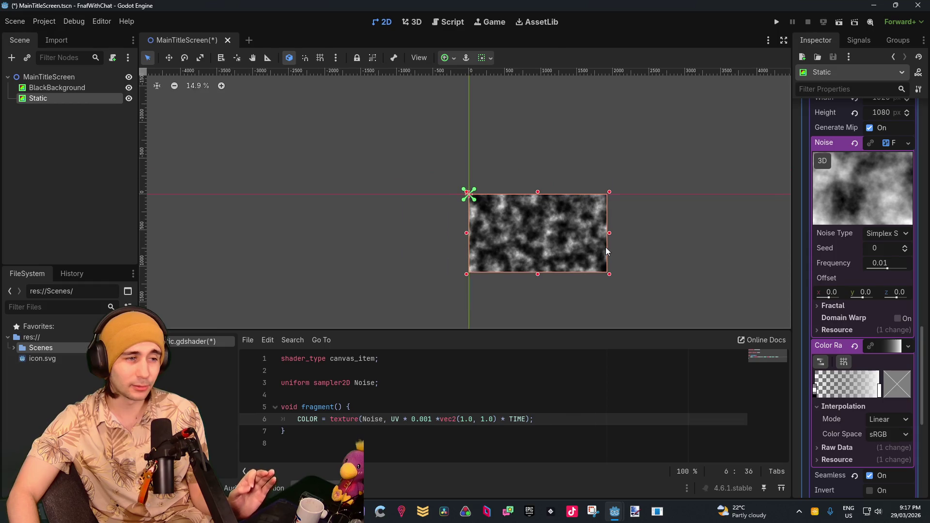
scroll(607, 250, up, 3)
scroll(602, 250, up, 3)
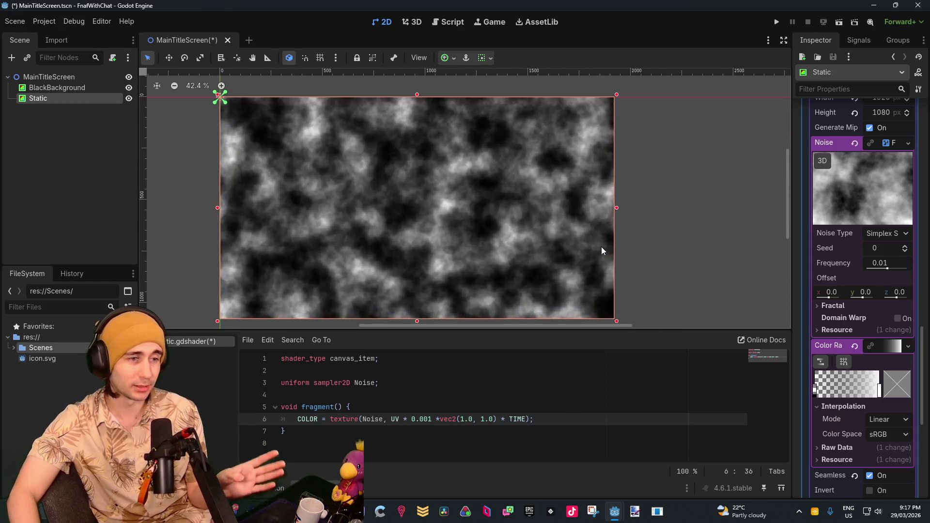
scroll(601, 250, down, 4)
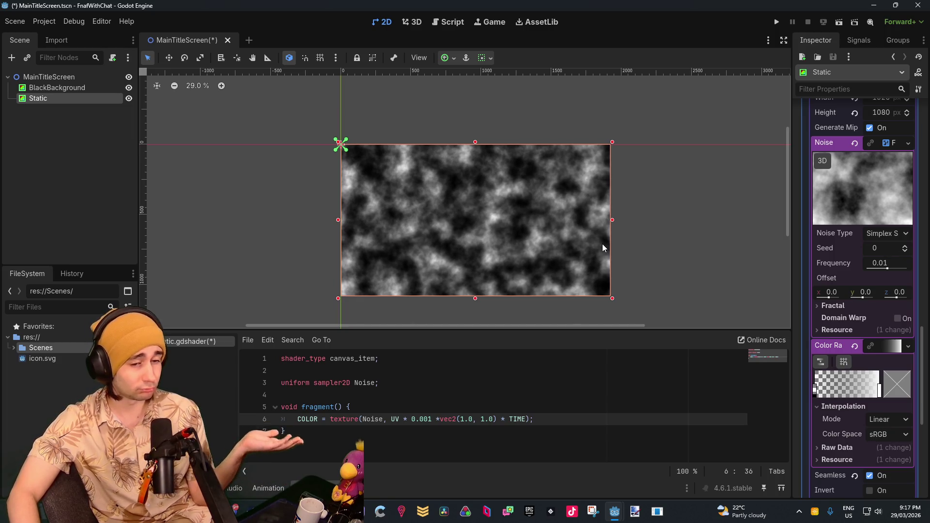
scroll(602, 243, down, 2)
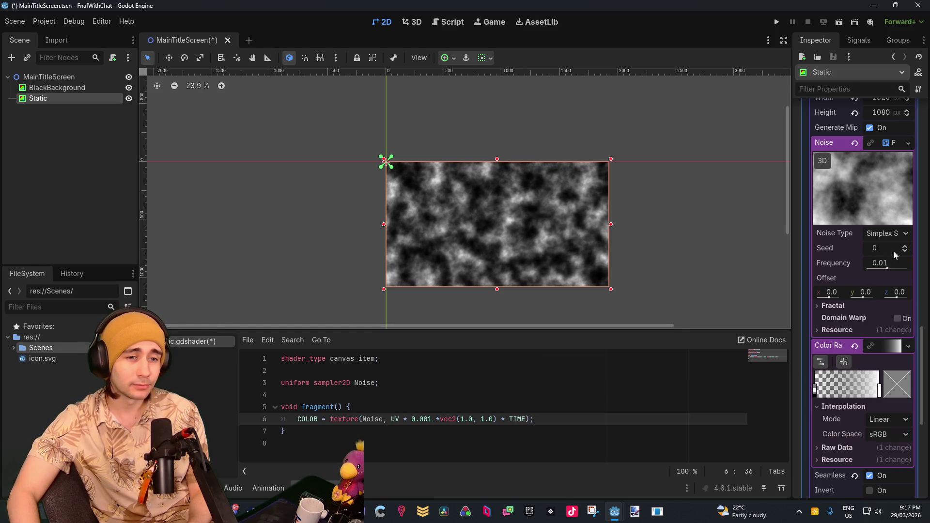
click(906, 246)
click(906, 246)
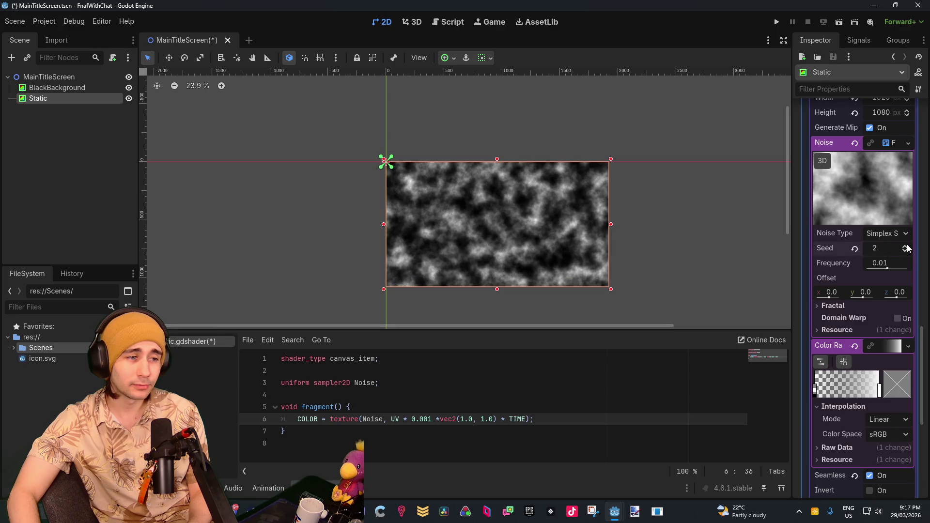
click(903, 252)
click(904, 251)
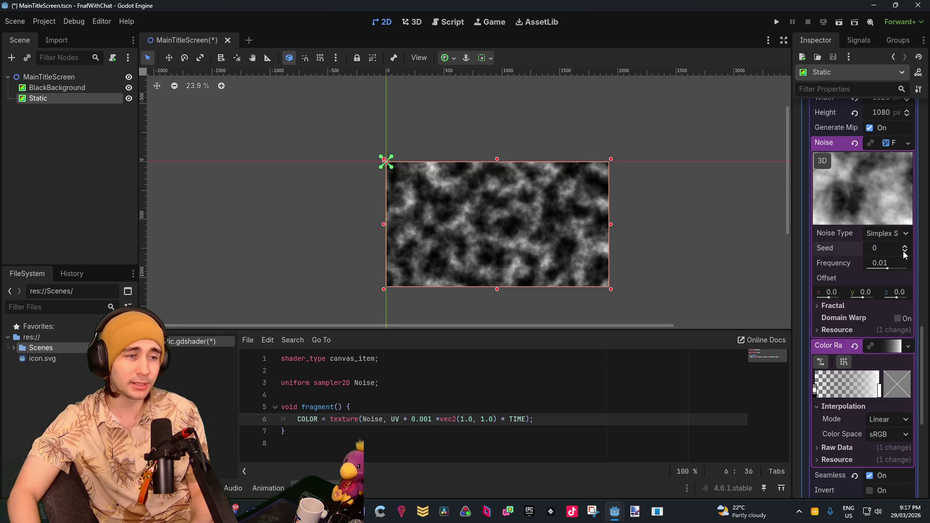
click(904, 251)
click(905, 247)
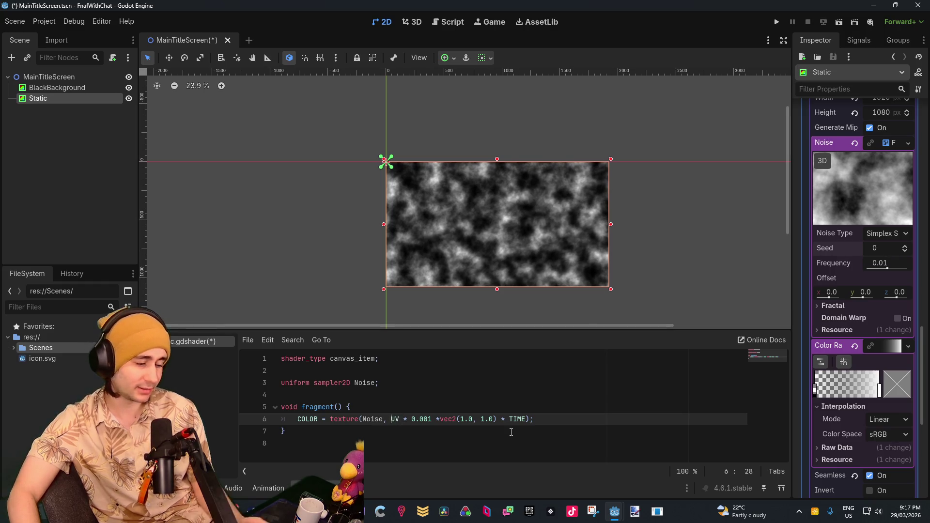
Step: Wrap line 6's sampling coordinates in fract( ... ), closing the parenthesis after TIME
text(fract()
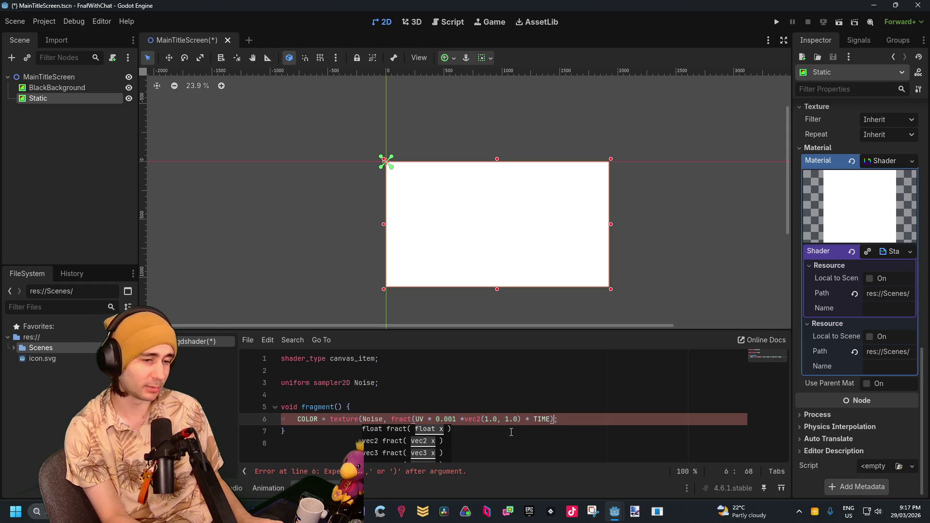
text())
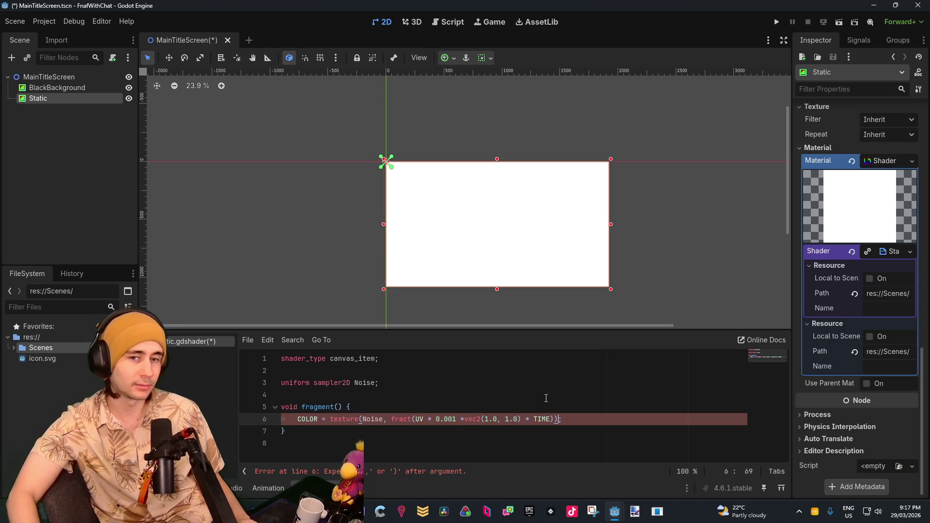
click(577, 384)
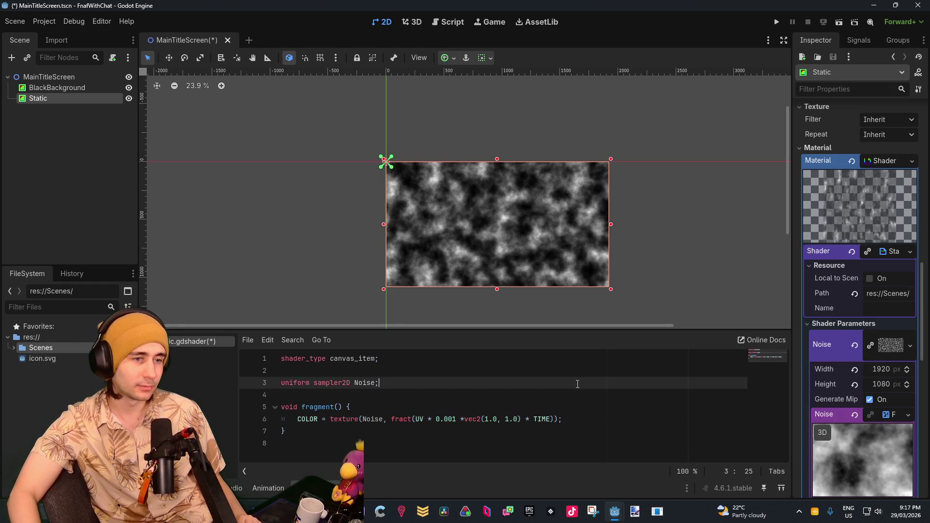
click(455, 419)
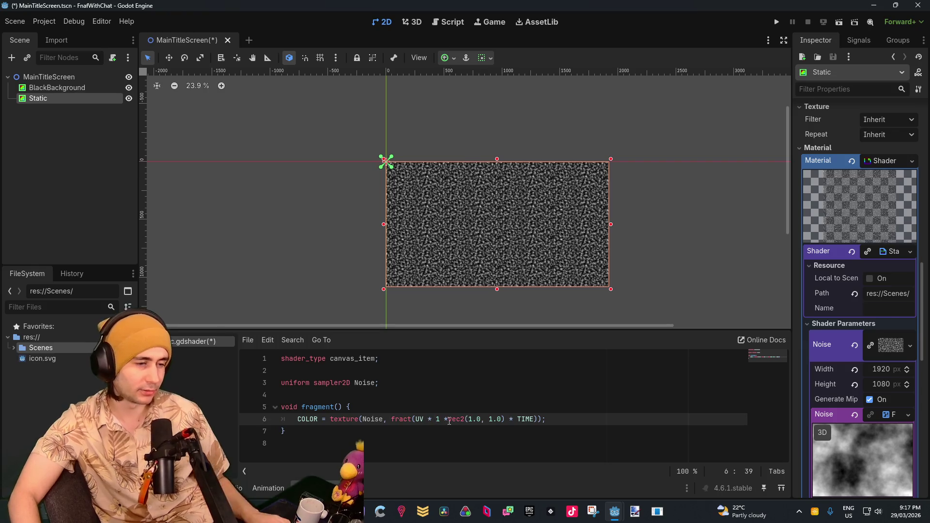
Step: Replace 0.001 with 1.5 and delete the vec2(1.0, 1.0) factor, leaving fract(UV * 1.5 * TIME)
text(1.)
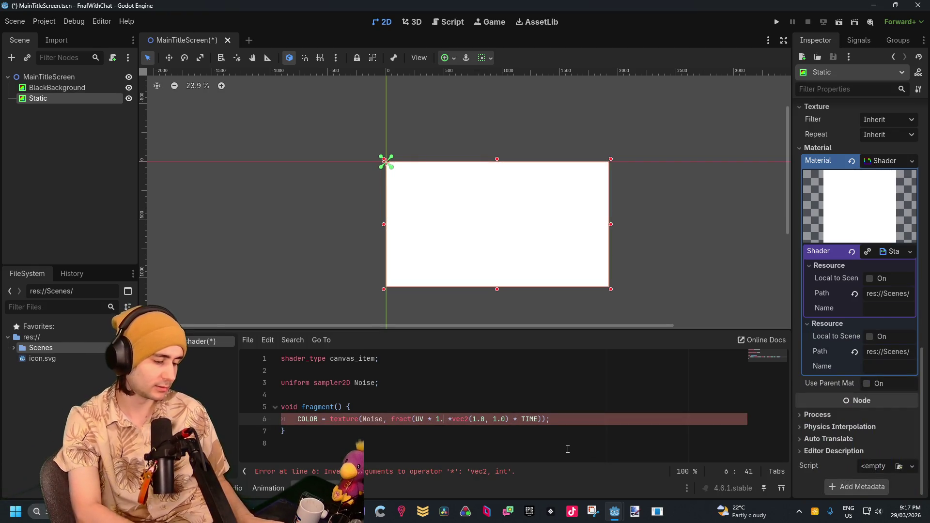
text(5)
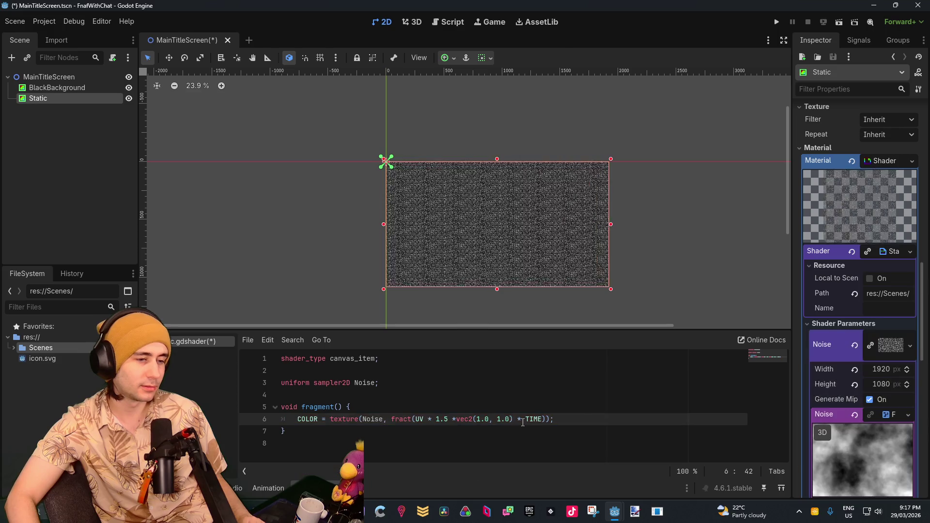
drag(521, 419, 452, 417)
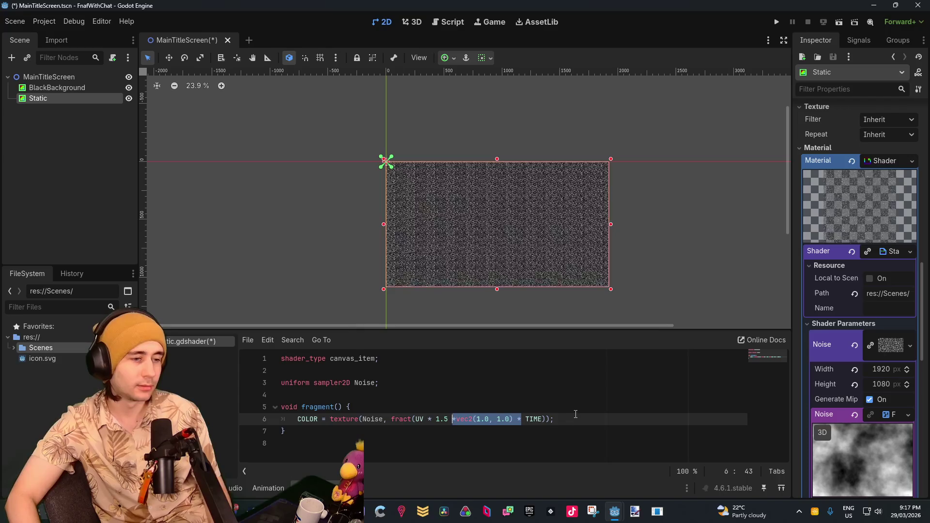
key(BackSpace)
key(BackSpace)
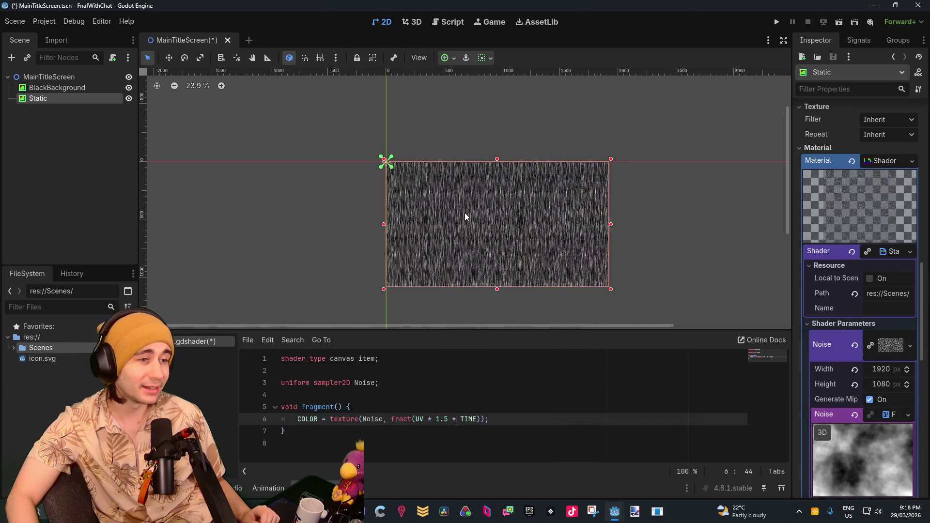
scroll(464, 213, up, 3)
scroll(465, 216, up, 2)
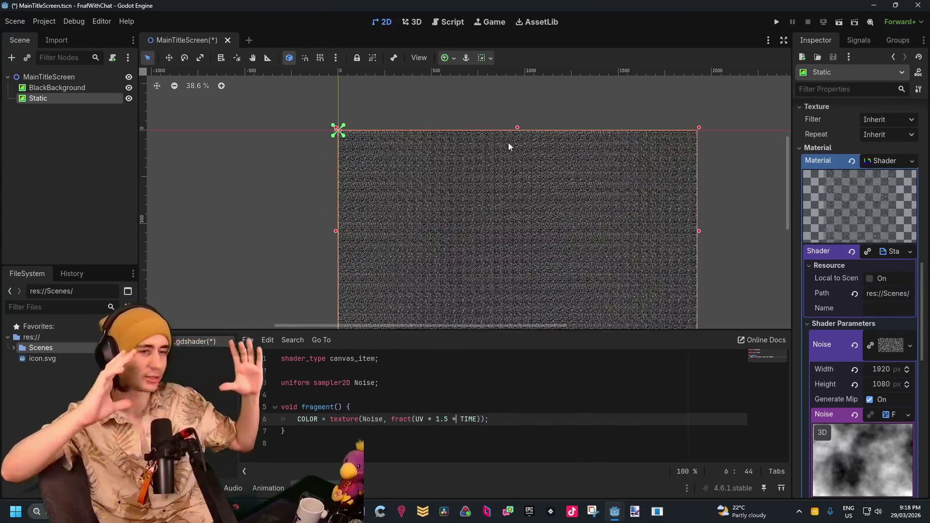
scroll(502, 218, down, 5)
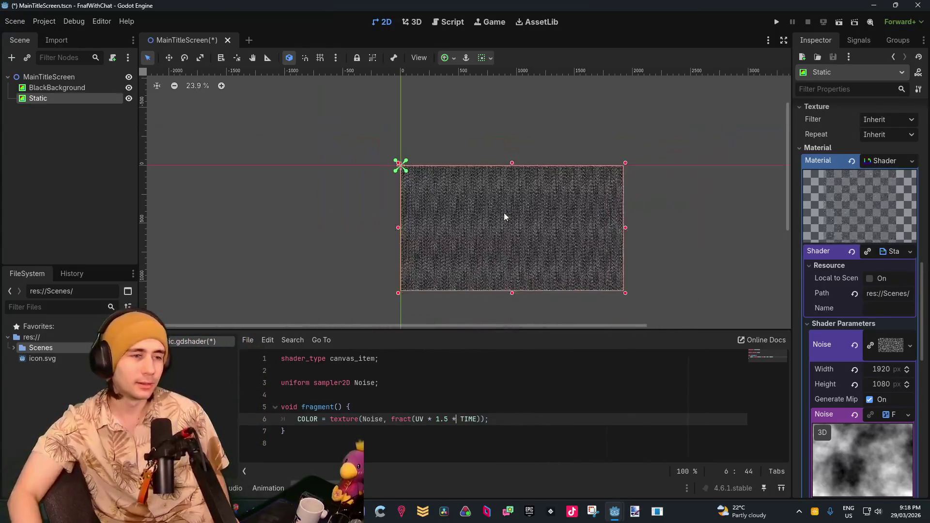
scroll(522, 231, up, 6)
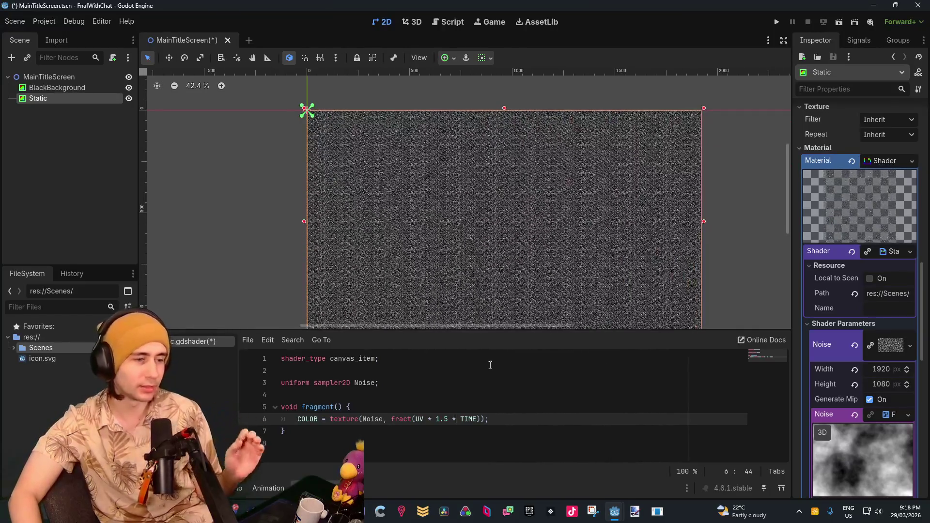
Step: Delete 1.5 and its extra '*' so line 6 samples fract(UV * TIME)
click(442, 419)
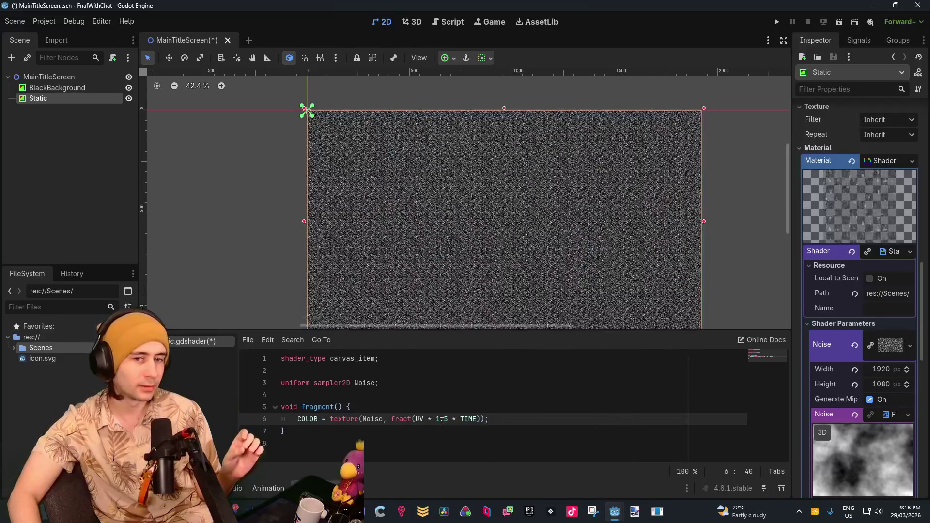
key(Delete)
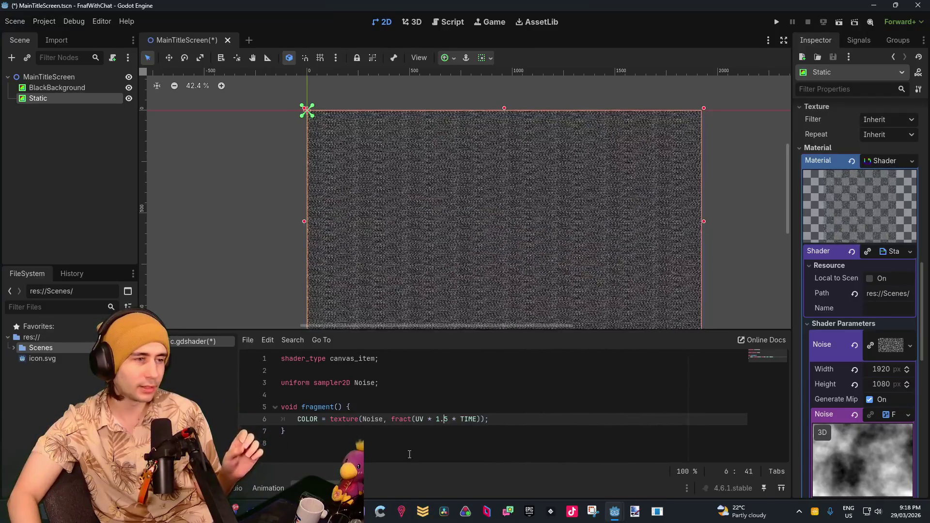
key(BackSpace)
key(Delete)
key(BackSpace)
key(BackSpace)
key(BackSpace)
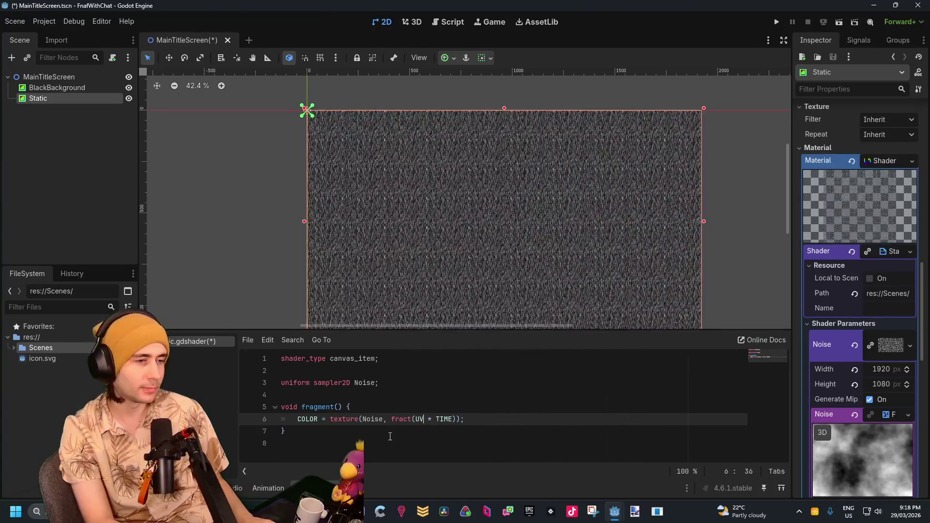
click(489, 395)
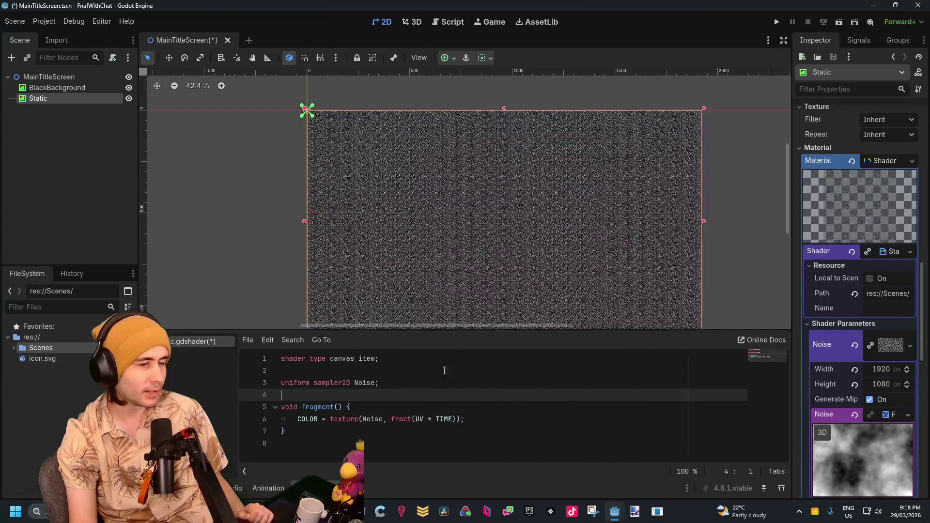
Step: Rewrite line 6 as fract(UV * 5.0 + TIME), adding TIME instead of multiplying
click(435, 420)
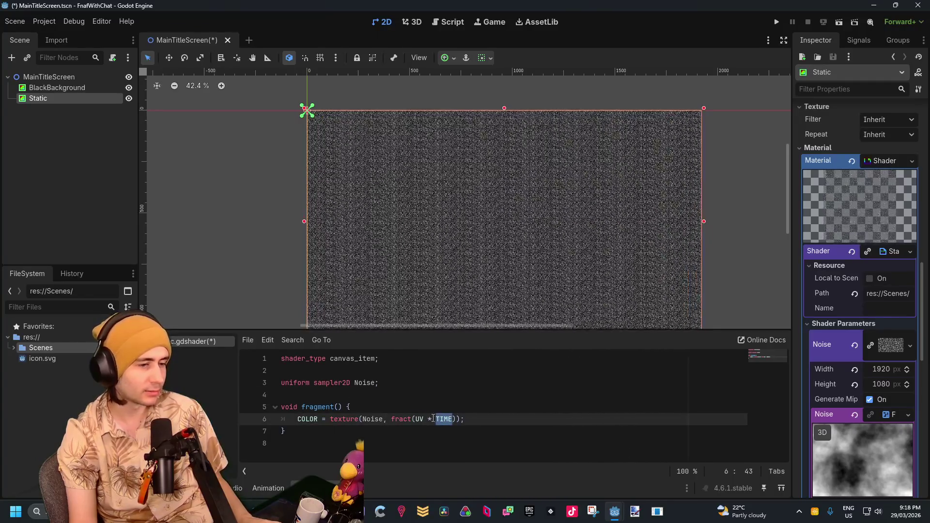
key(Left)
key(Left)
key(Left)
key(BackSpace)
text(+)
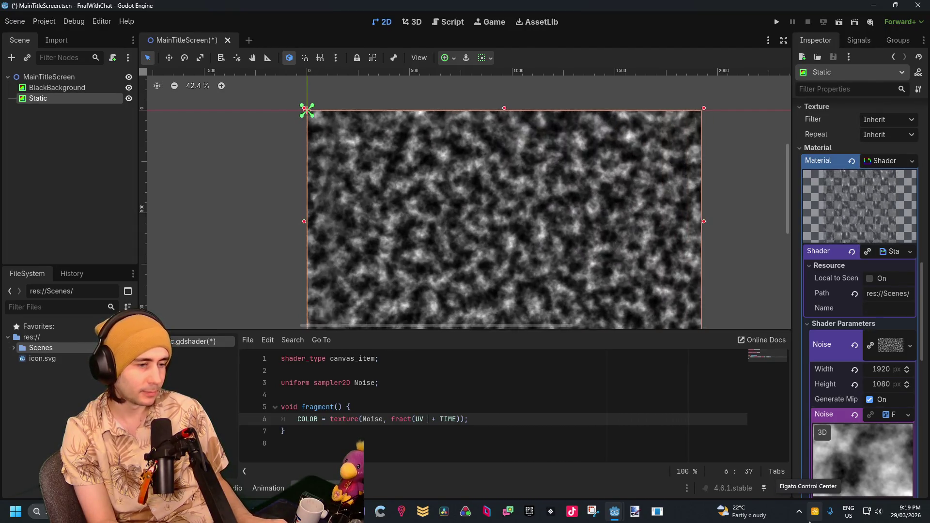
text( * 1)
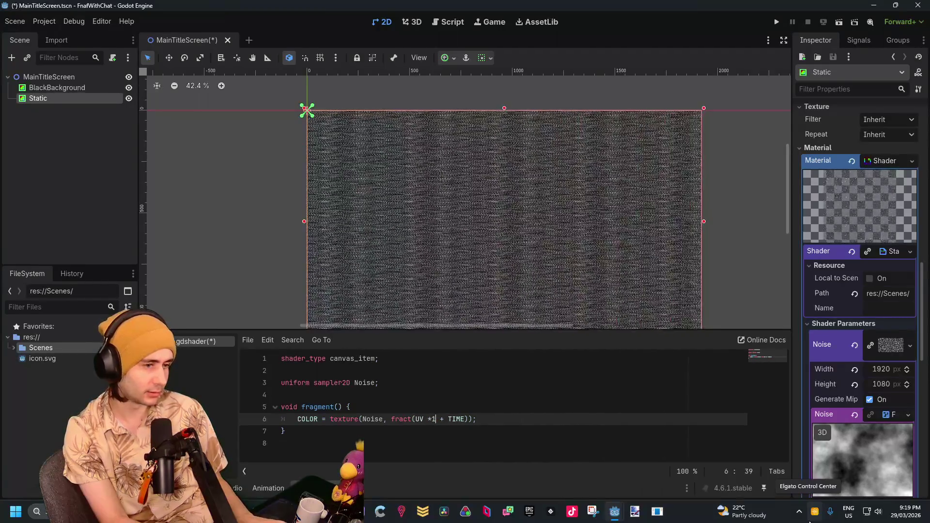
text(.0)
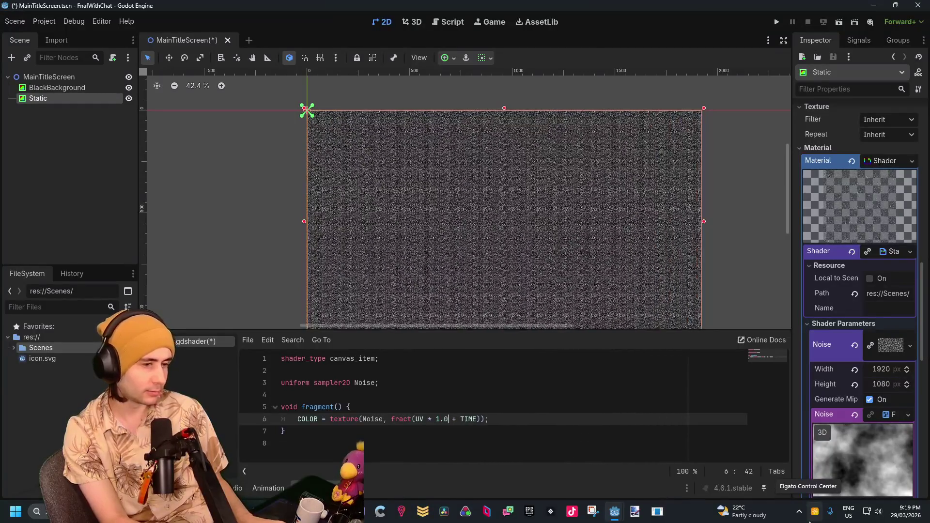
key(Left)
key(Left)
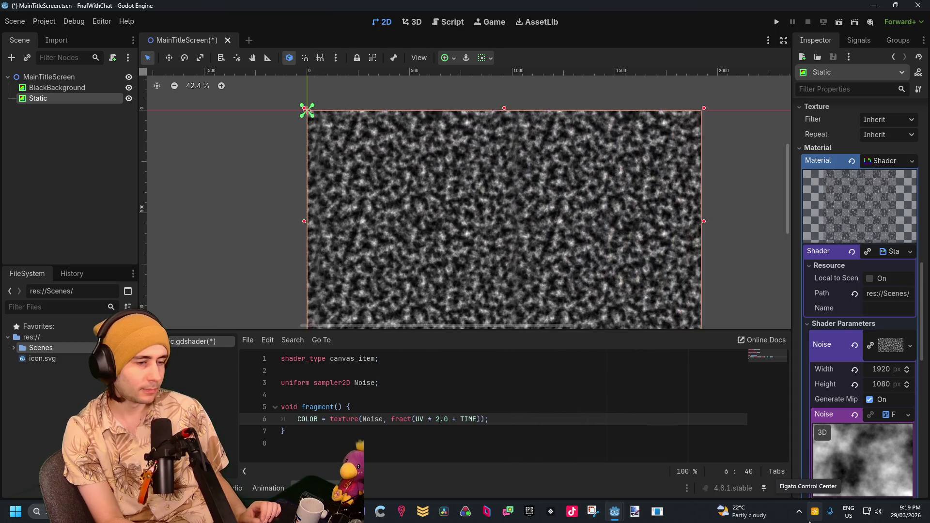
key(BackSpace)
text(5)
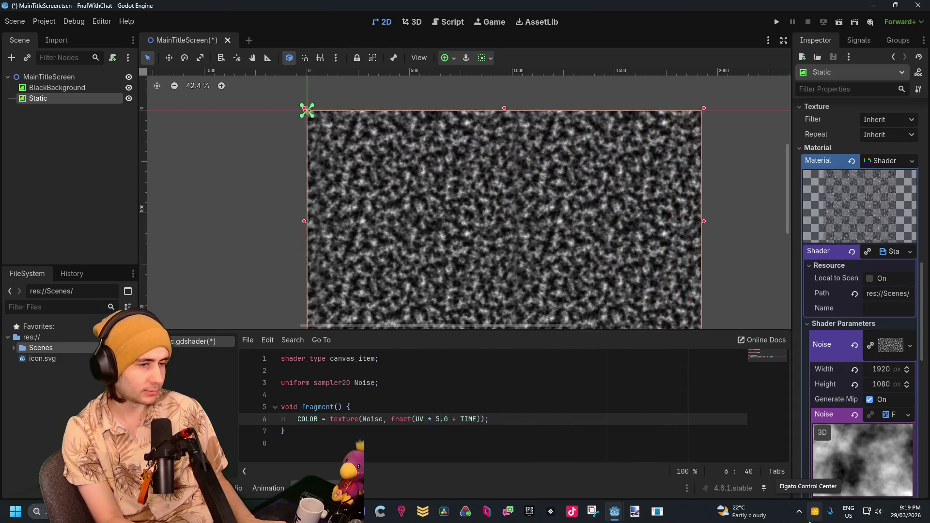
key(Right)
key(Right)
key(Right)
key(Right)
key(Right)
key(Right)
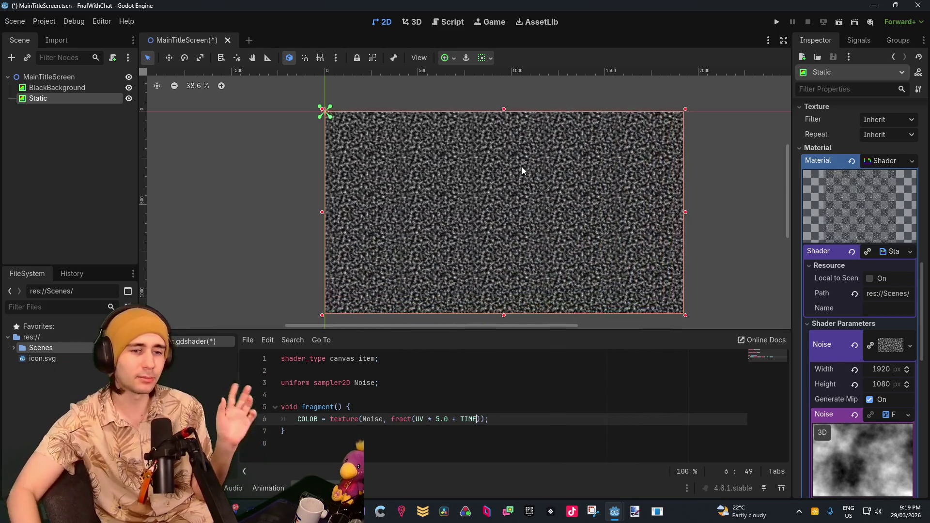
Step: Try Noise widths of 1000 and 20 px, then settle on 200 px
mouse_move(883, 368)
mouse_down()
mouse_move(911, 368)
mouse_move(862, 359)
mouse_move(901, 369)
mouse_up()
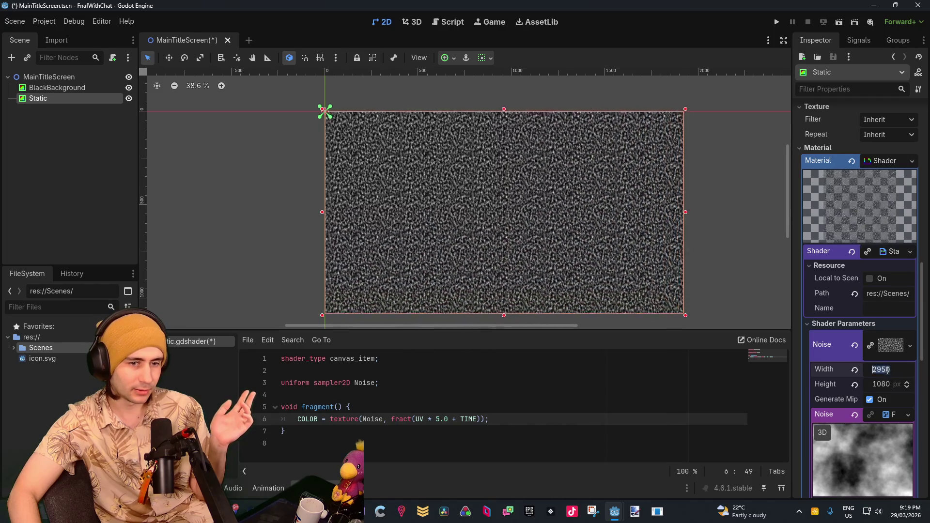
click(886, 369)
text(1000)
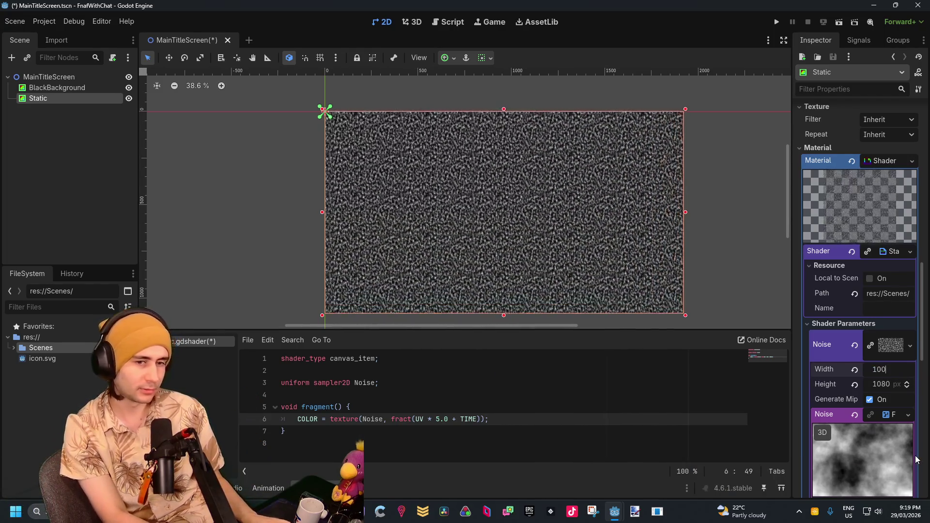
key(Return)
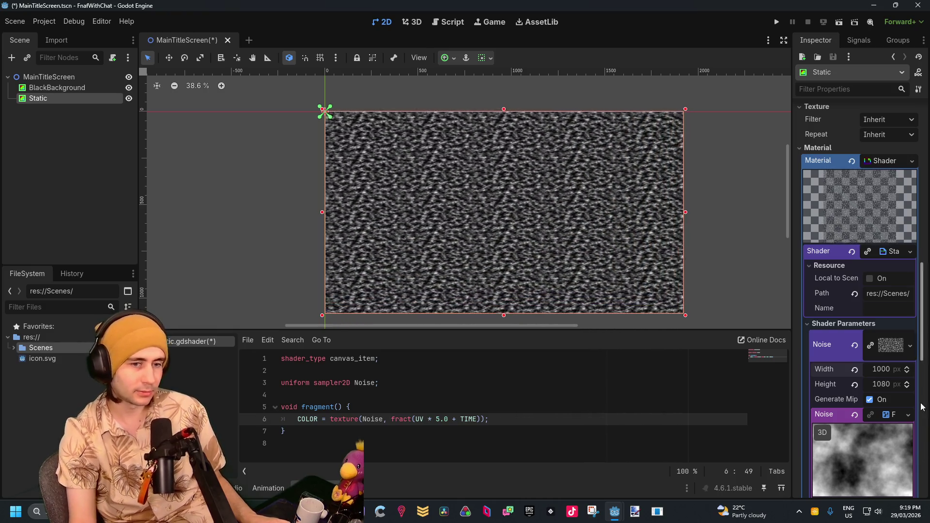
click(889, 373)
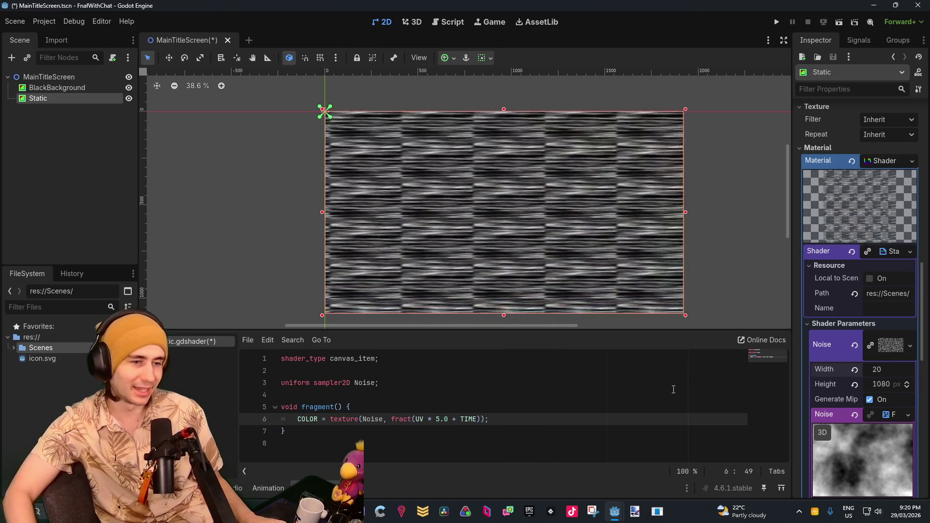
click(676, 389)
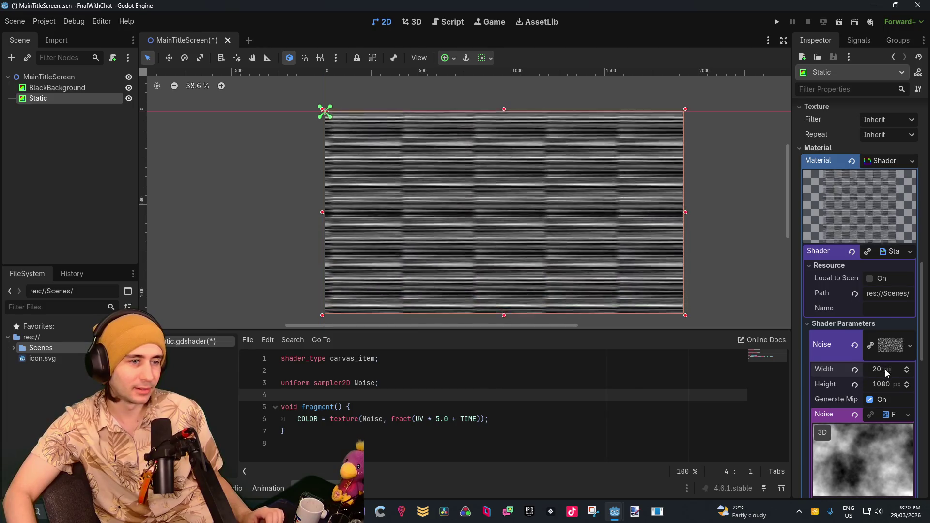
click(885, 370)
text(0)
click(615, 412)
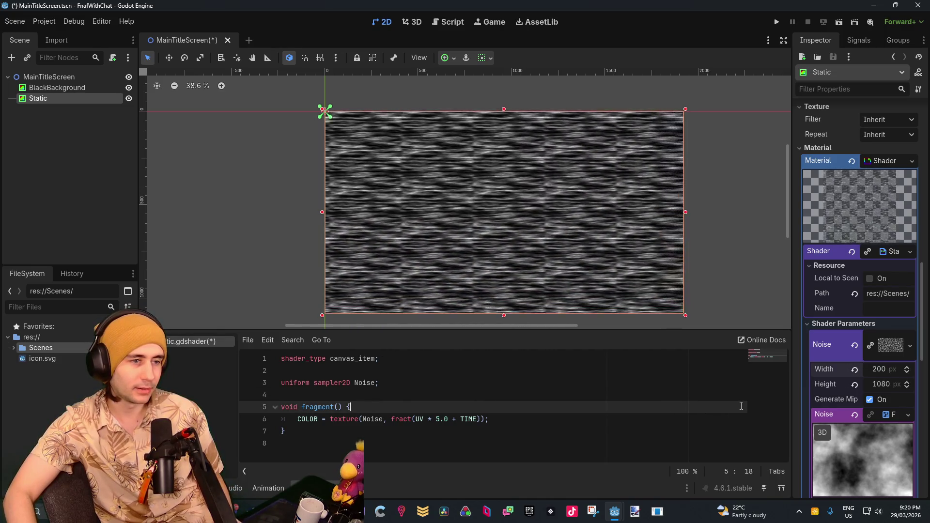
click(478, 419)
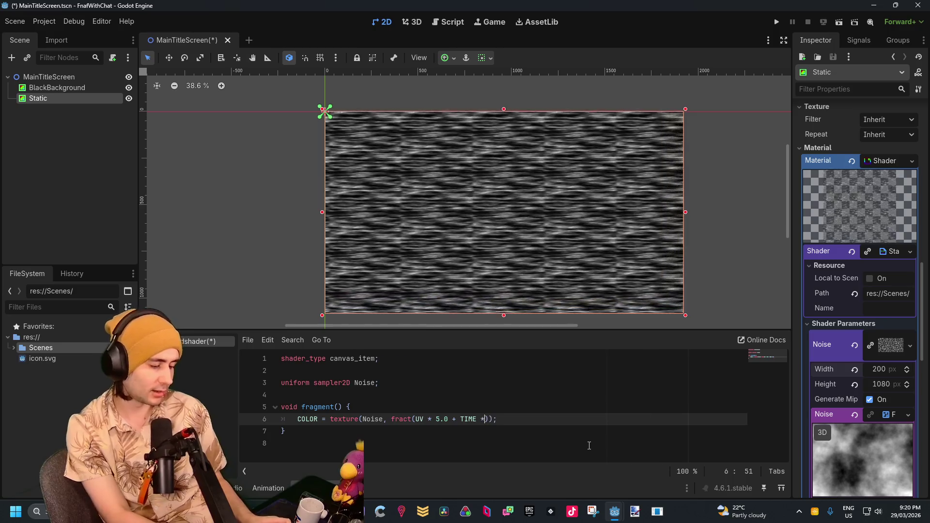
Step: Multiply TIME by 10.0 on line 6, then raise it to 100.0 and 1000.0
key(BackSpace)
text(.)
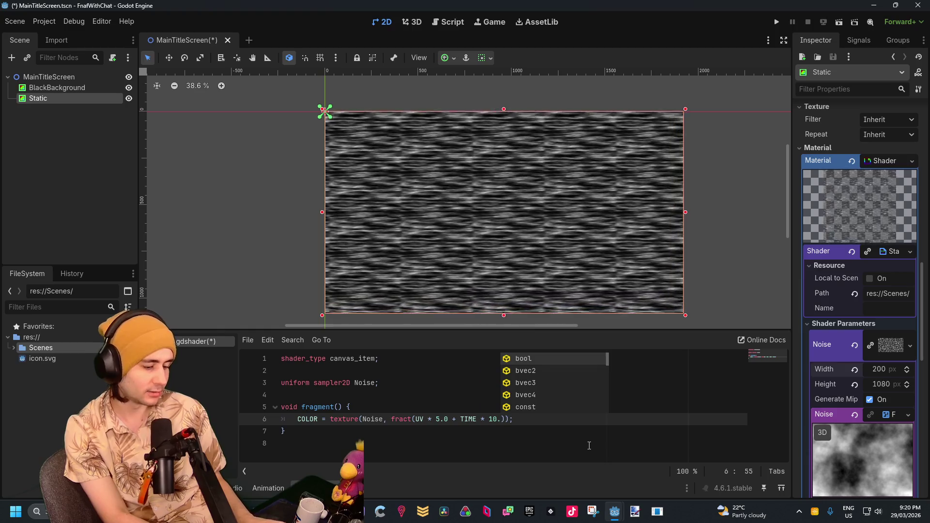
text(0)
click(545, 446)
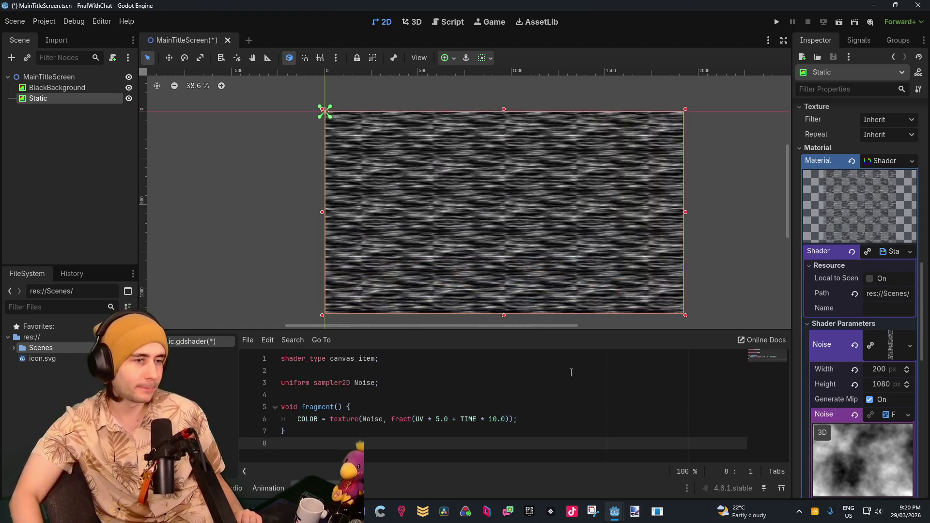
click(446, 419)
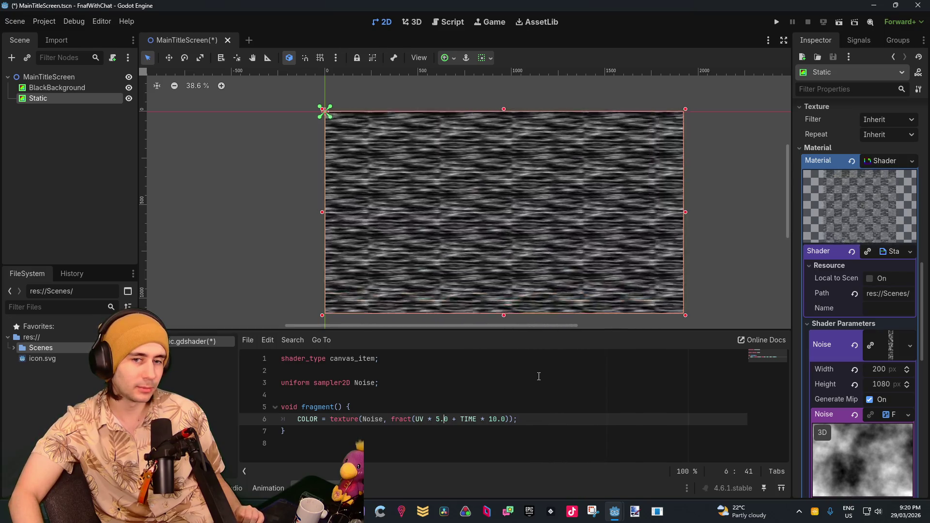
click(550, 424)
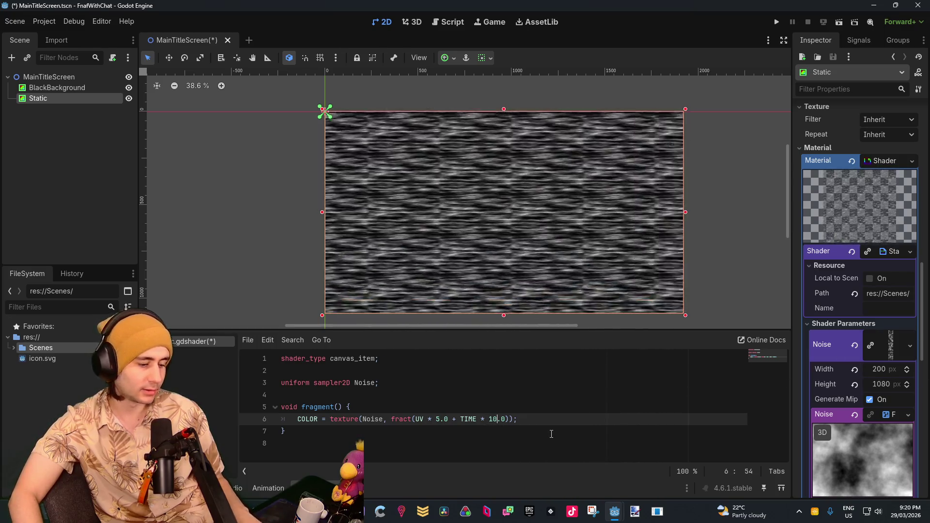
key(Left)
key(Left)
key(Left)
text(0)
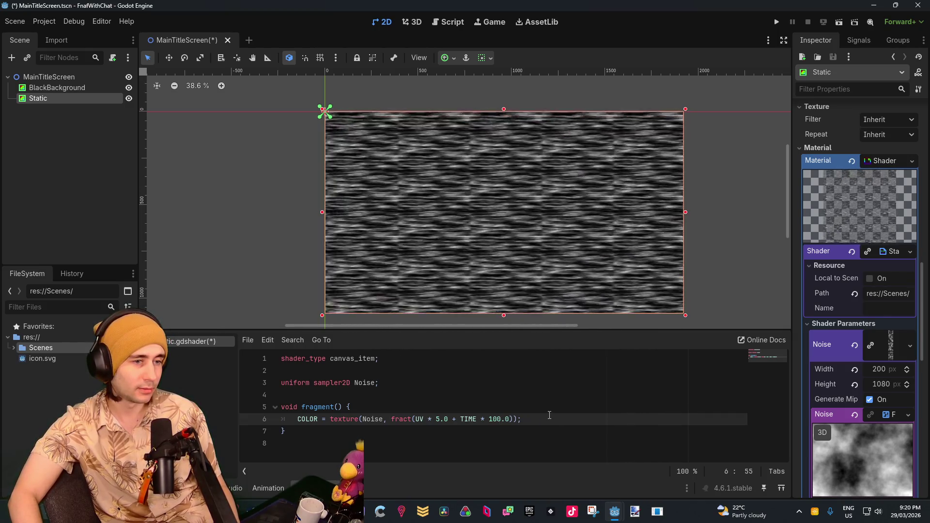
text(0)
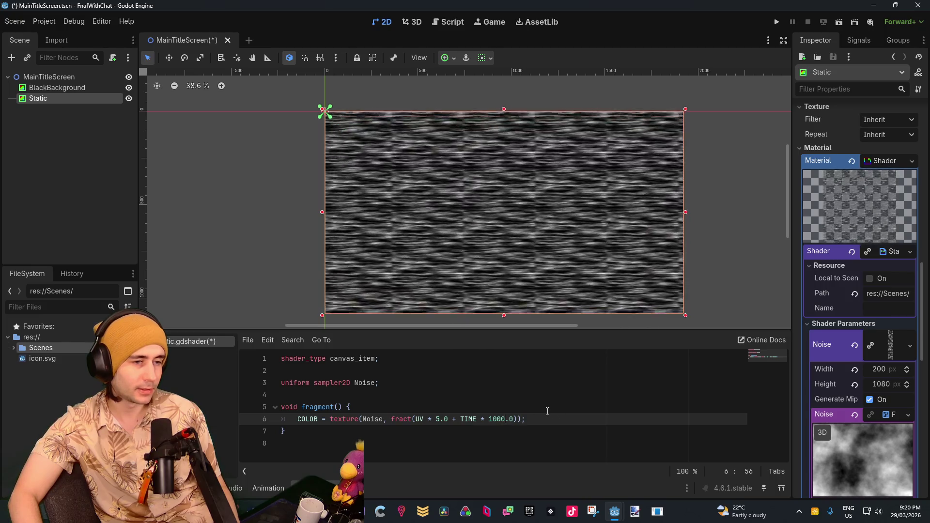
scroll(550, 240, down, 2)
scroll(549, 240, up, 3)
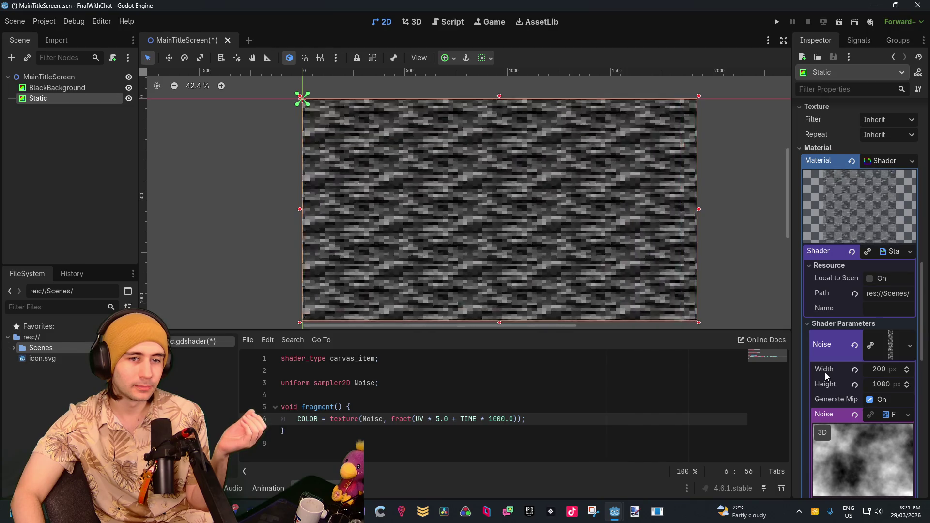
Step: Set the UV scale to 0.1 and cut the TIME multiplier from 1000.0 to 1.0
click(435, 420)
key(Delete)
key(Delete)
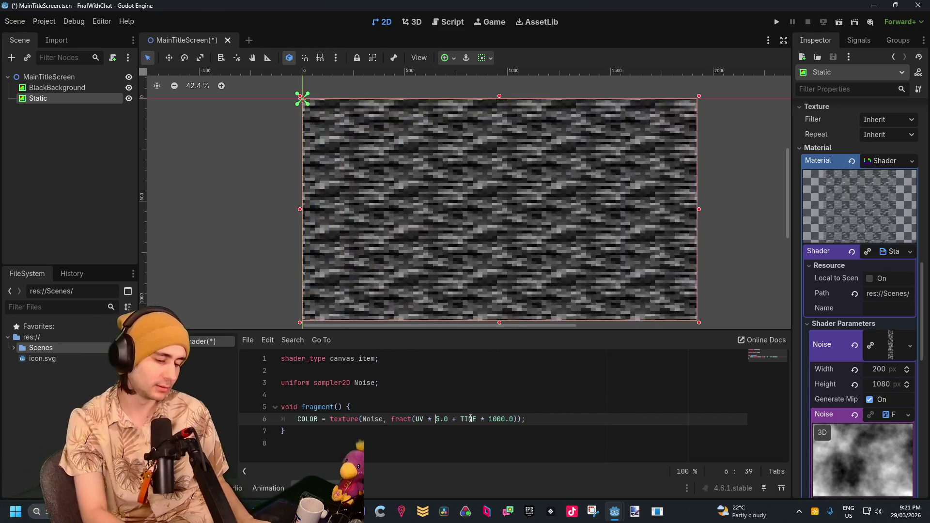
key(Delete)
text(0.1)
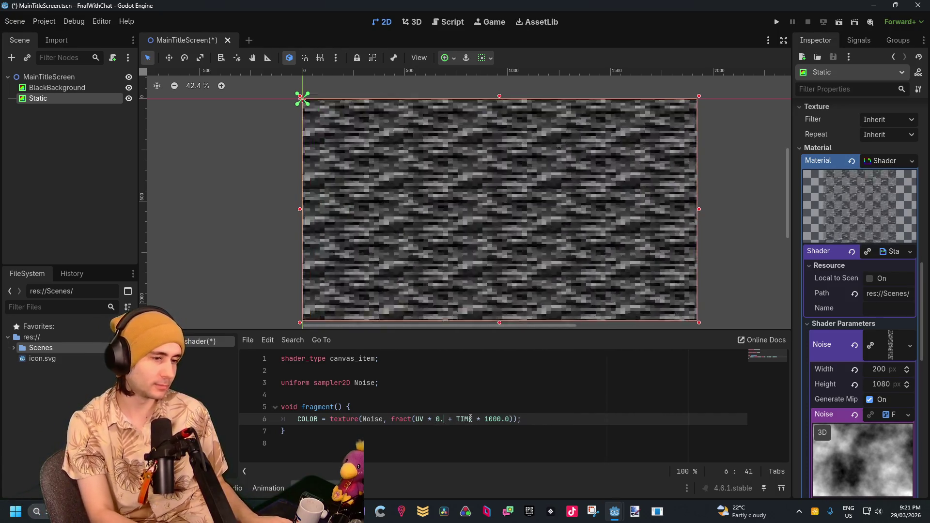
click(513, 433)
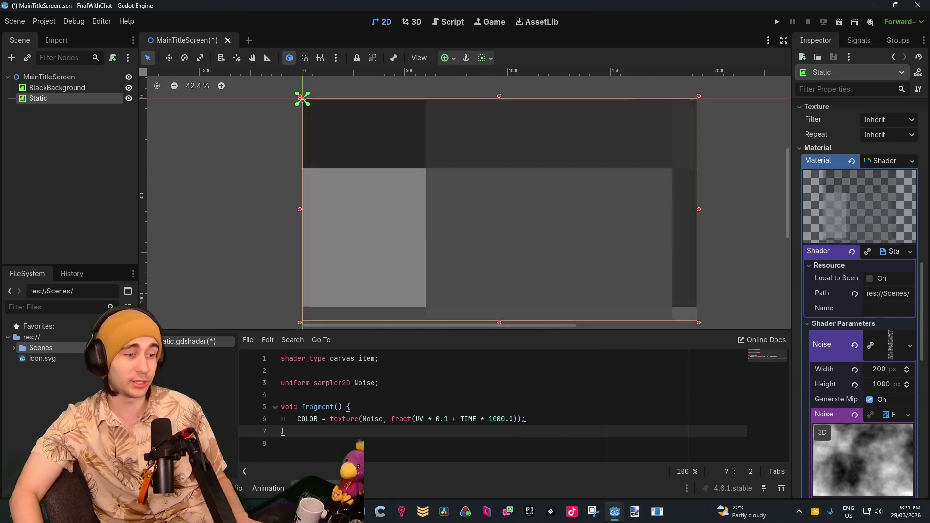
click(502, 419)
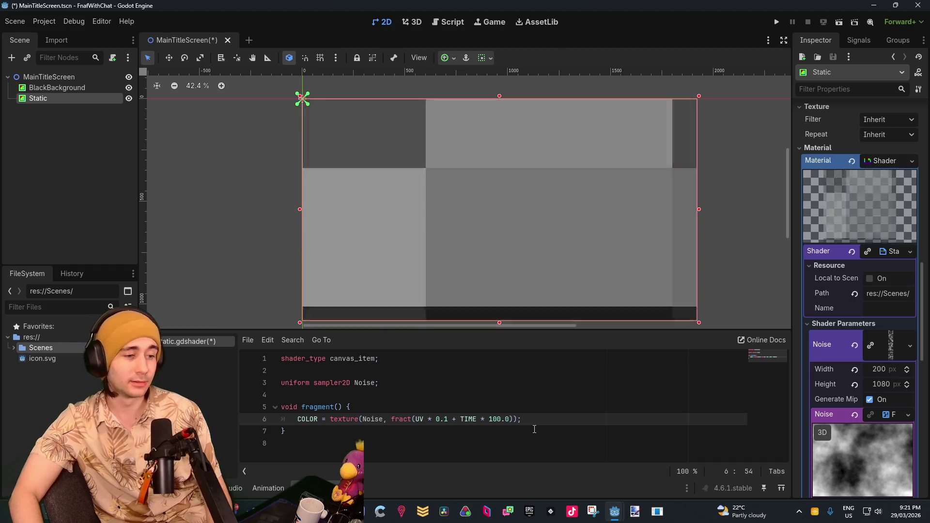
key(BackSpace)
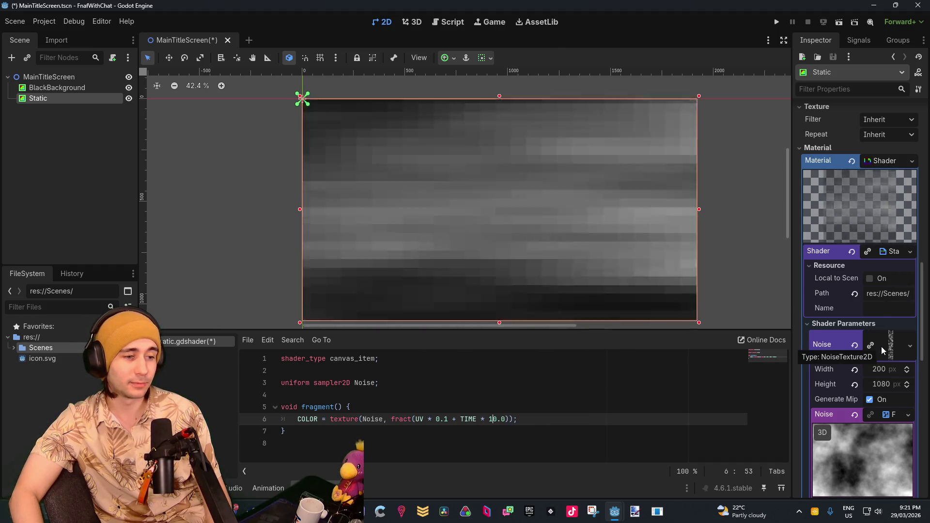
key(BackSpace)
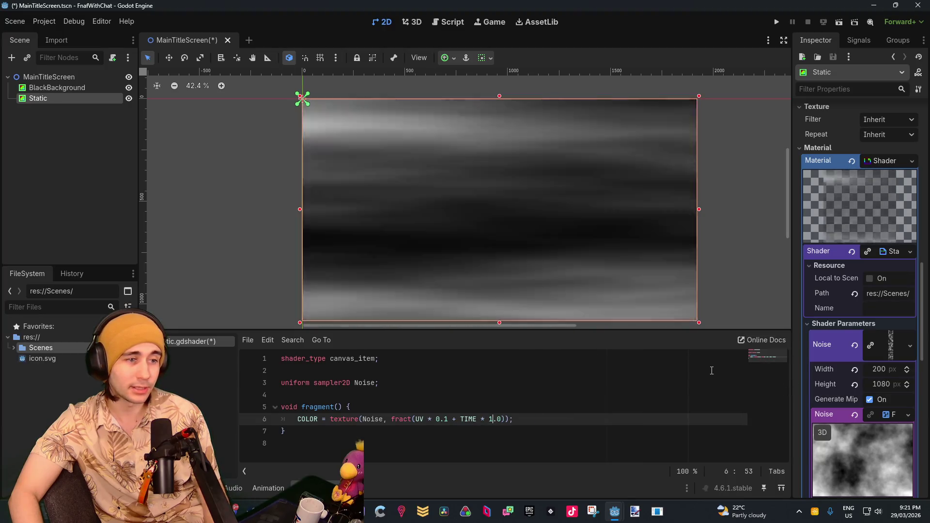
Step: Restore the Noise width to 1920 px and set the TIME multiplier to 0.5
click(883, 369)
text(1920)
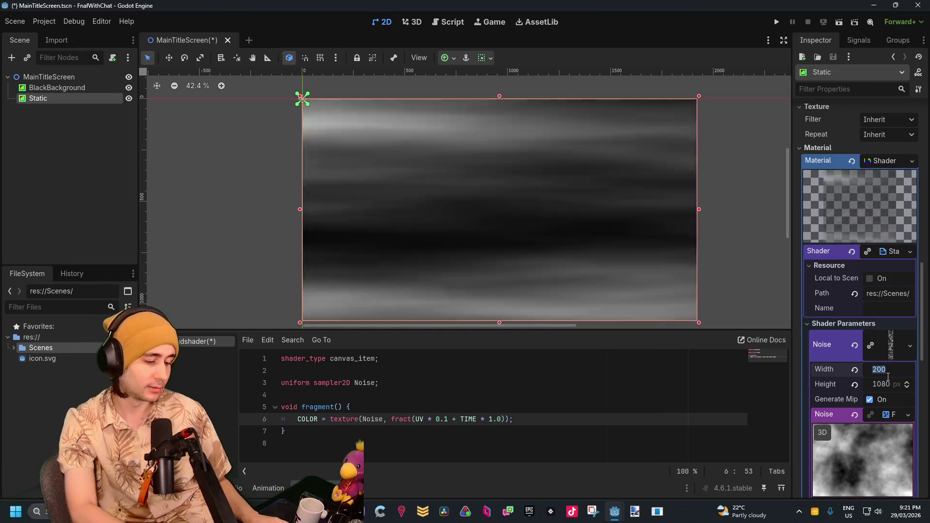
click(639, 408)
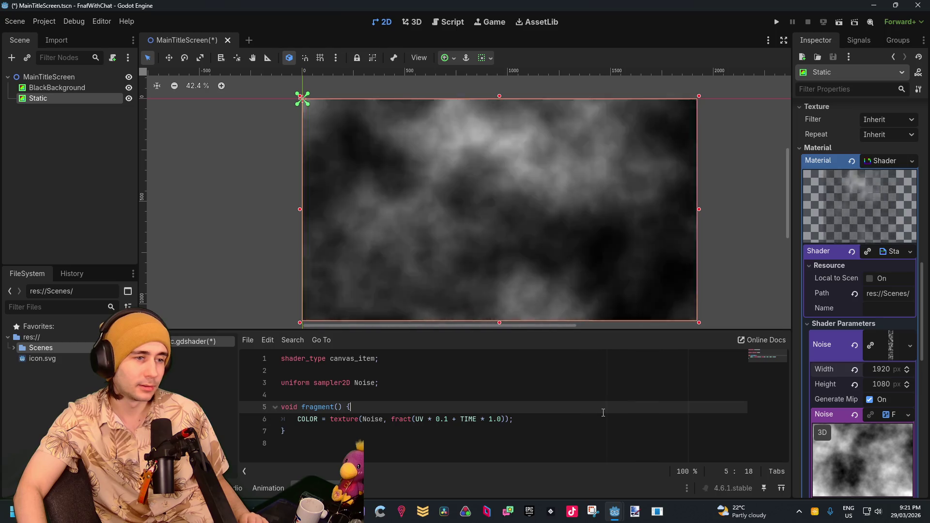
click(495, 423)
key(Delete)
key(Delete)
key(Delete)
text(0.5)
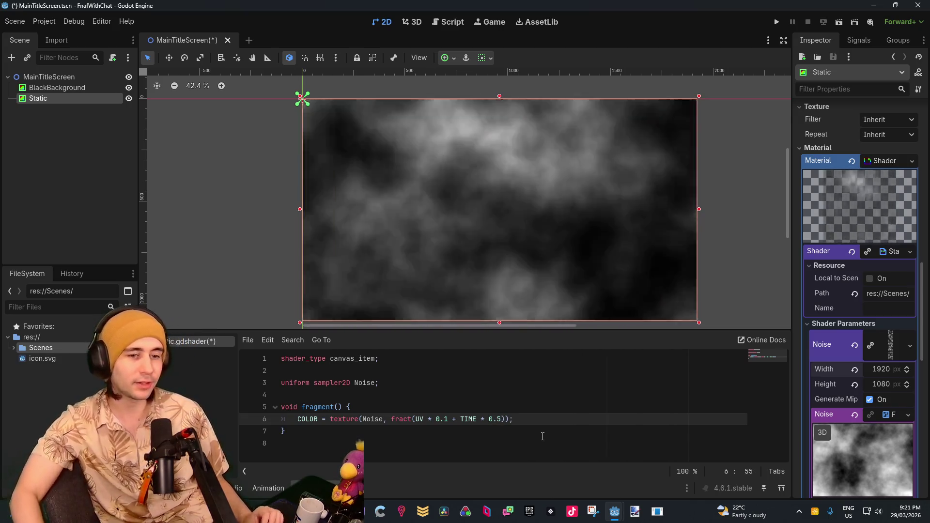
scroll(596, 202, down, 5)
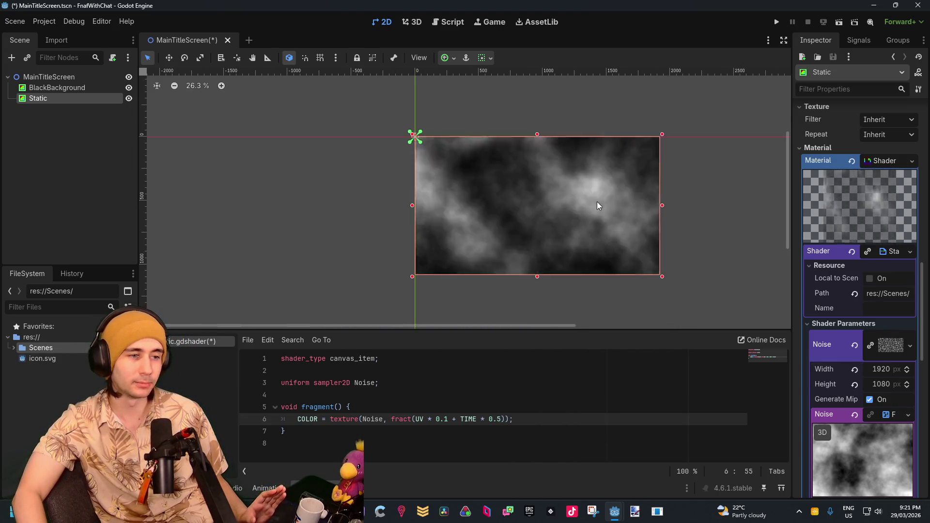
Step: Recentre the noise rectangle and set the Noise texture width to 500 px
scroll(597, 202, down, 2)
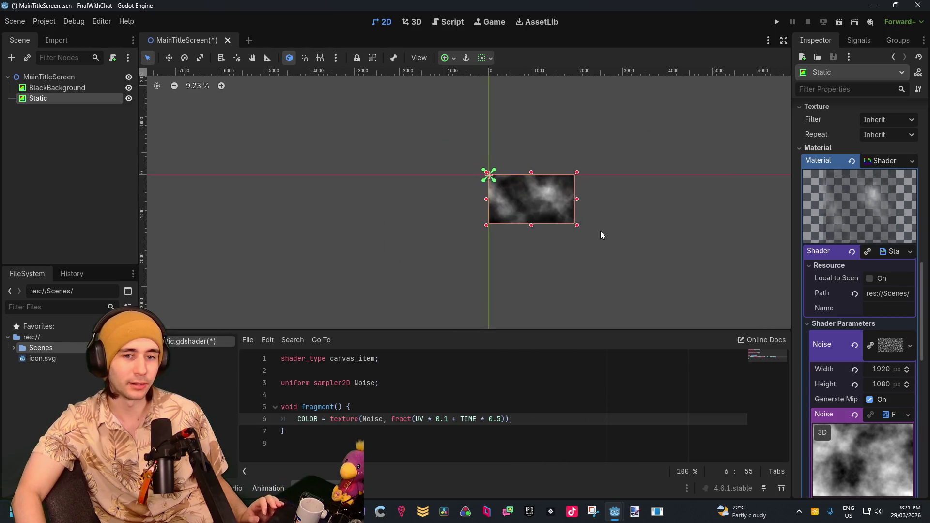
drag(615, 219, 603, 220)
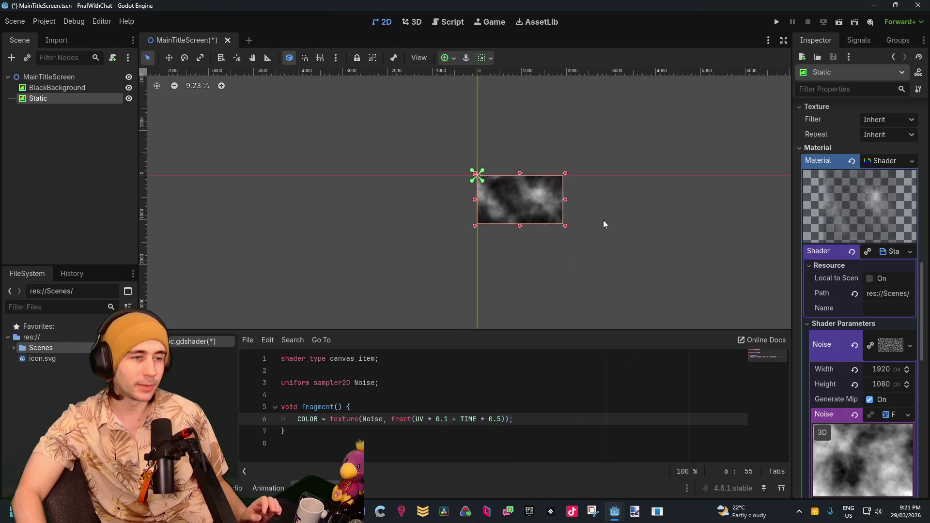
text())
click(449, 419)
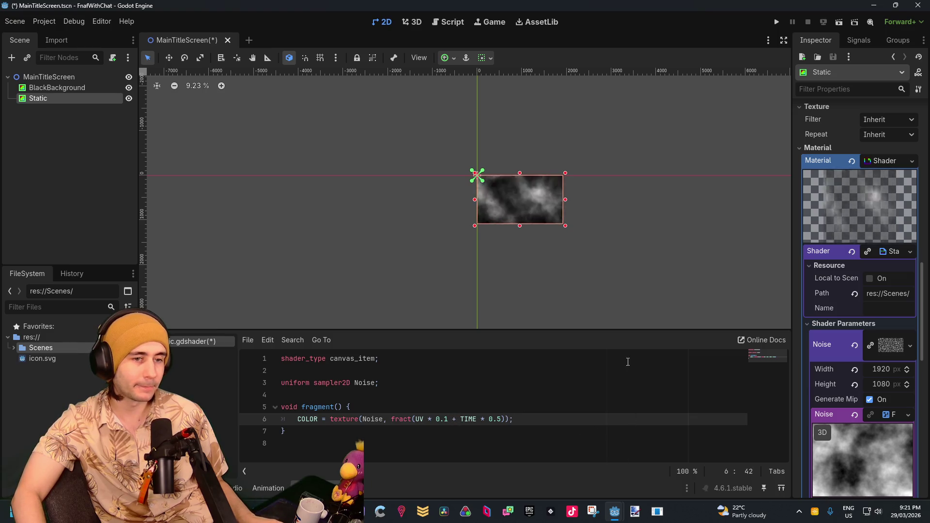
click(882, 368)
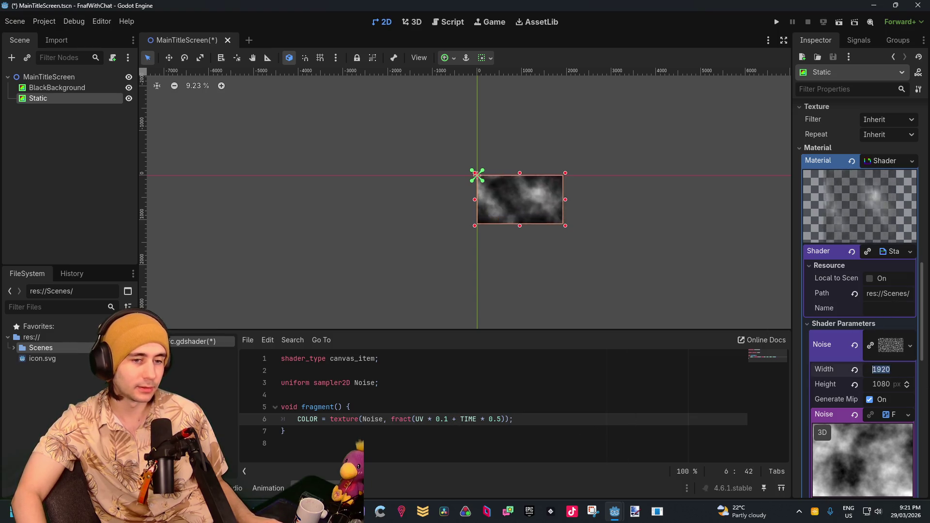
text(500)
key(Return)
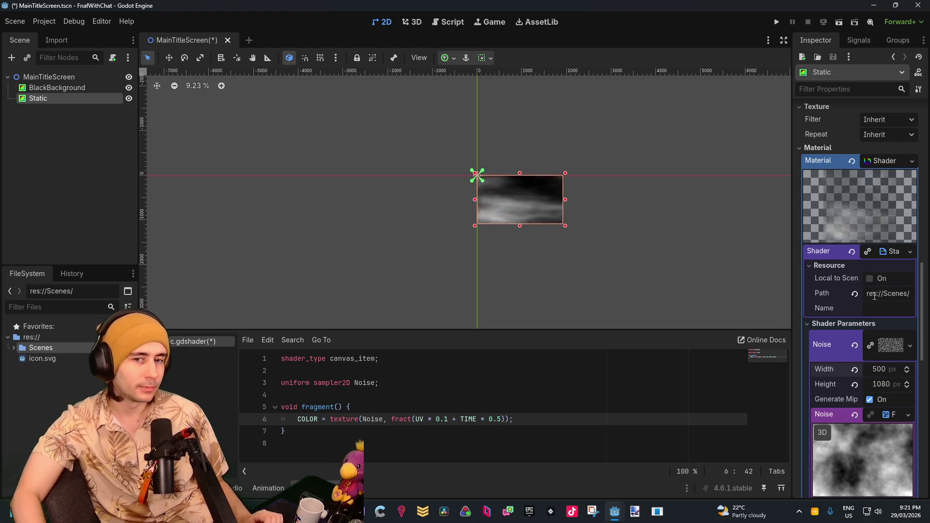
Step: Place the caret right after UV on line 6 of the shader code
click(527, 396)
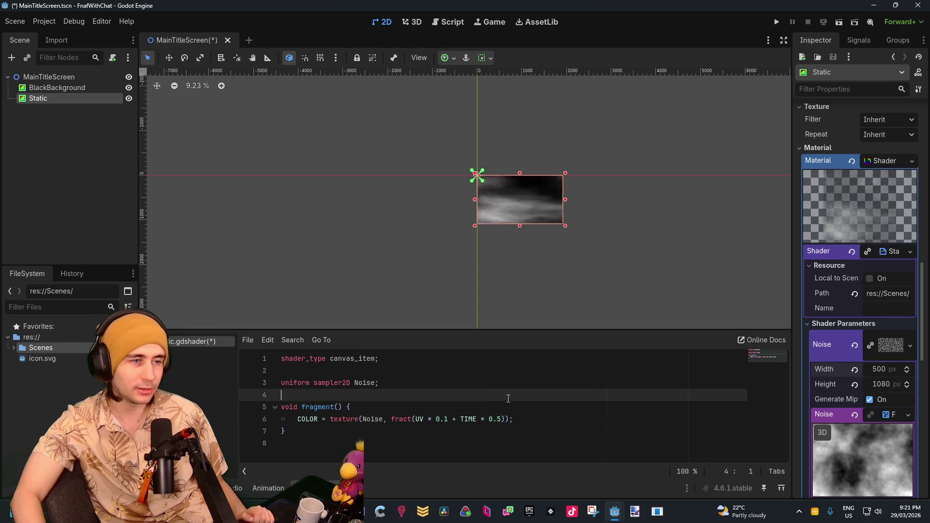
click(562, 419)
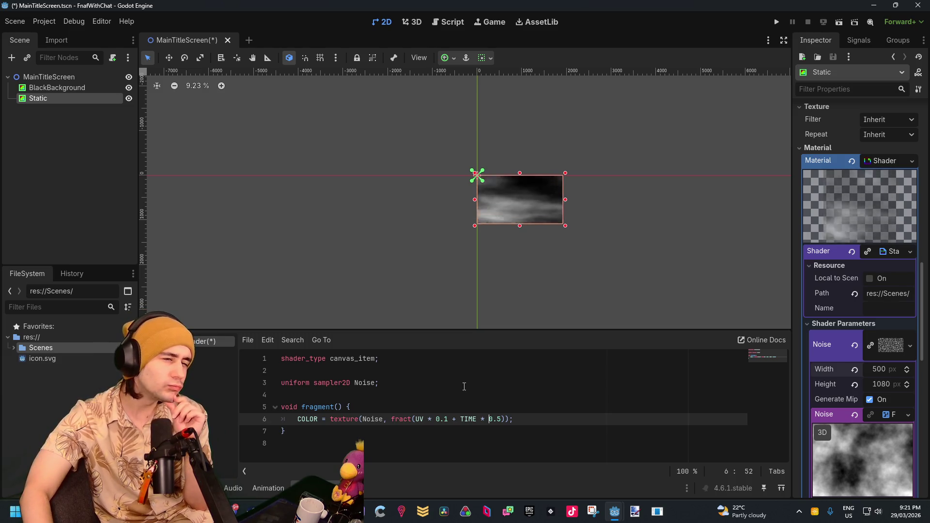
click(456, 411)
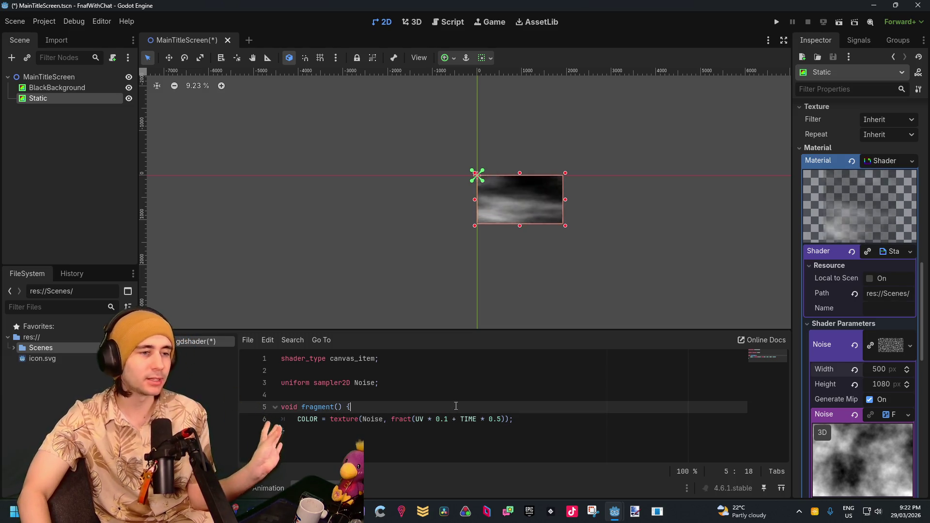
click(424, 420)
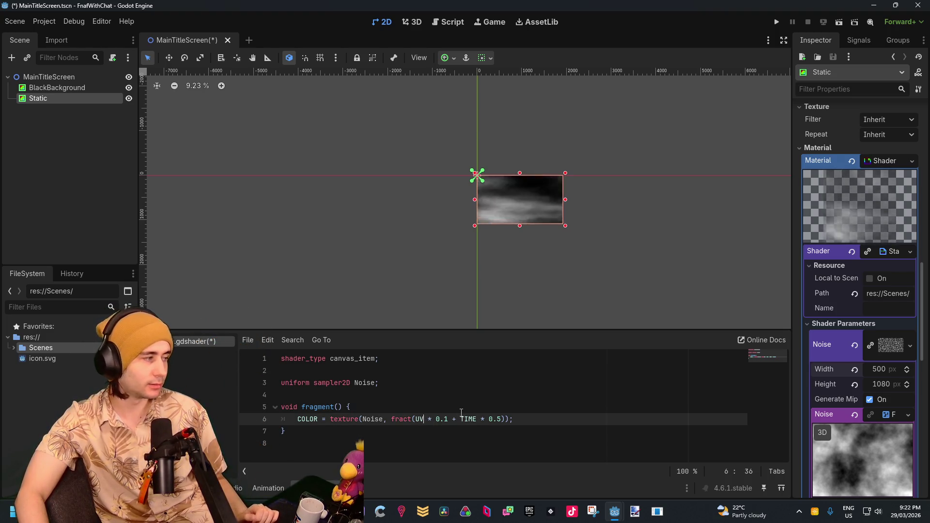
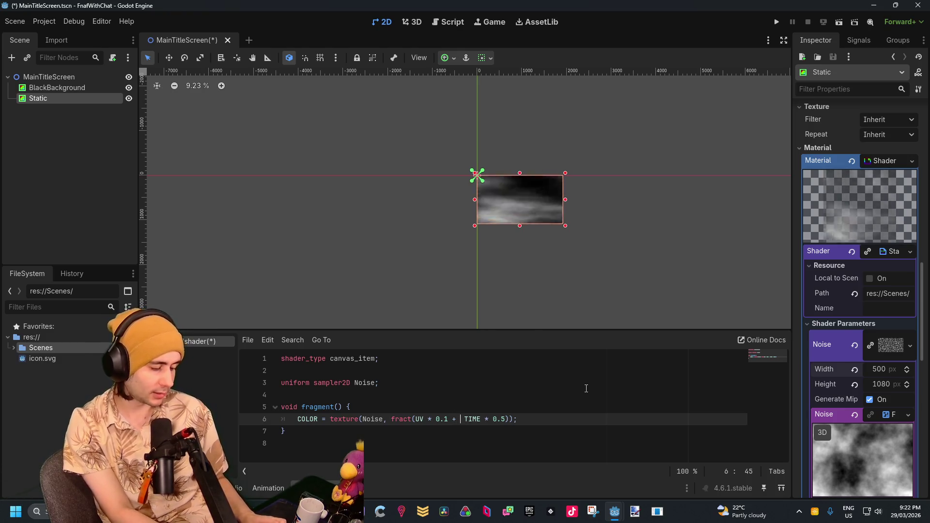
Step: Offset the noise UV on line 6 by vec2(1.0, 5.0) * TIME * 0.5 and preview the scrolling
text(vec2(1.0)
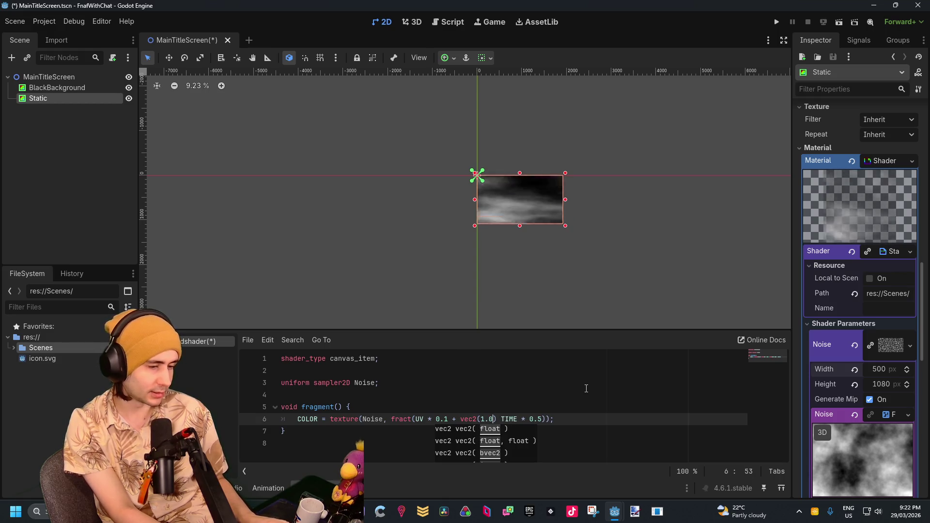
key(Escape)
text(1.0)
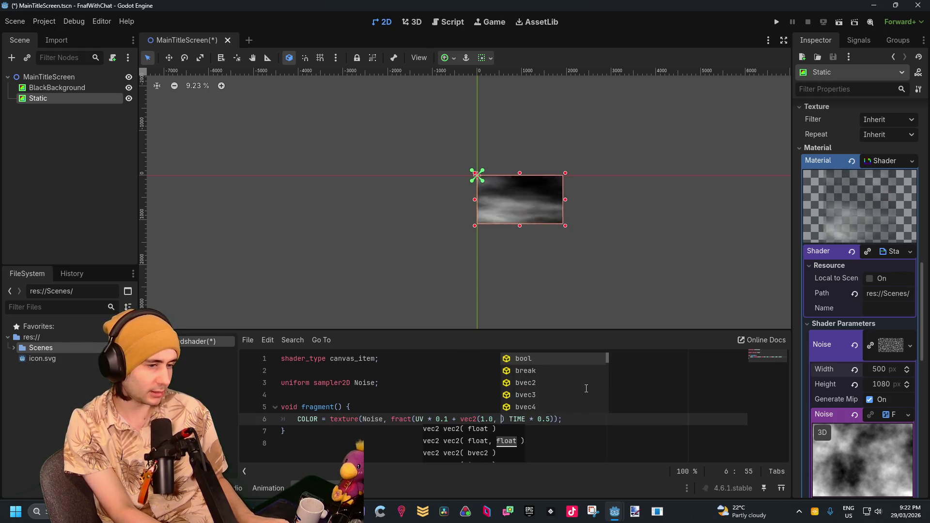
text())
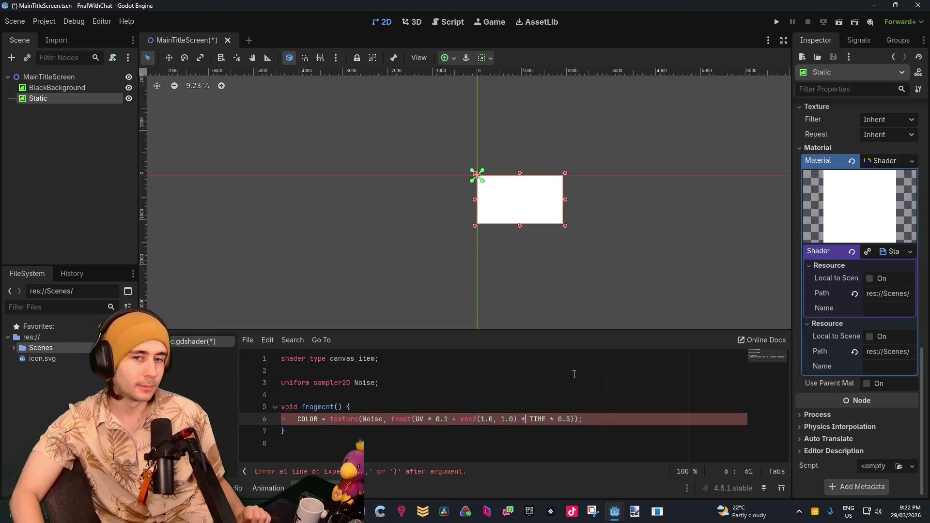
click(573, 375)
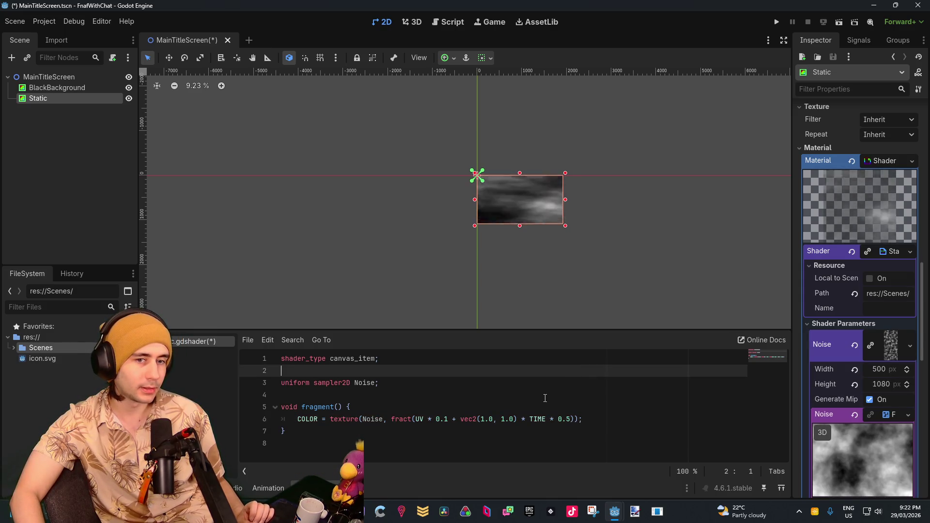
click(503, 419)
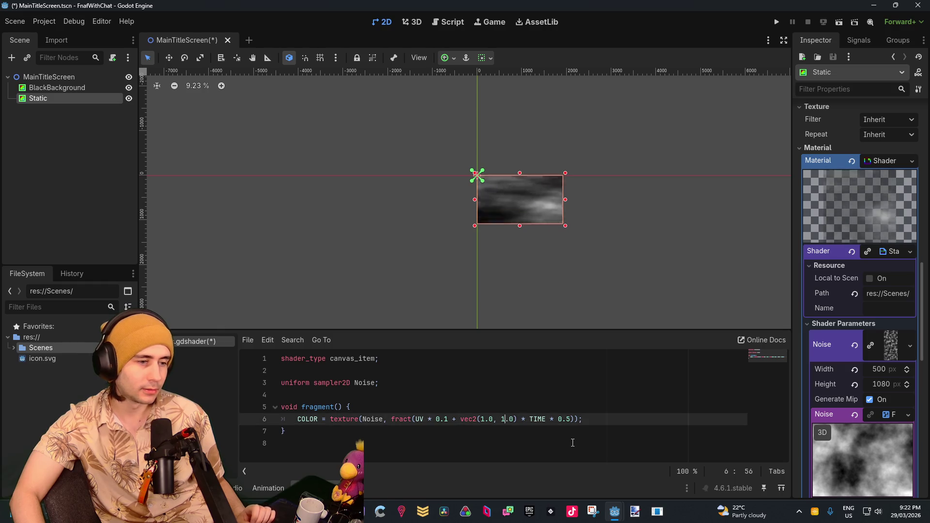
text(2)
click(569, 436)
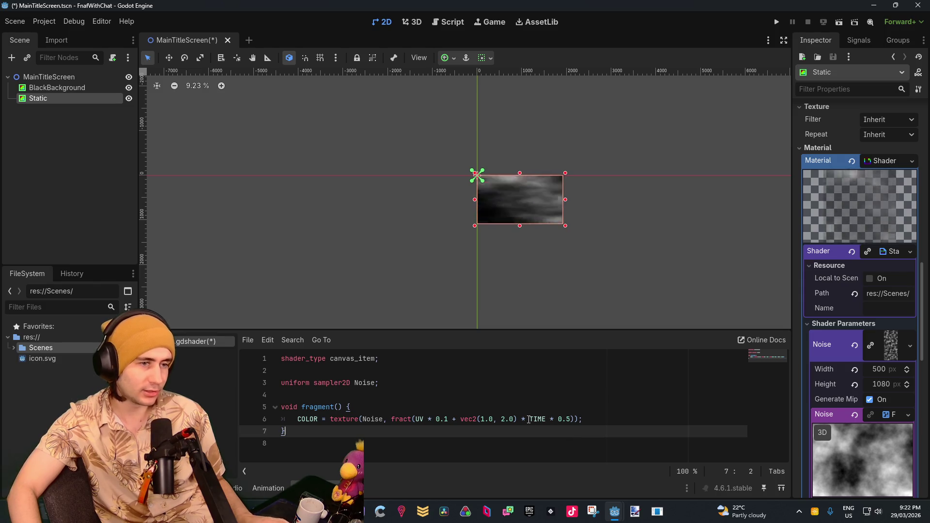
click(504, 420)
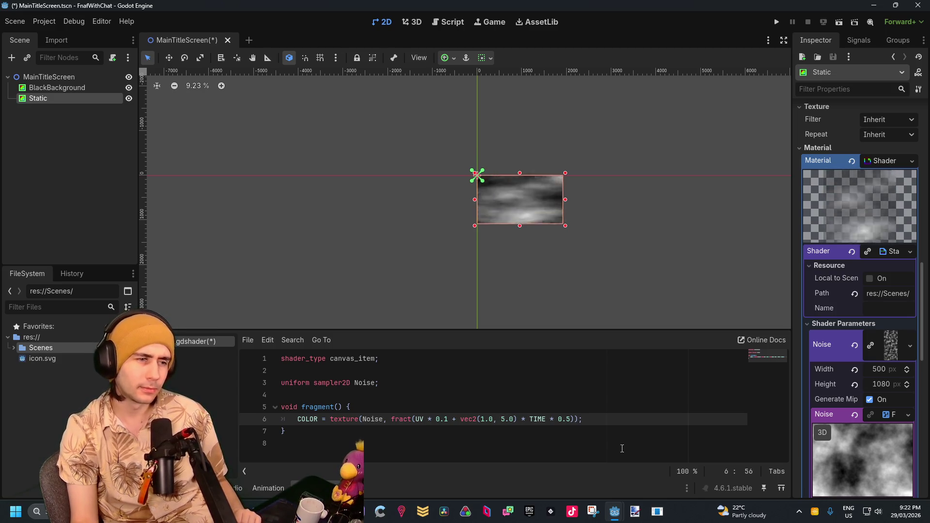
click(602, 448)
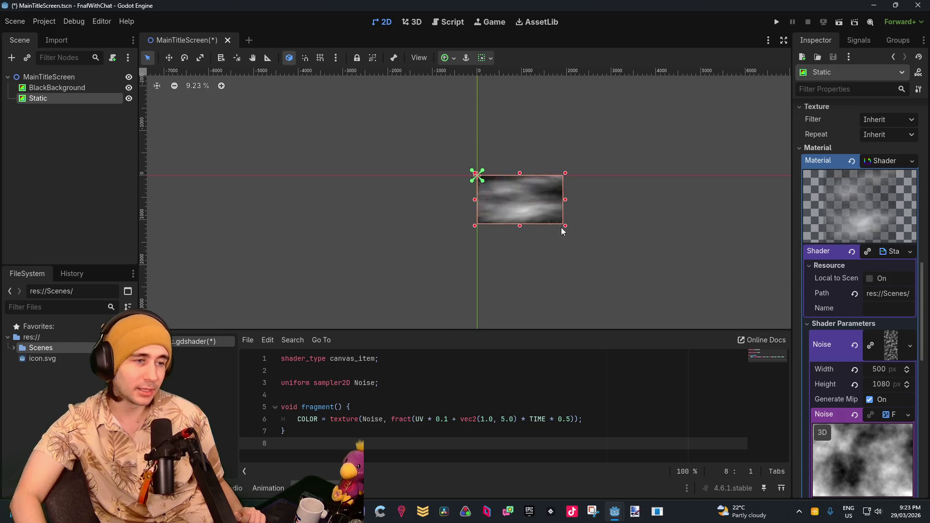
Step: Review the vec2(0.1, 0.2) UV-scaled shader code, then deselect Static to watch the noise drift
scroll(531, 195, up, 4)
scroll(530, 196, up, 2)
scroll(530, 196, down, 3)
scroll(531, 196, down, 5)
scroll(858, 336, down, 2)
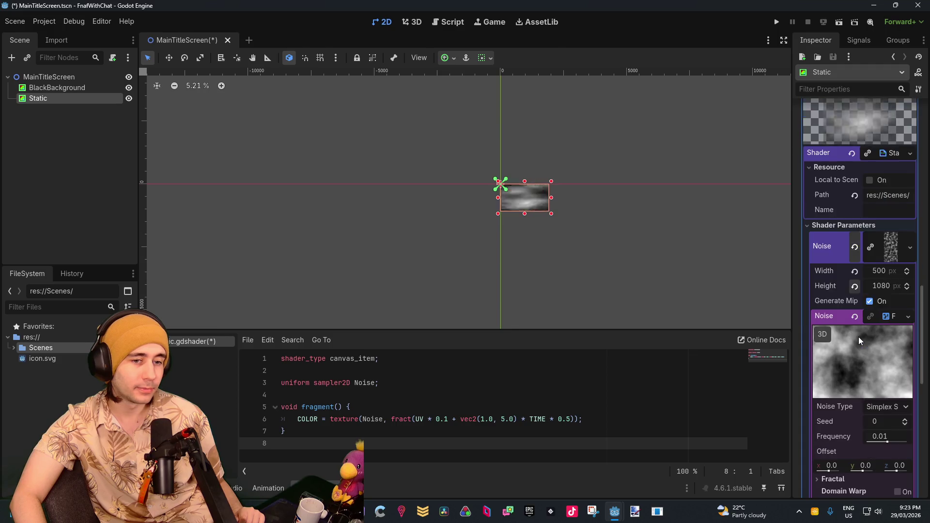
scroll(859, 340, down, 1)
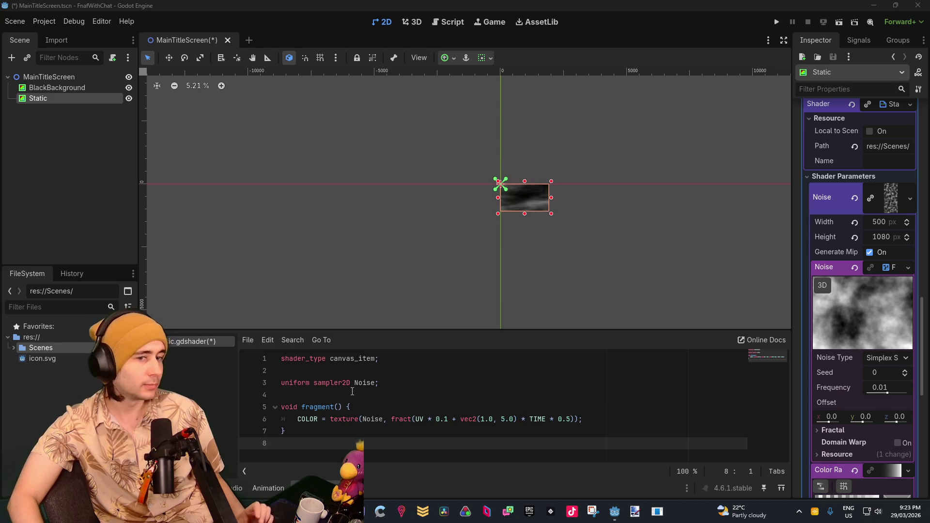
scroll(846, 369, down, 5)
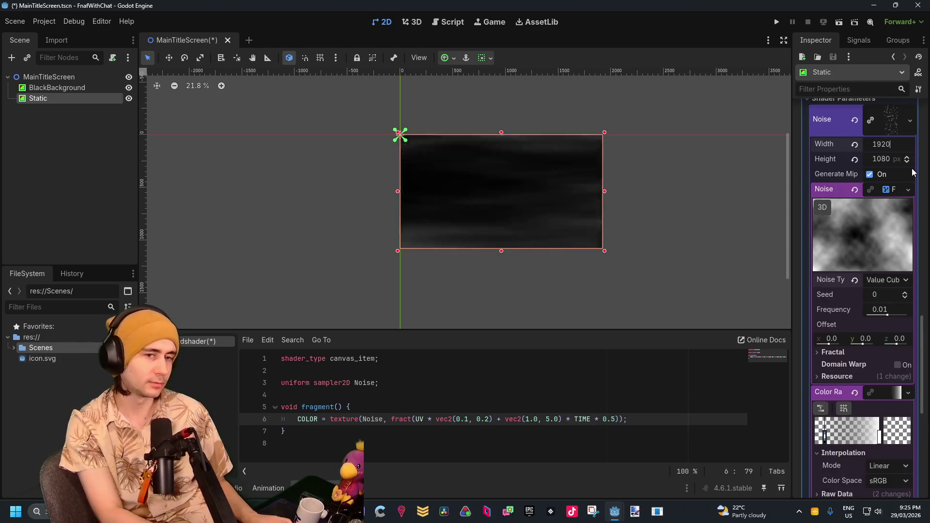
click(728, 234)
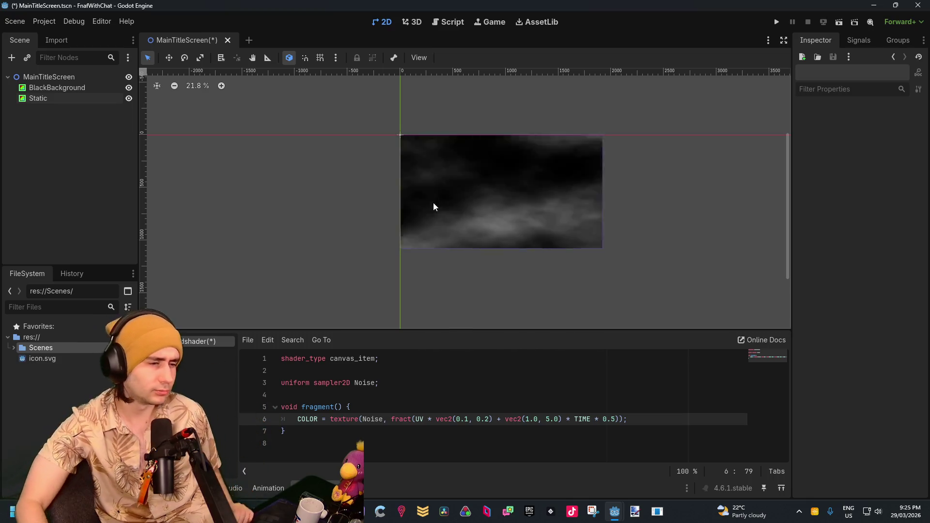
Step: Change the UV scale on line 6 from vec2(0.1, 0.2) to vec2(0.5, 1.0)
key(BackSpace)
text(5)
key(Right)
key(Right)
key(Right)
text(1)
click(590, 440)
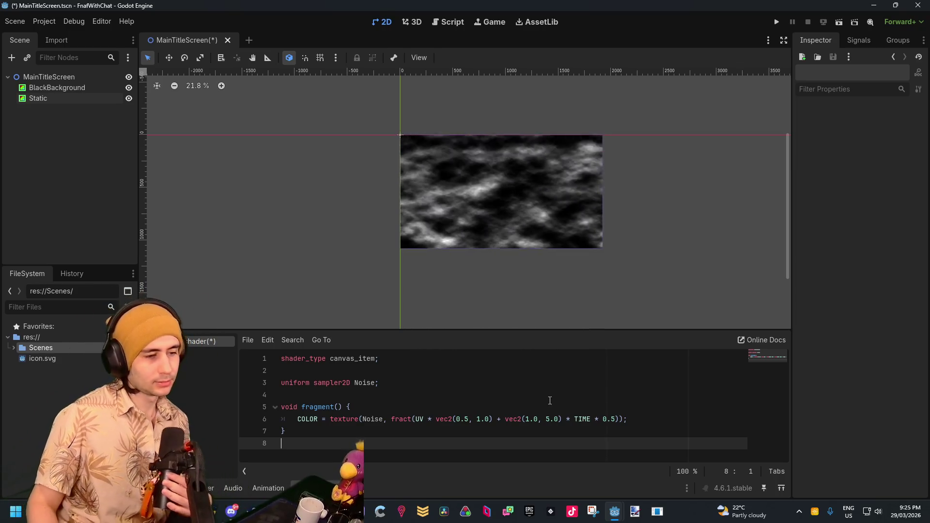
Step: Set the scroll direction to vec2(0.0, 0.0) so the noise stops moving
click(549, 422)
text(-)
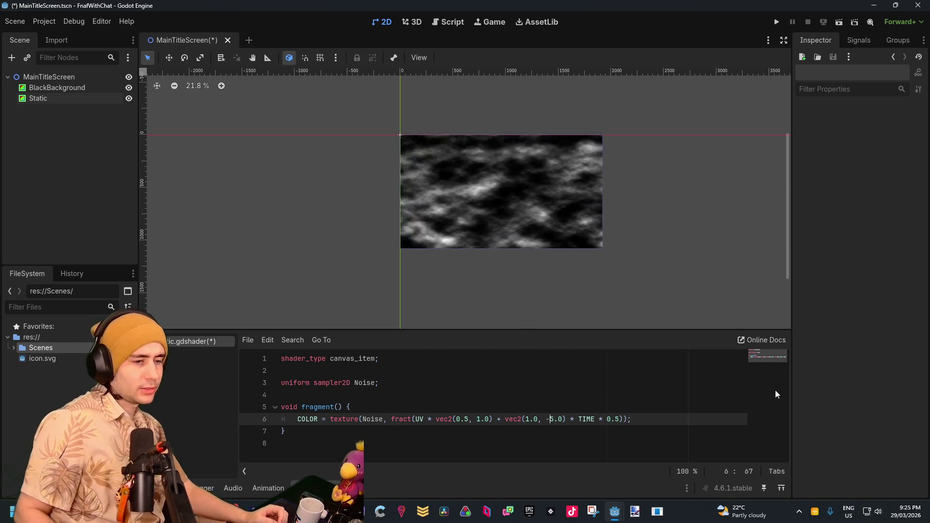
click(638, 450)
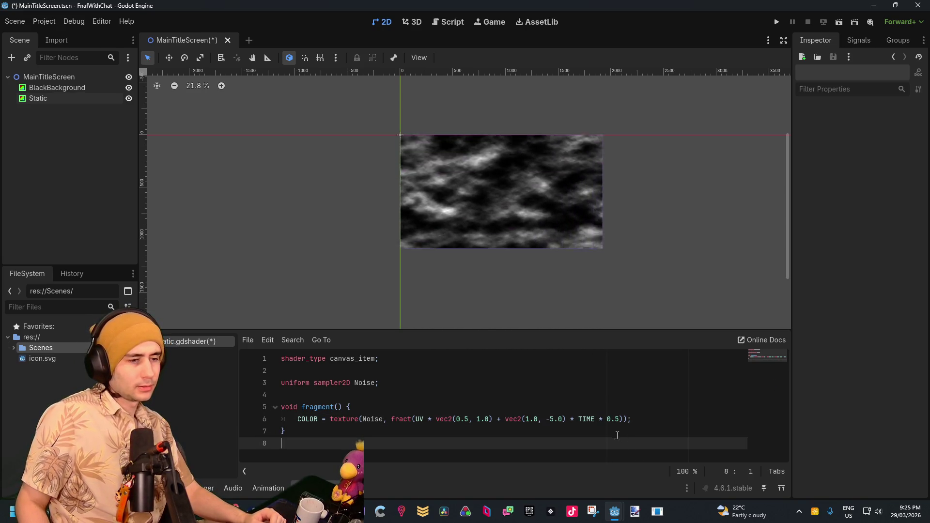
key(ctrl+z)
key(ctrl+z)
key(ctrl+z)
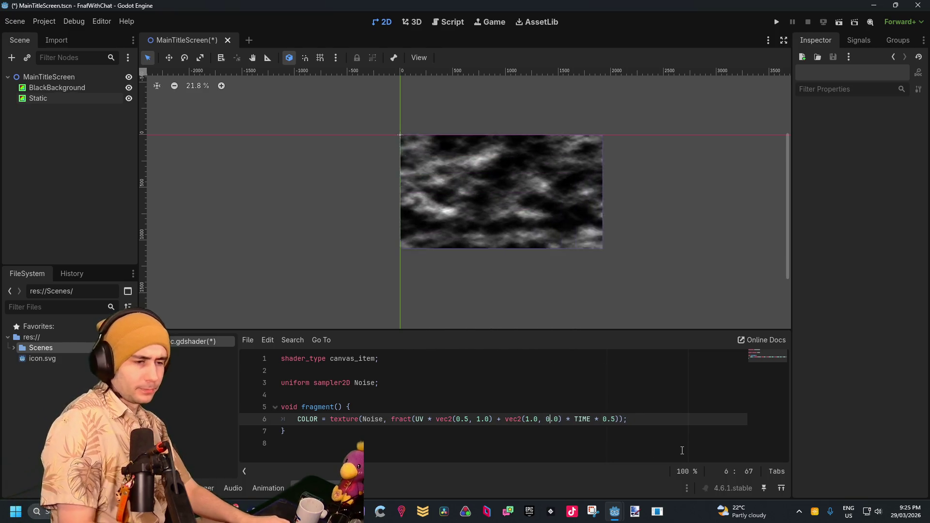
click(560, 452)
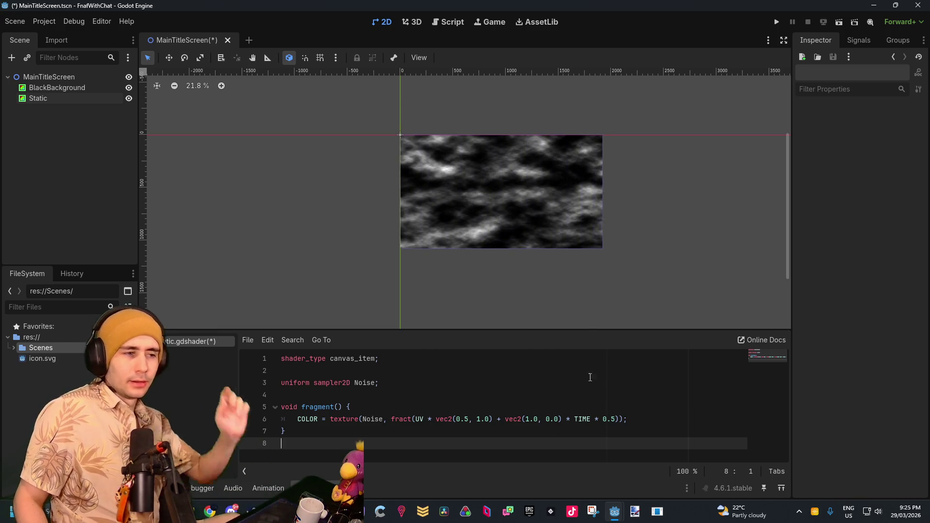
click(528, 419)
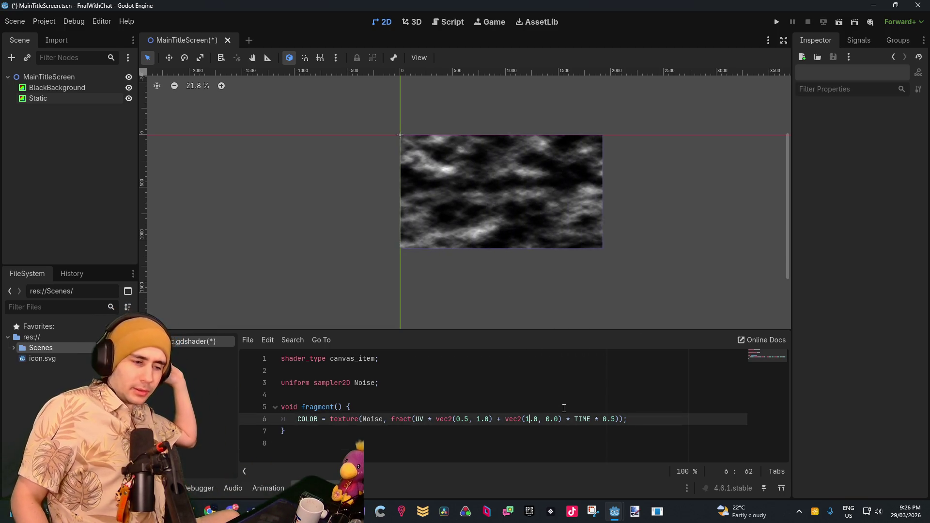
key(BackSpace)
text(0)
click(576, 361)
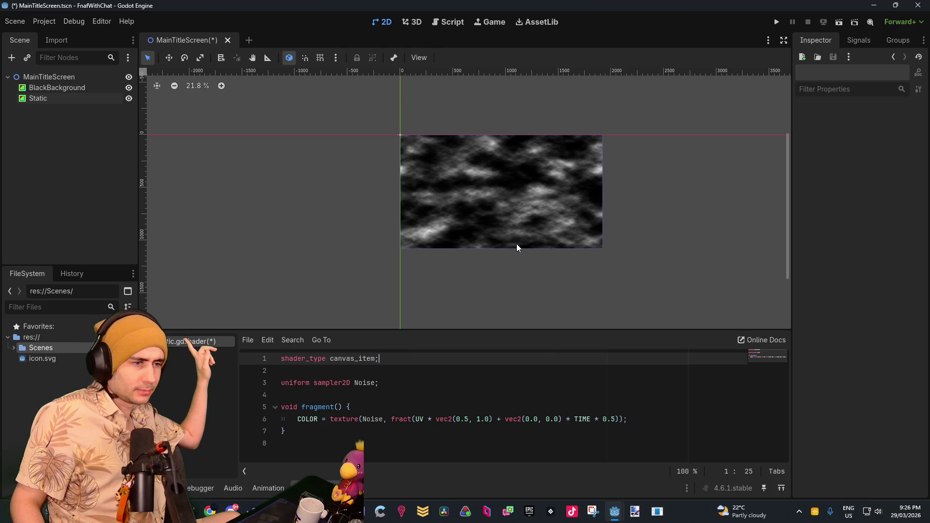
Step: Try horizontal scrolling at 1.0, then set the horizontal scroll value back to 0.0
scroll(518, 248, up, 5)
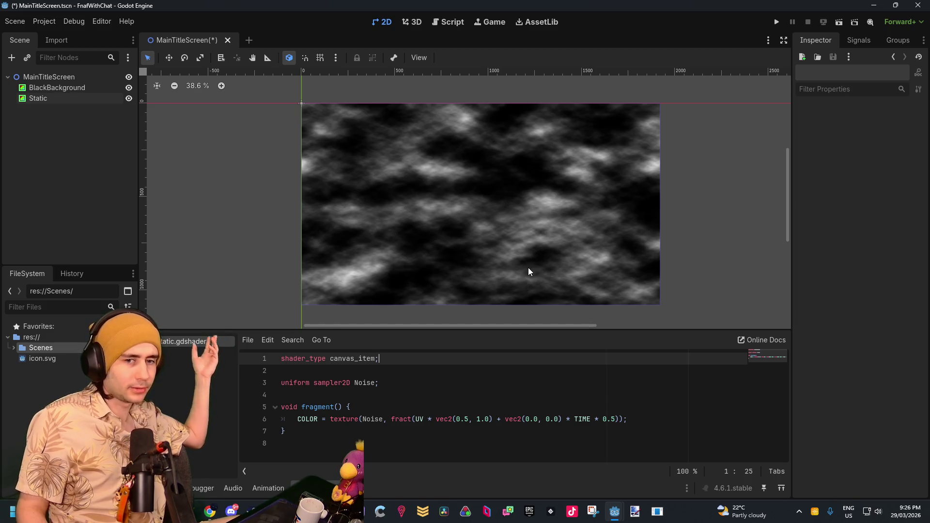
click(557, 407)
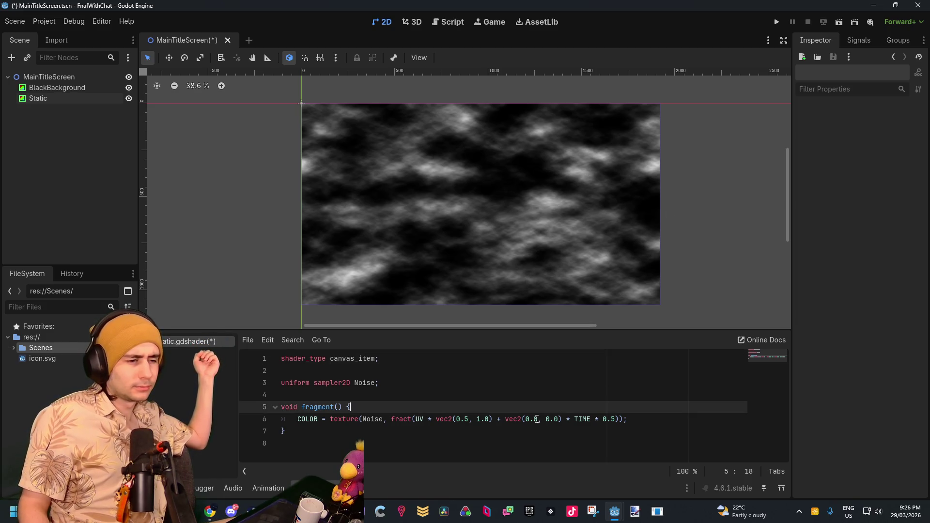
key(BackSpace)
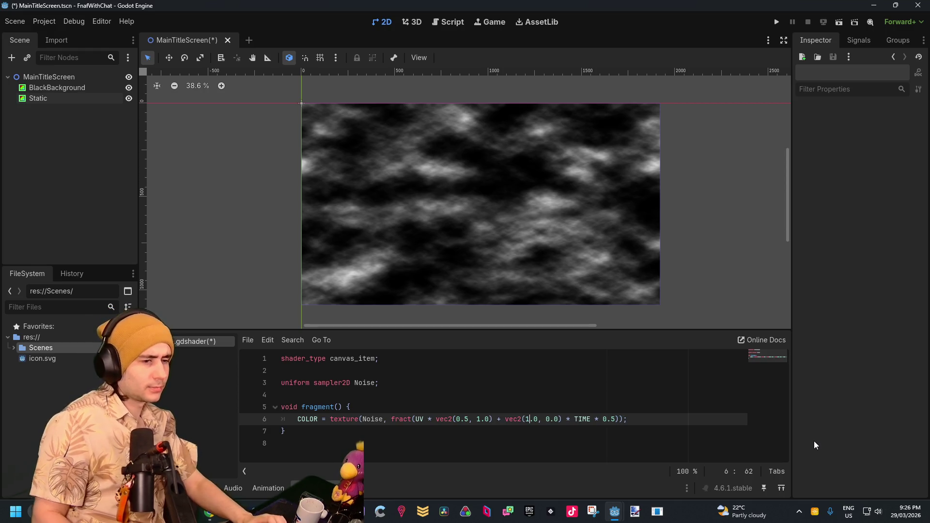
text(1)
click(631, 411)
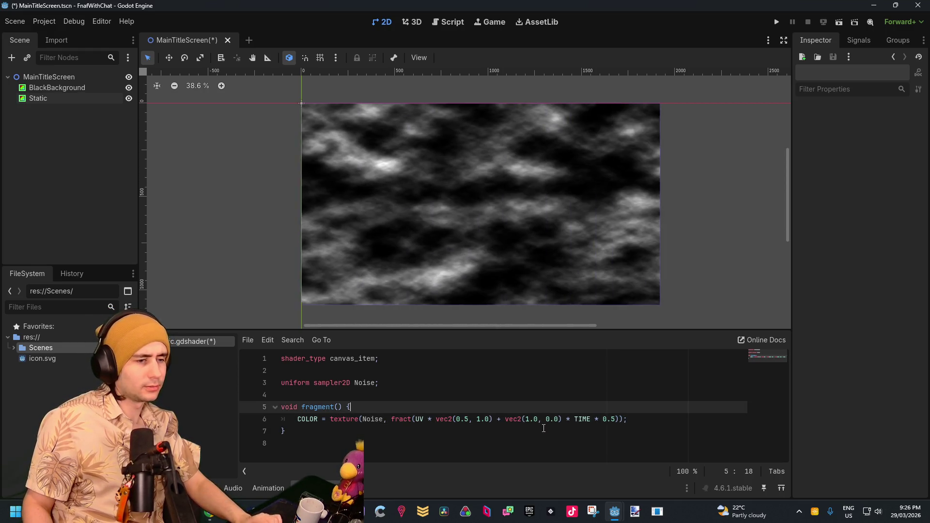
click(529, 421)
key(BackSpace)
text(0)
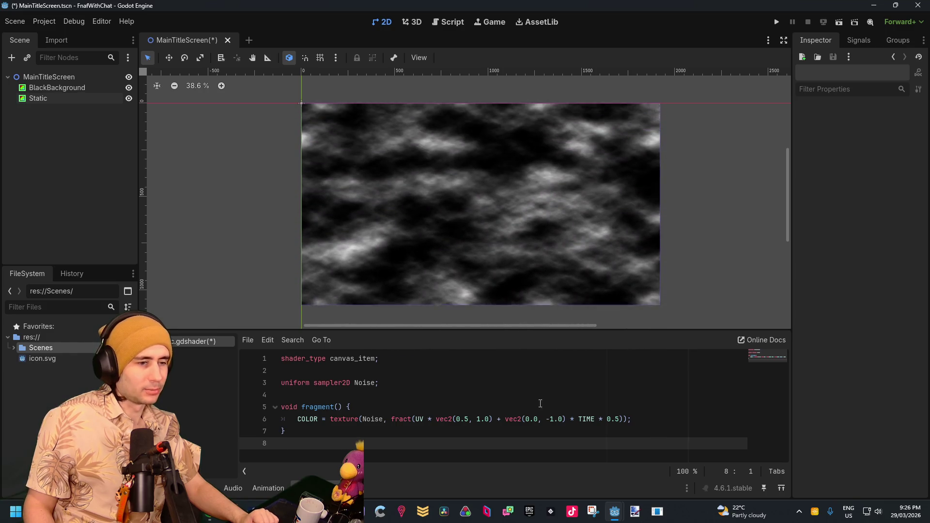
Step: Change the vertical scroll direction from -1.0 to 1.0 and review the COLOR line
click(565, 419)
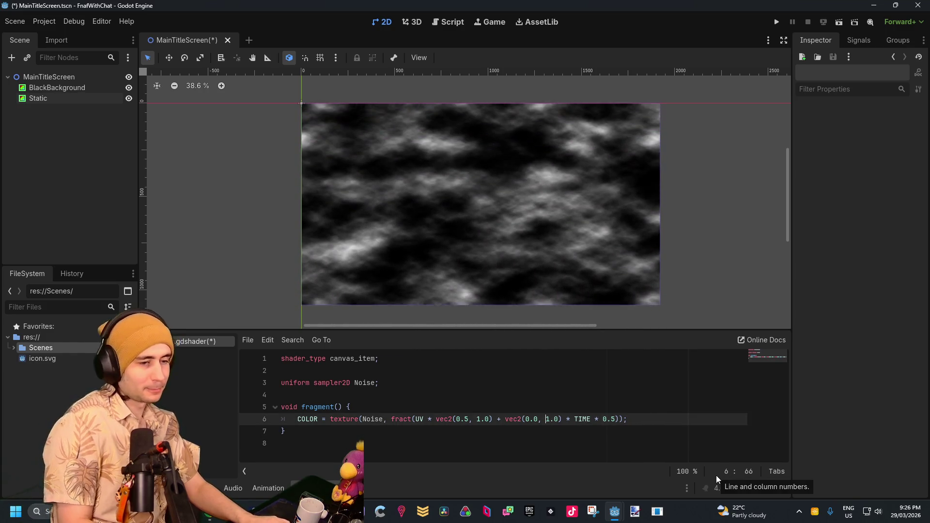
key(BackSpace)
click(631, 394)
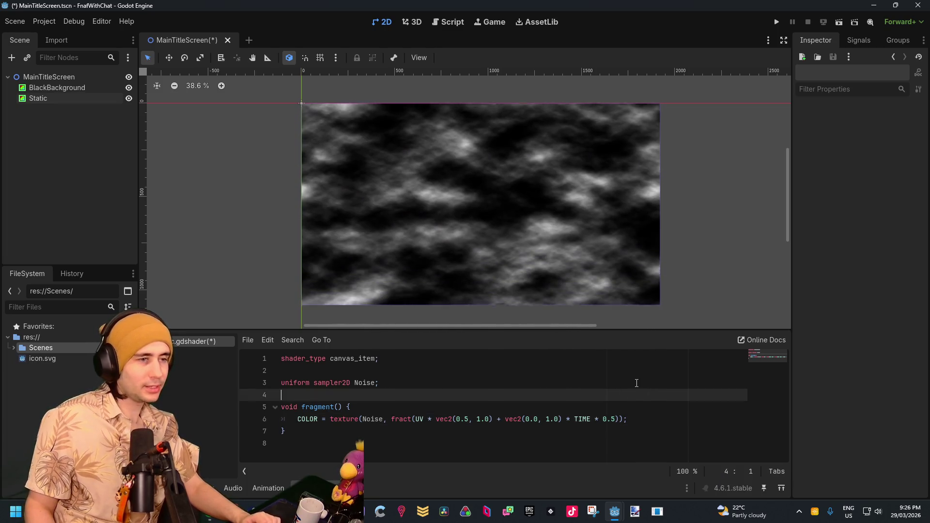
click(483, 422)
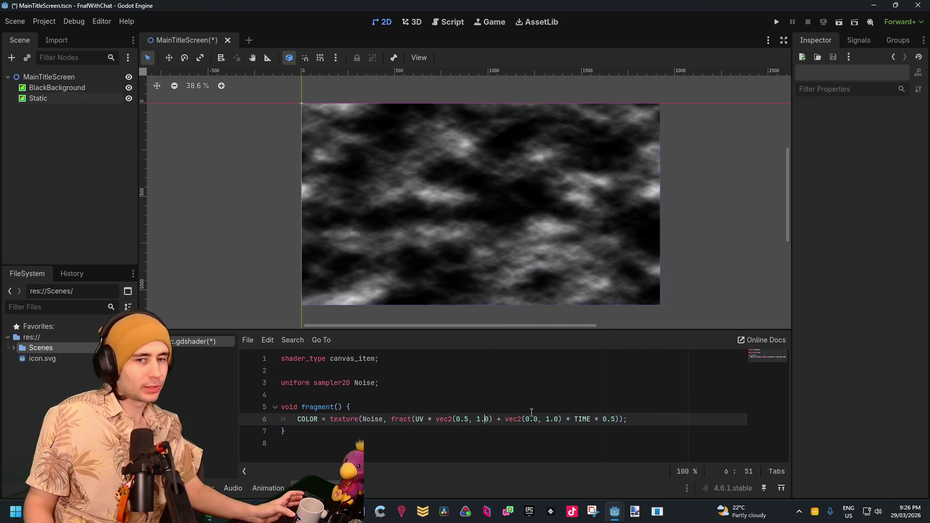
click(465, 422)
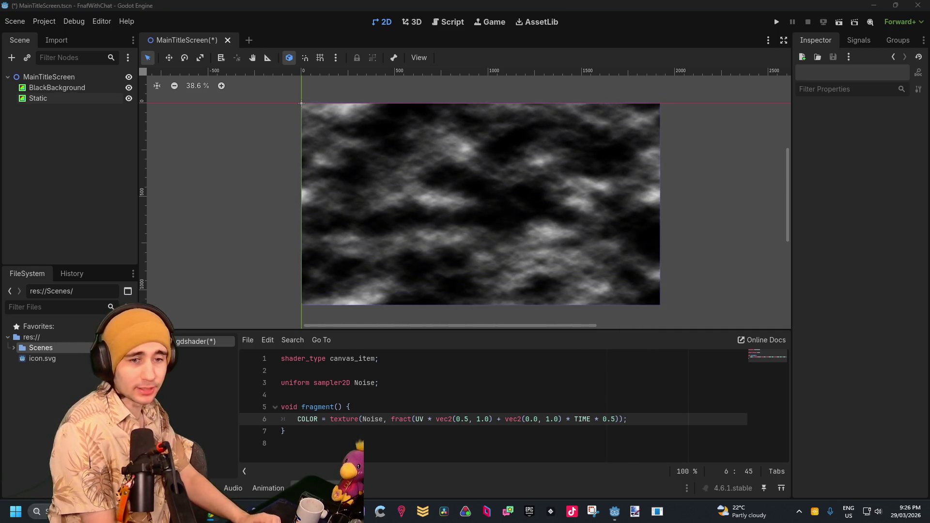
click(402, 395)
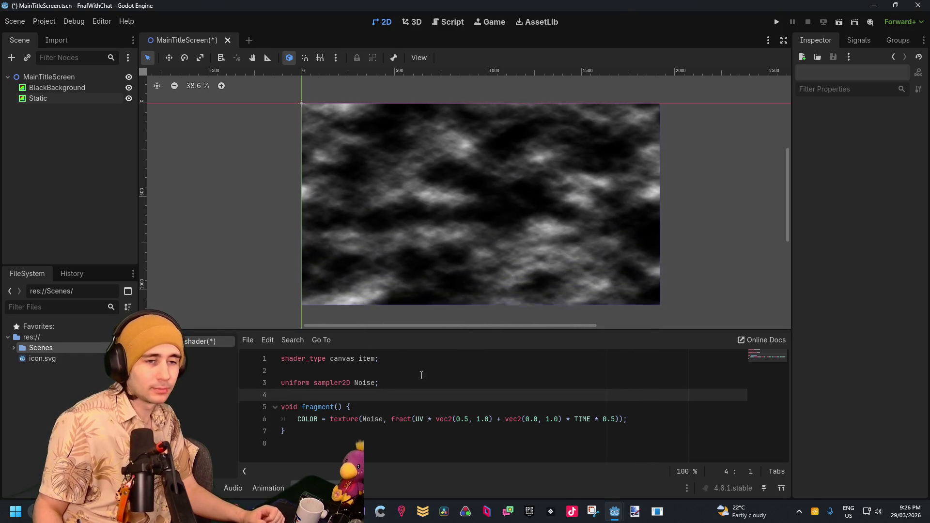
click(286, 406)
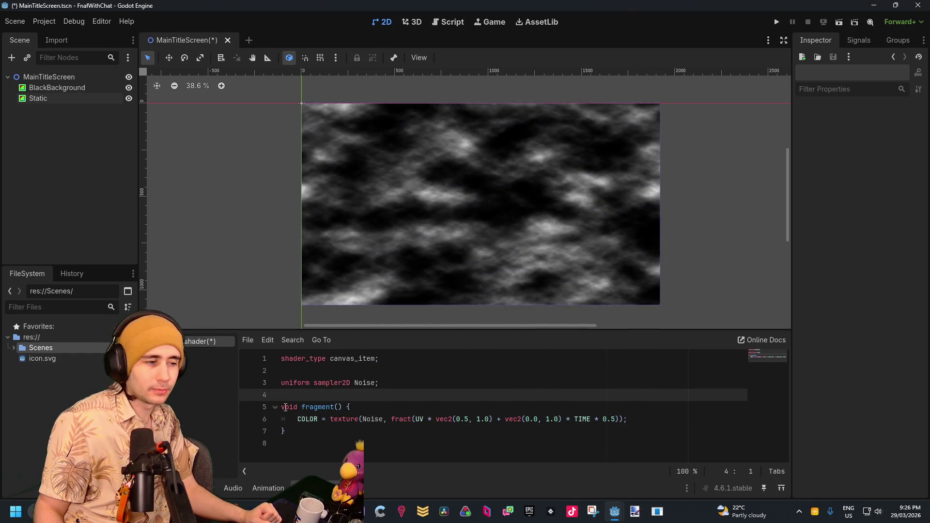
click(353, 419)
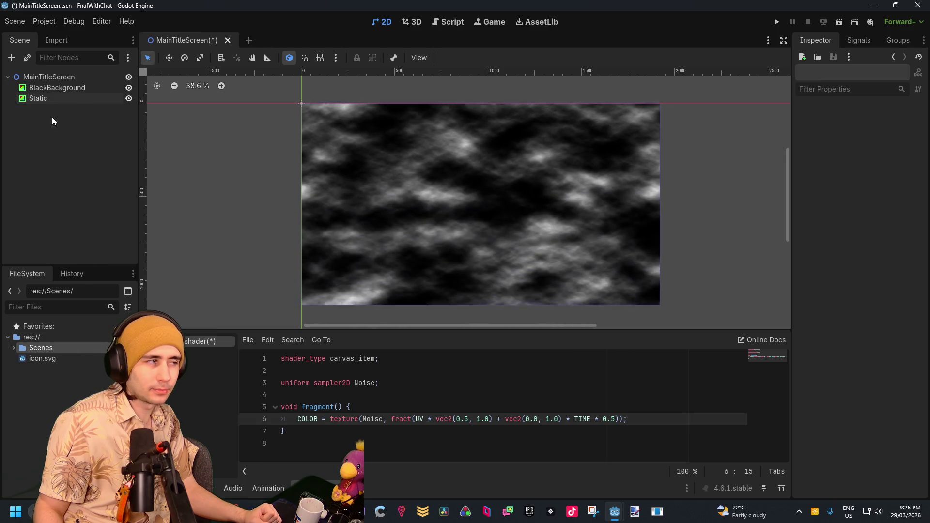
Step: Set the Static node's noise texture Frequency to 0.2 in the Inspector
click(53, 98)
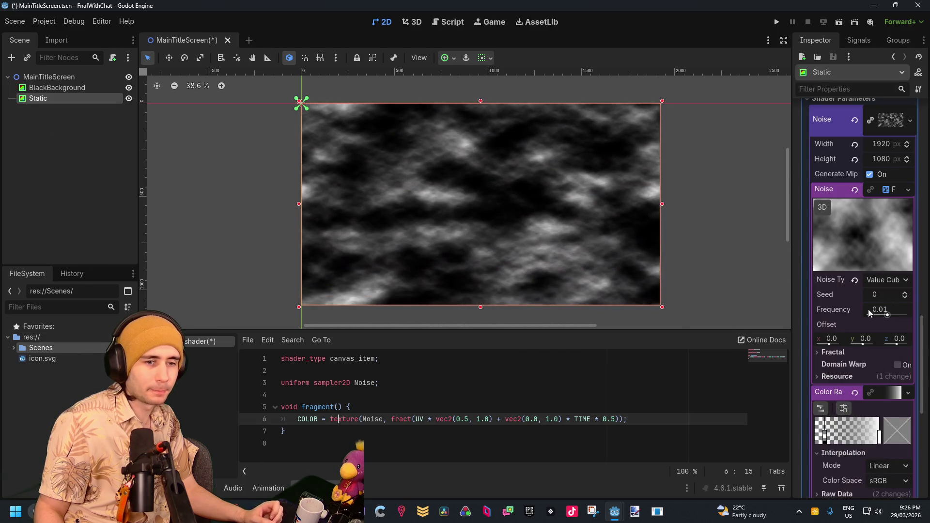
scroll(867, 383, down, 2)
scroll(894, 393, down, 2)
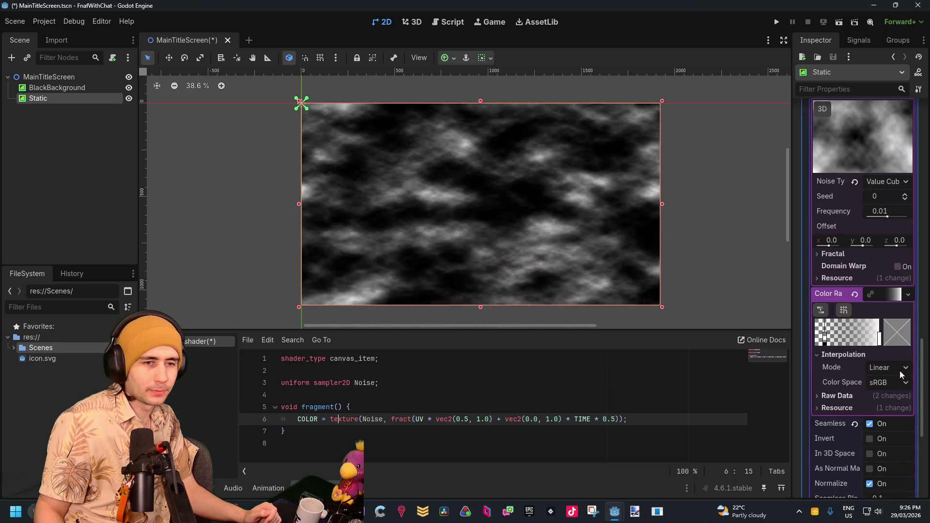
drag(887, 217, 901, 217)
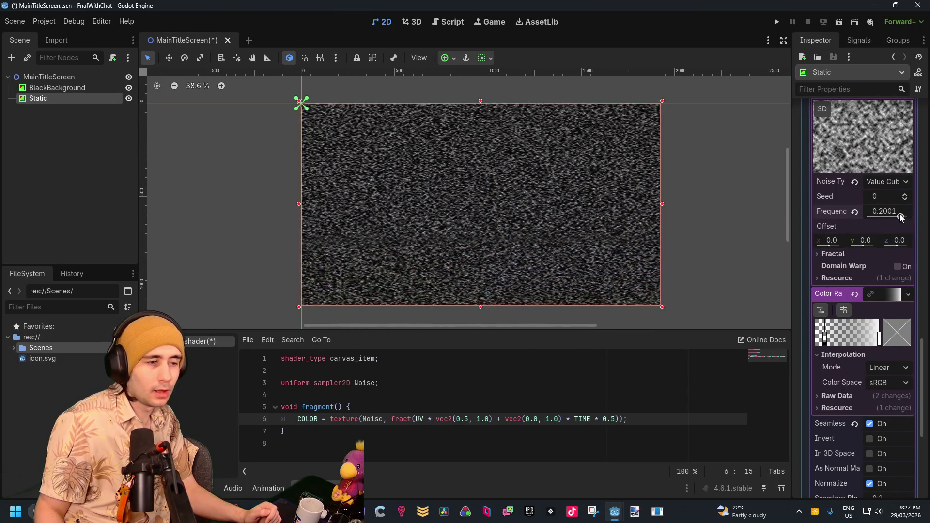
click(893, 212)
key(BackSpace)
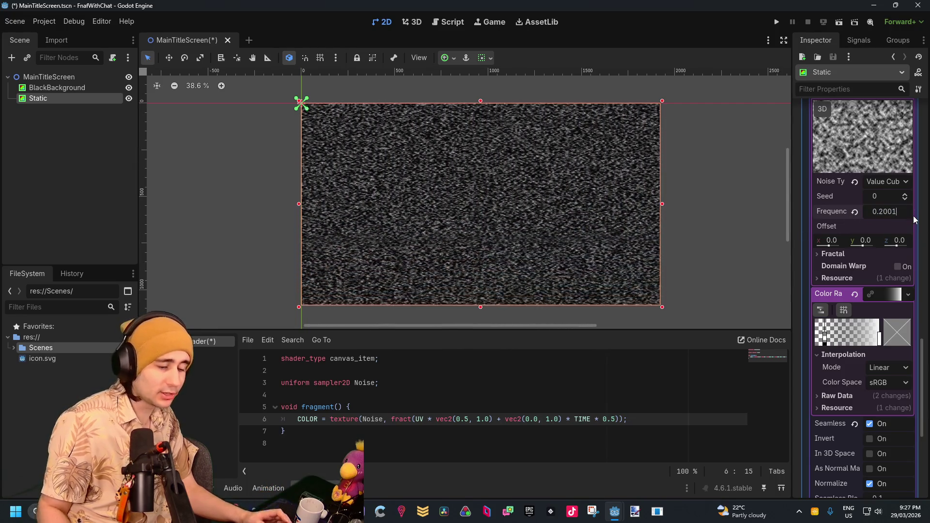
text(0)
key(Return)
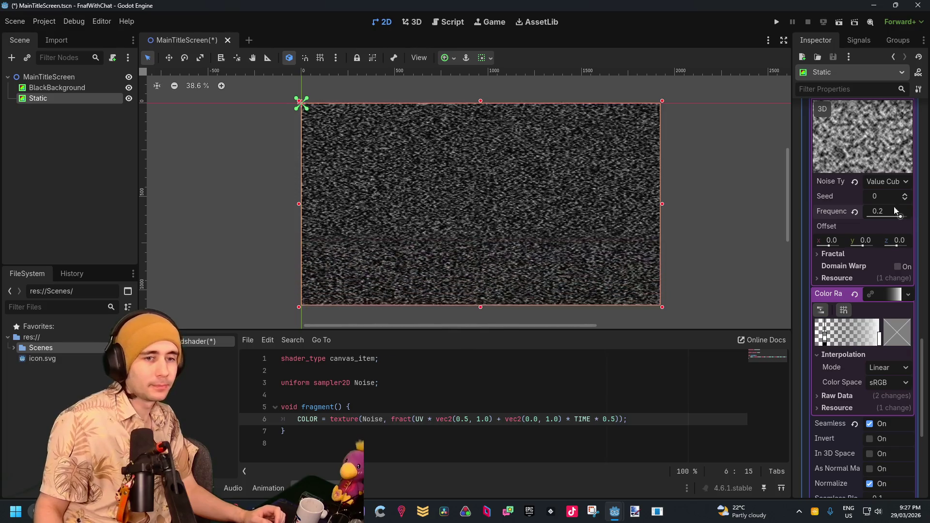
click(753, 195)
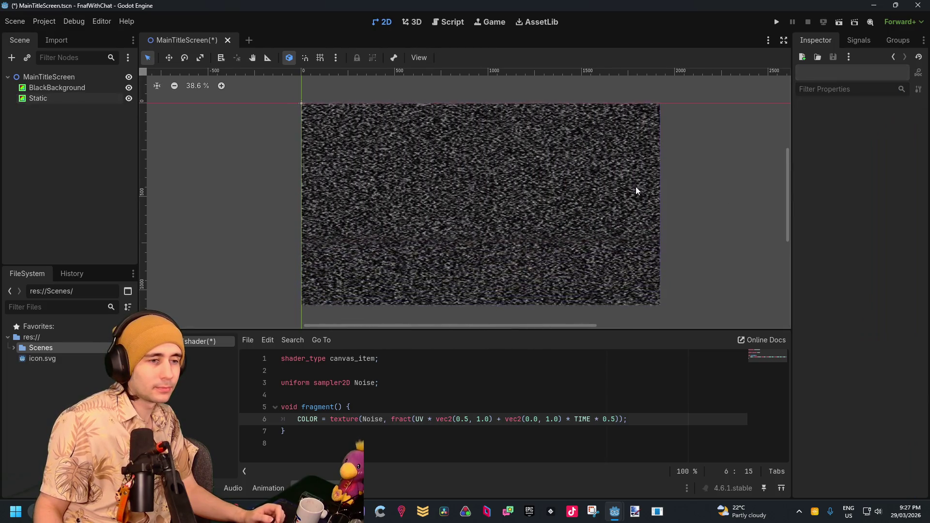
Step: Replace the 0.5 TIME multiplier on line 6 with 15.0 so the static flickers rapidly
scroll(568, 175, up, 5)
scroll(505, 171, down, 6)
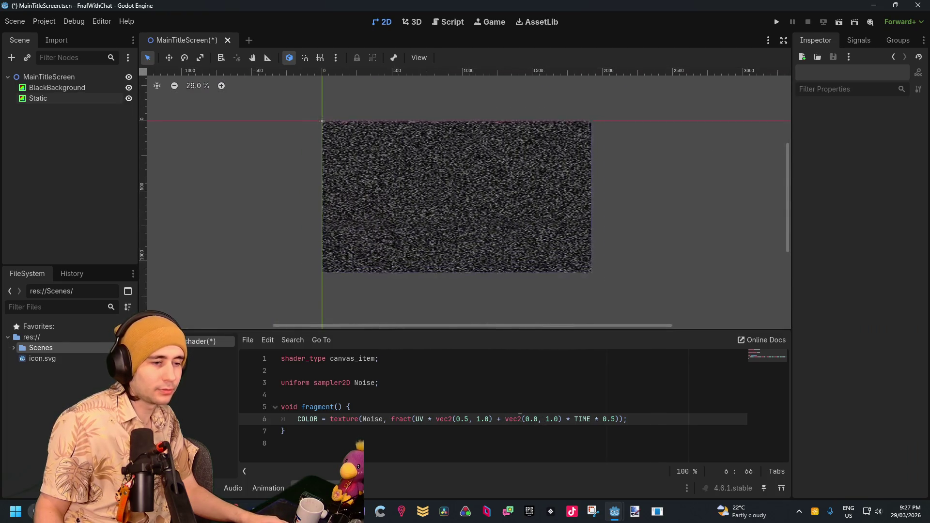
click(570, 421)
click(612, 419)
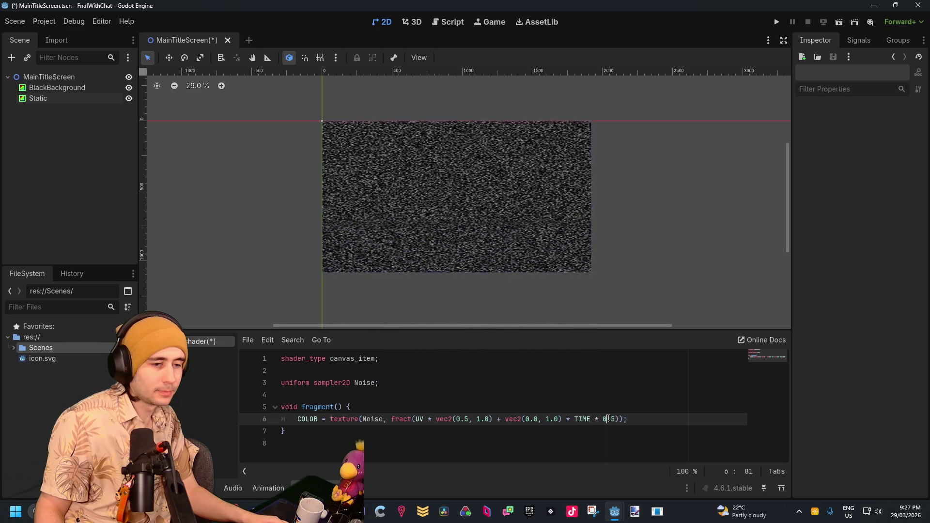
key(BackSpace)
key(BackSpace)
key(BackSpace)
text(15)
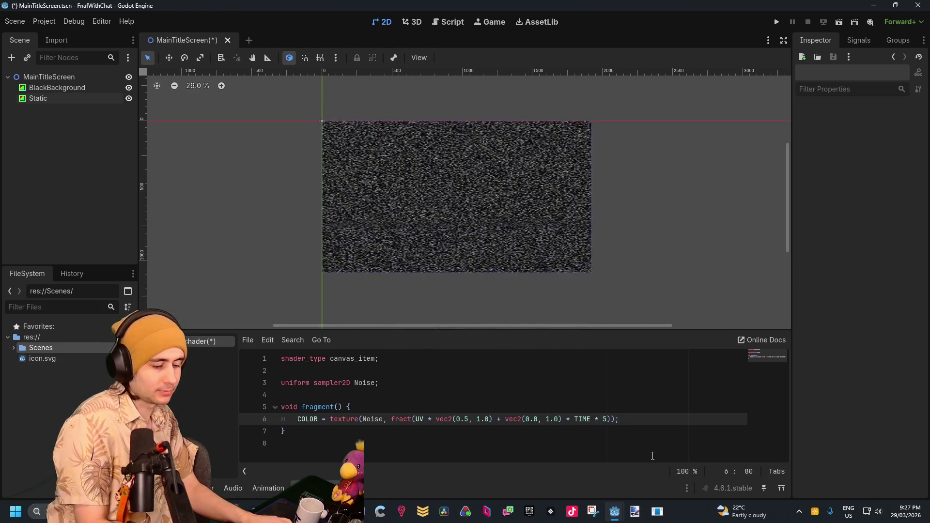
text().)
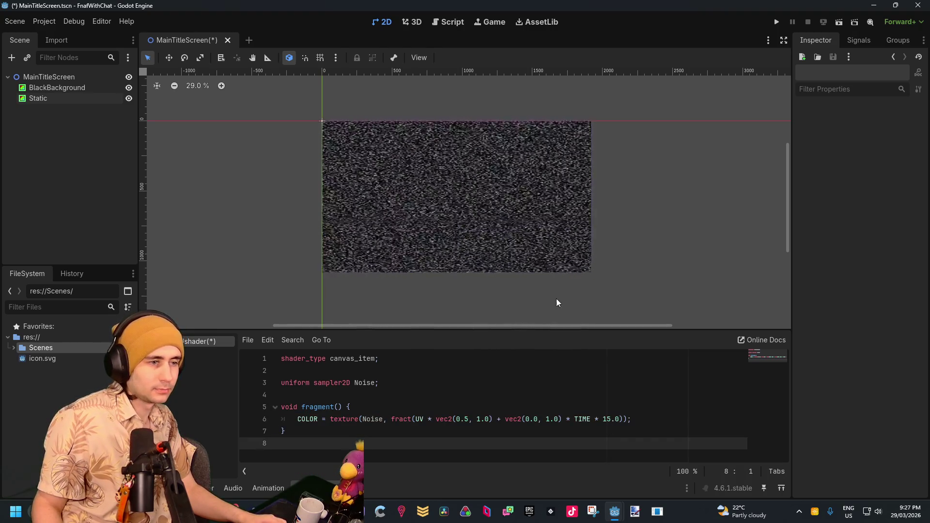
scroll(467, 192, up, 5)
scroll(468, 195, down, 5)
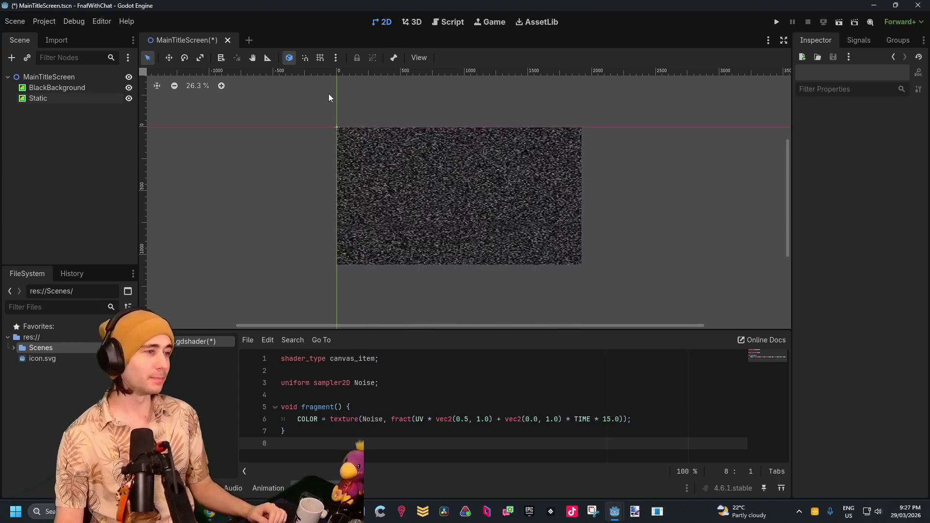
click(53, 99)
Step: Add a VBoxContainer child node to the title scene, found by searching 'box'
click(54, 127)
click(75, 89)
click(66, 109)
right_click(63, 127)
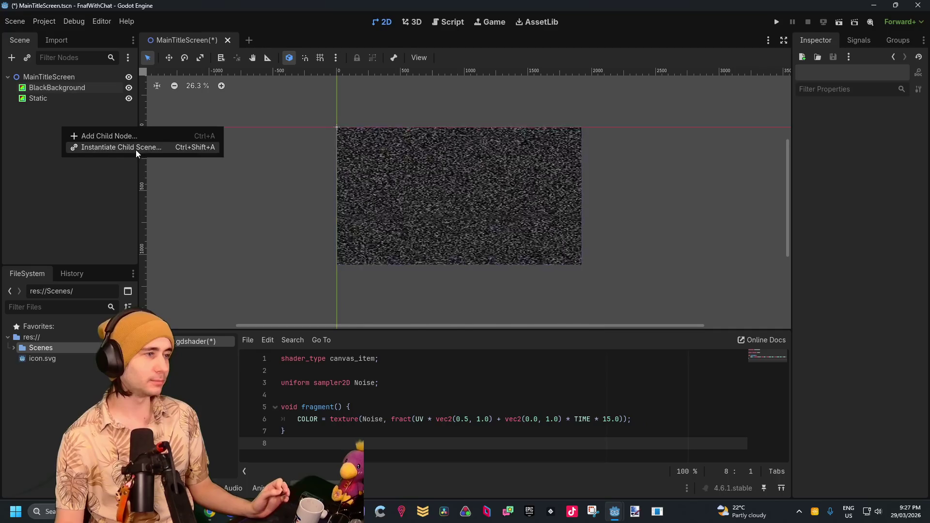
click(135, 134)
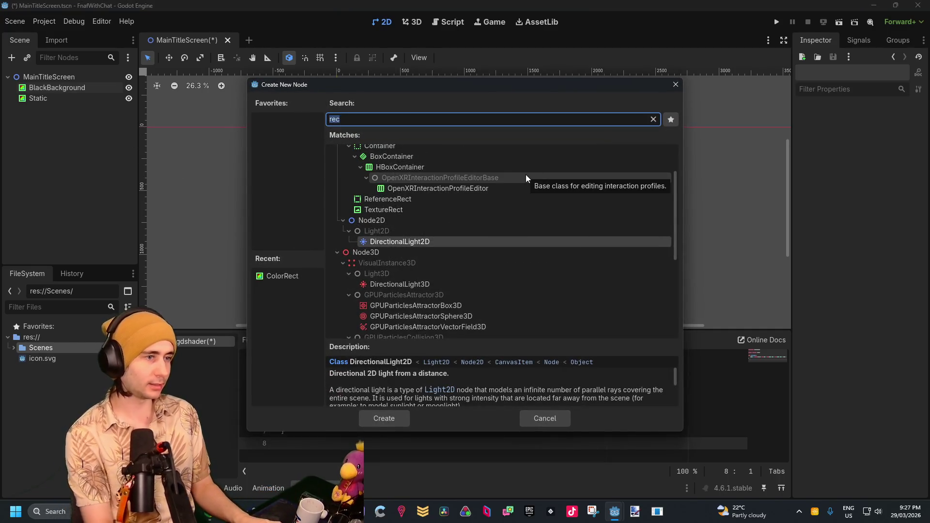
scroll(451, 189, up, 3)
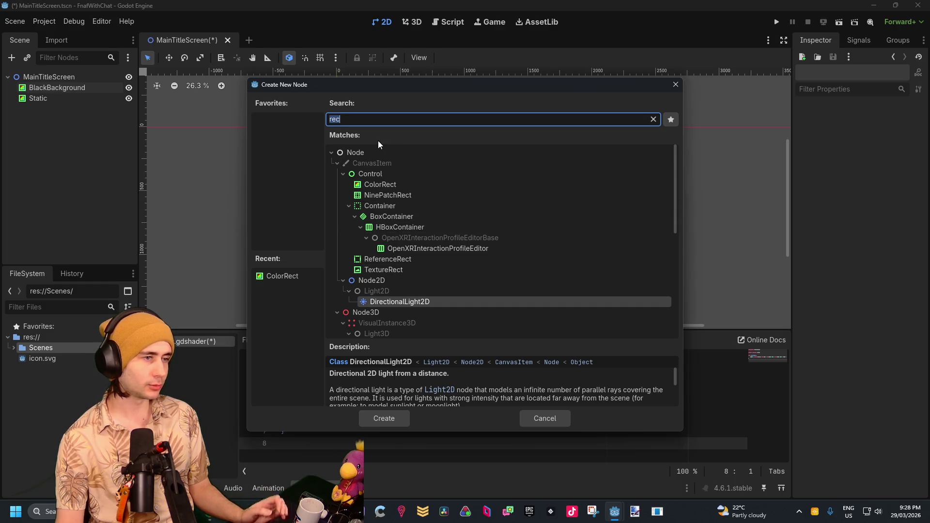
text(horiz)
key(BackSpace)
key(BackSpace)
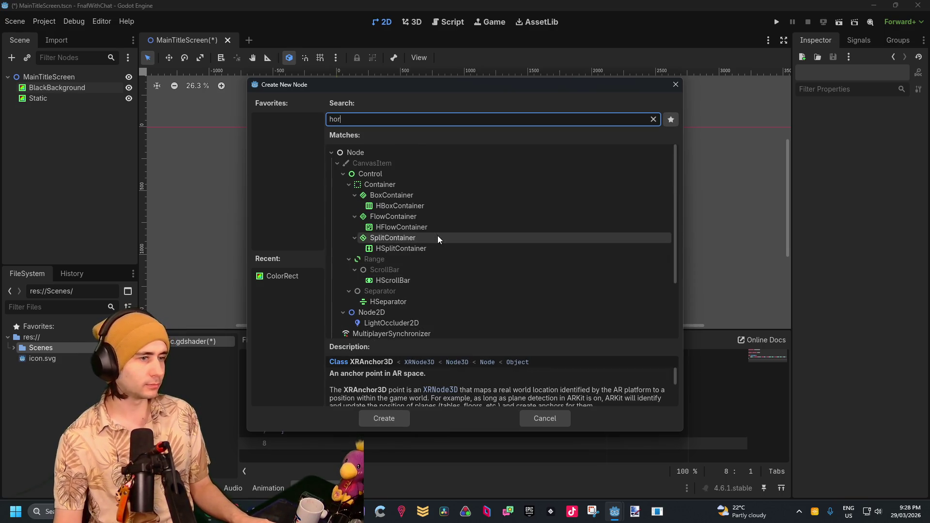
key(BackSpace)
key(BackSpace)
key(BackSpace)
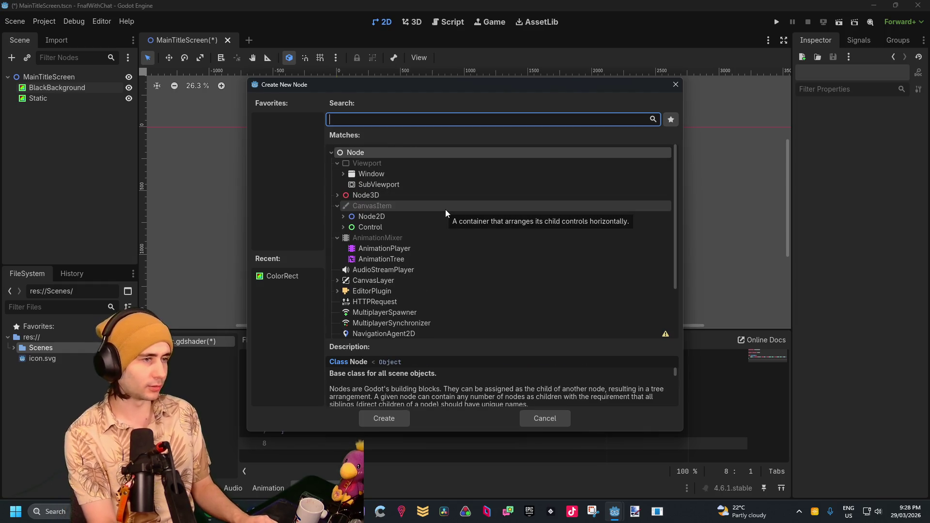
text(box)
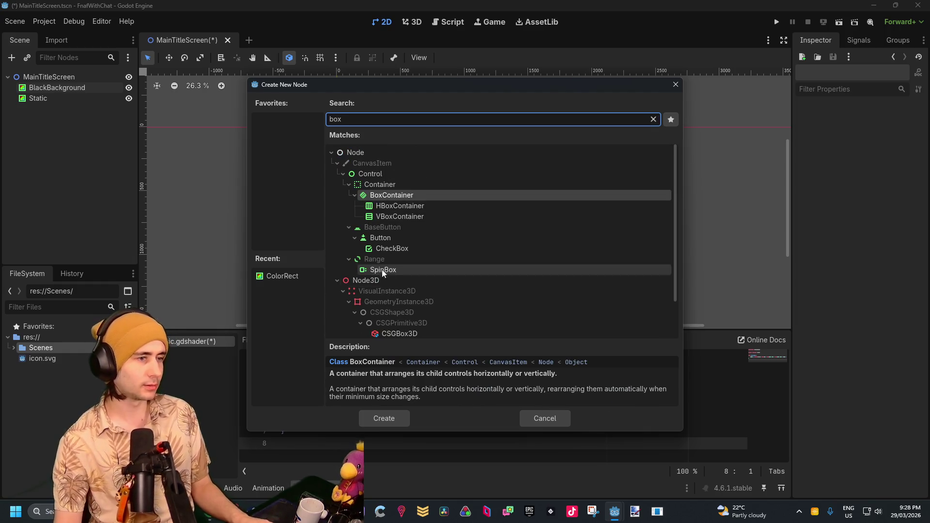
double_click(387, 219)
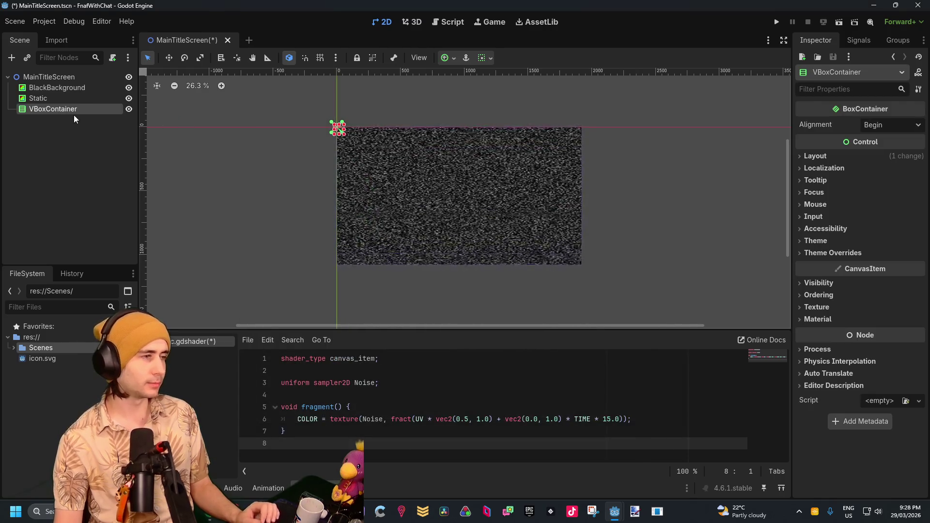
Step: Nest a RichTextLabel inside the VBoxContainer
right_click(74, 108)
click(126, 117)
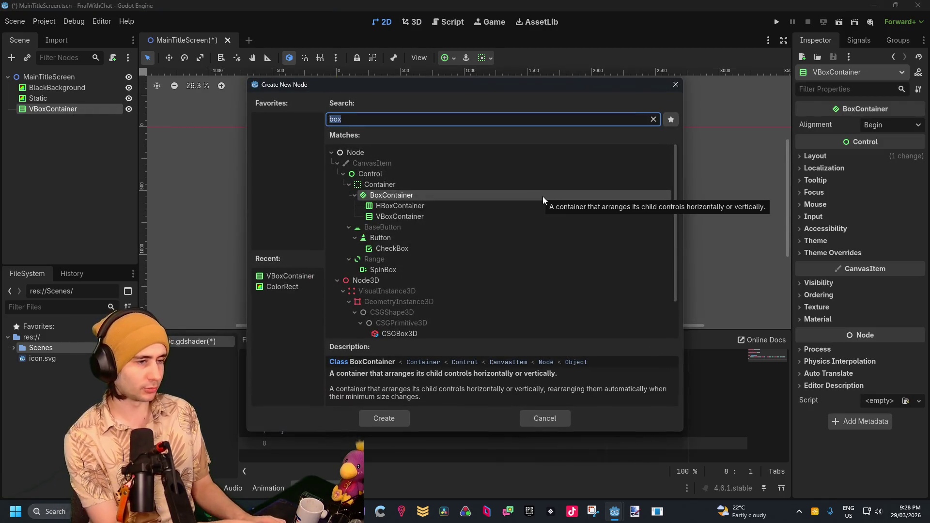
text(Text)
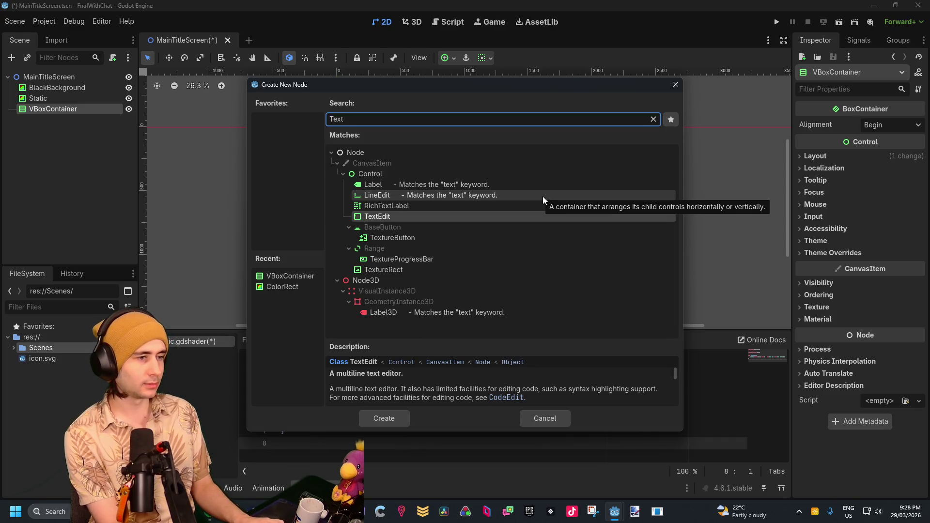
double_click(390, 209)
scroll(317, 130, up, 5)
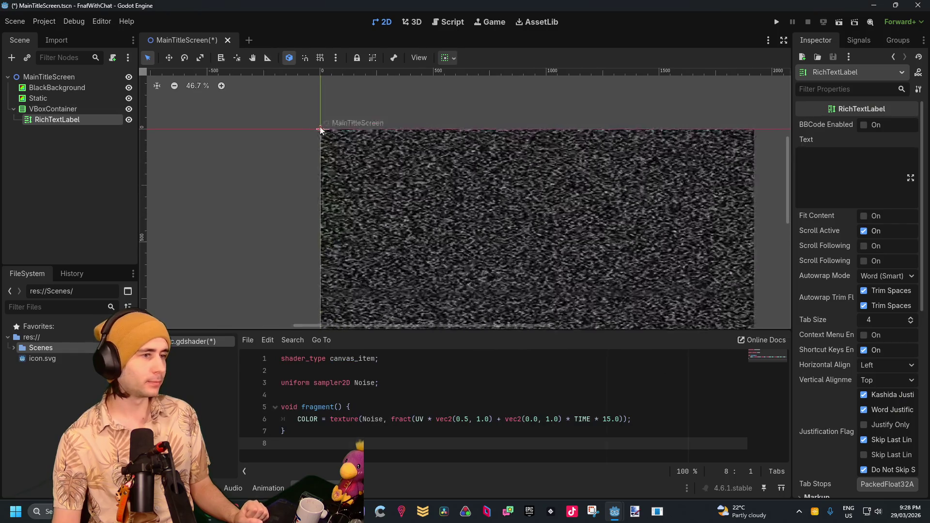
Step: Prefix the label's 'One Night At Mango's' text with a [FontSize= 100] tag
scroll(473, 170, down, 5)
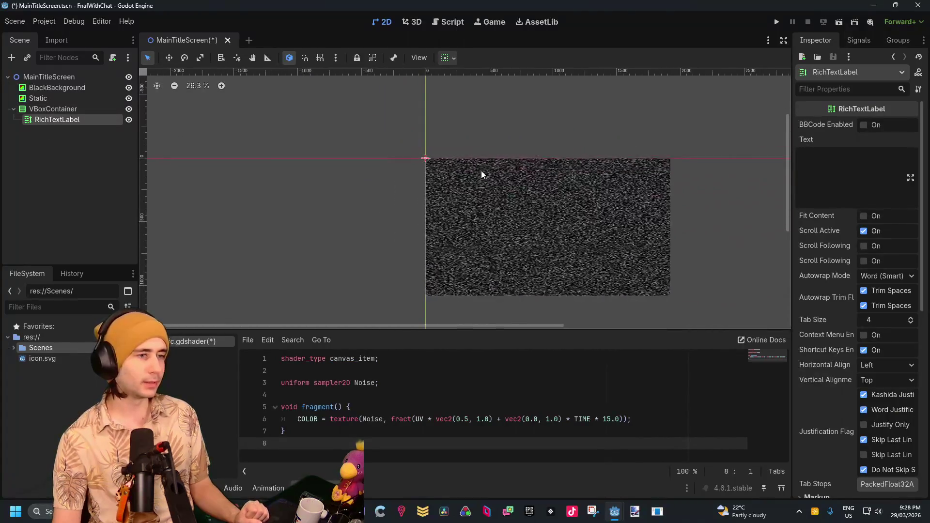
click(826, 162)
text(One Night At Mango's)
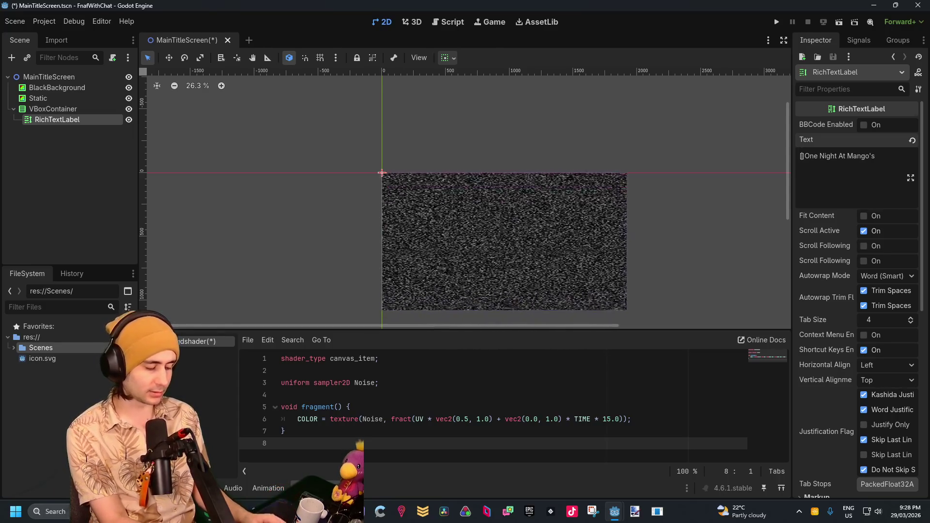
text(FontZine)
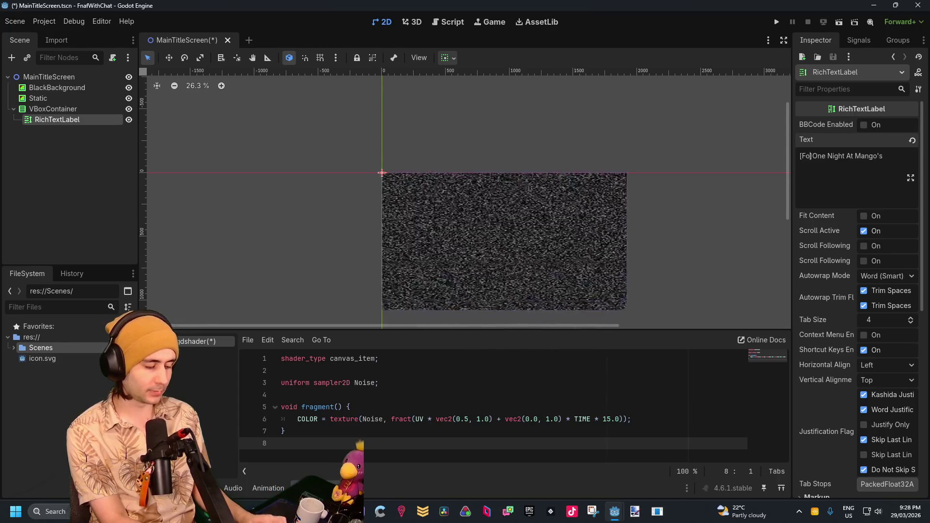
key(BackSpace)
key(BackSpace)
key(BackSpace)
text(Se)
text(ize)
text(= 100)
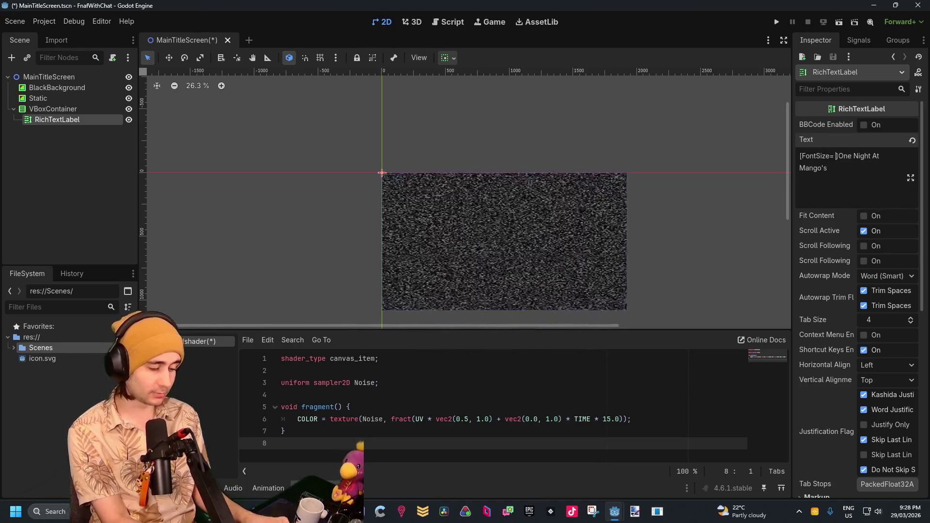
text(])
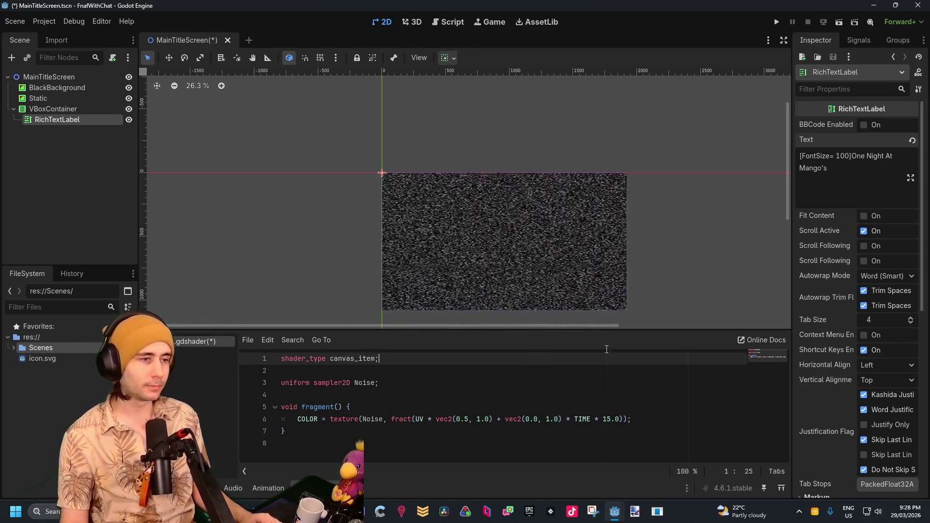
click(167, 488)
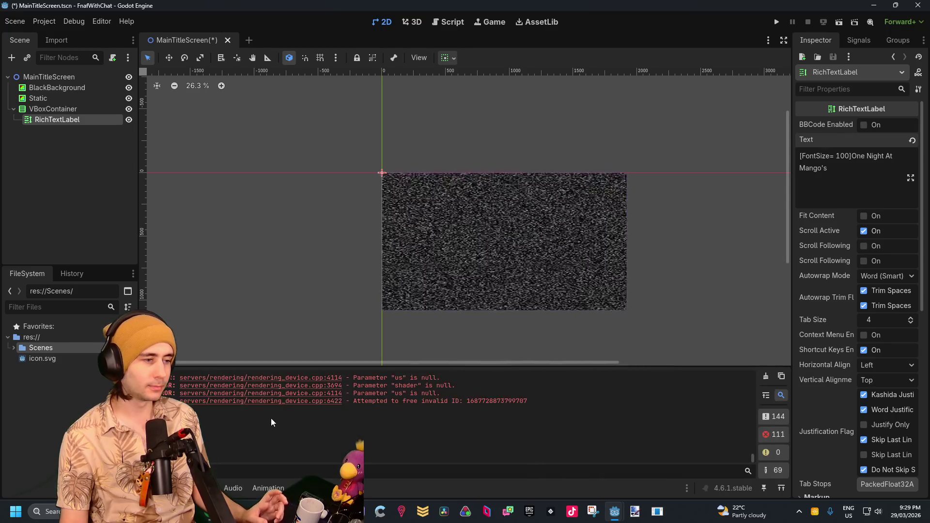
scroll(343, 172, up, 2)
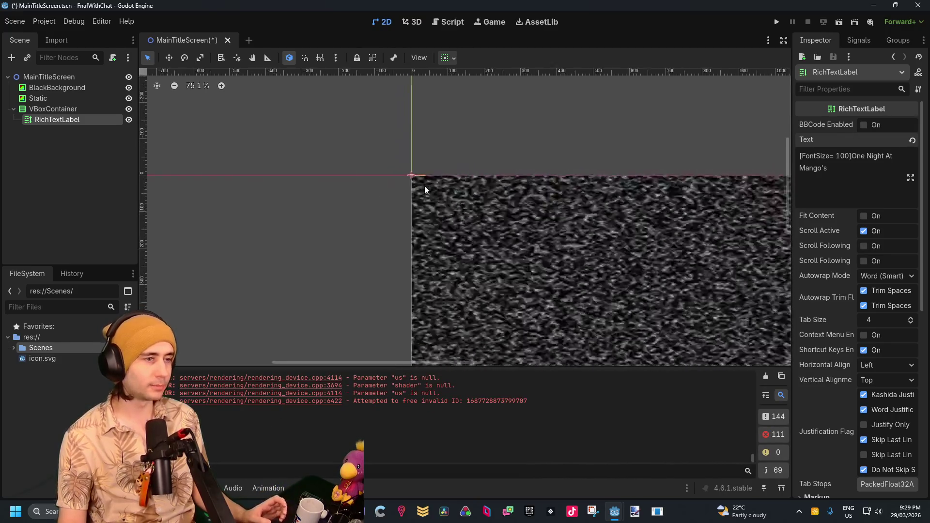
scroll(565, 189, left, 3)
mouse_move(581, 196)
mouse_down()
mouse_move(480, 172)
mouse_move(442, 176)
mouse_up()
scroll(442, 176, down, 2)
drag(515, 213, 445, 208)
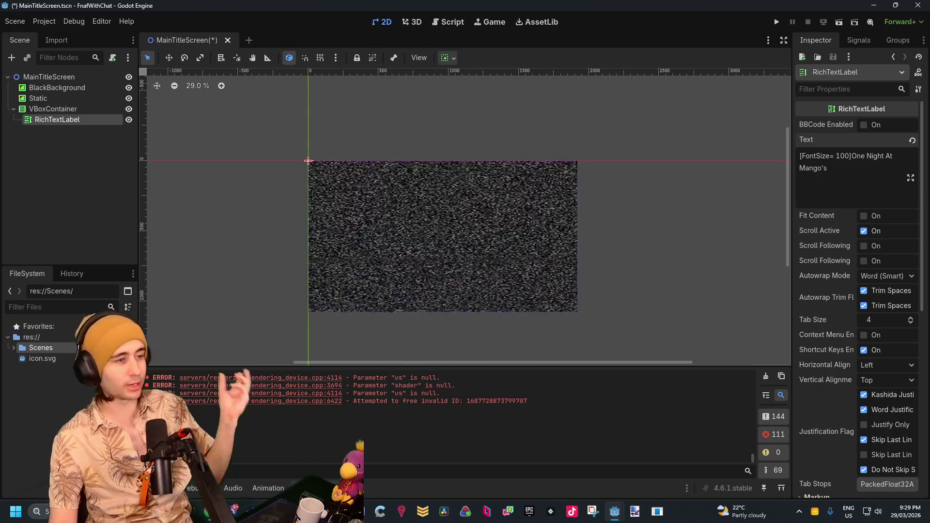
click(315, 488)
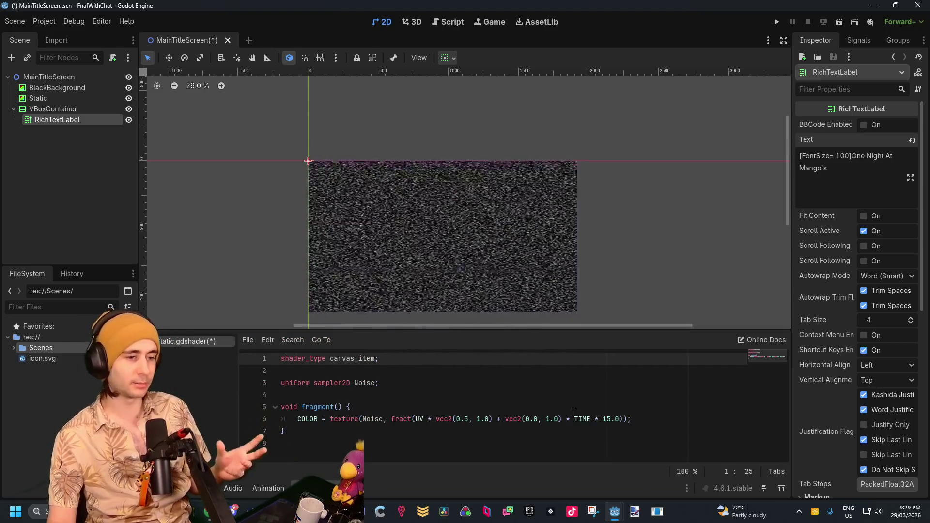
Step: Wrap TIME * 150.0 on line 6 in floor() and divide by 10.0 for stepped noise
click(575, 419)
text(floor()
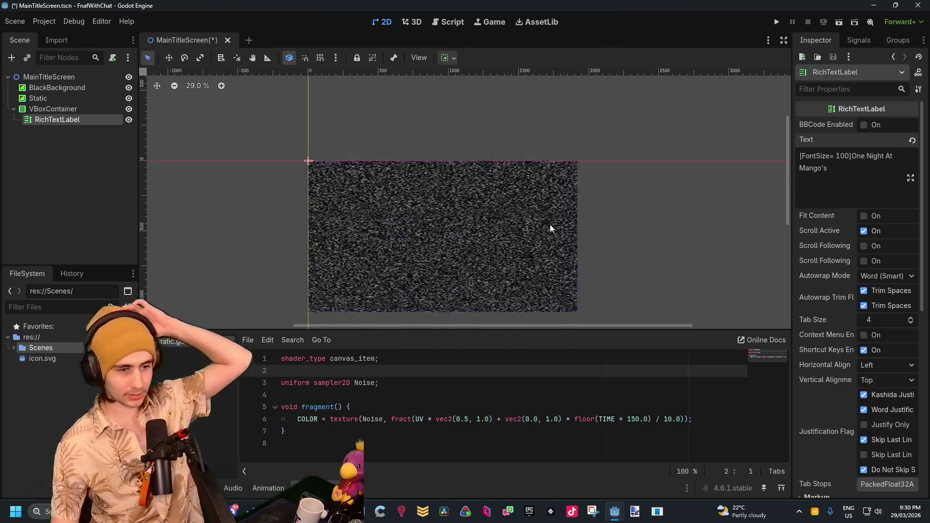
scroll(548, 231, up, 3)
scroll(546, 226, down, 3)
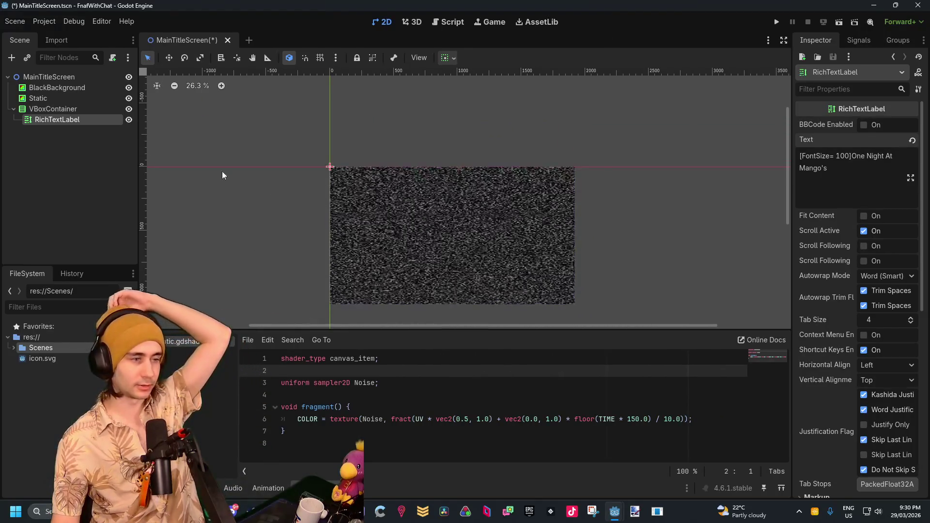
scroll(331, 163, up, 8)
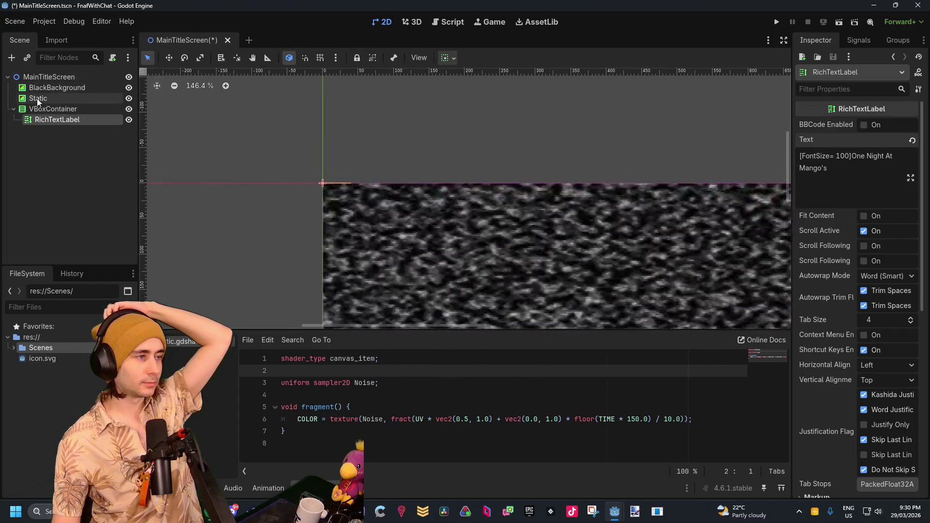
Step: Enlarge the VBoxContainer by dragging its corner to about 1167 by 710
click(39, 100)
click(40, 111)
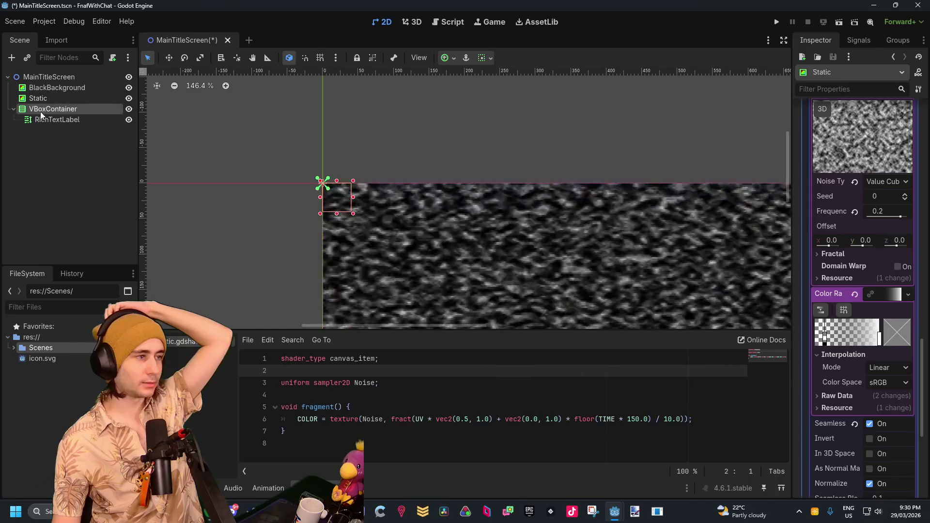
click(40, 120)
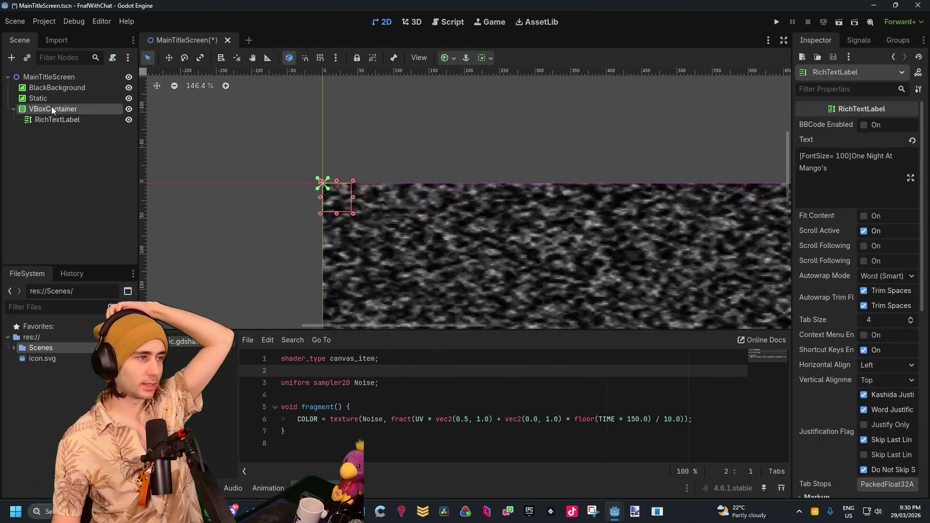
click(52, 108)
drag(353, 213, 565, 344)
Step: Correct the RichTextLabel's tag from FontSize to [Font_Size= 100]
click(54, 118)
scroll(378, 186, down, 14)
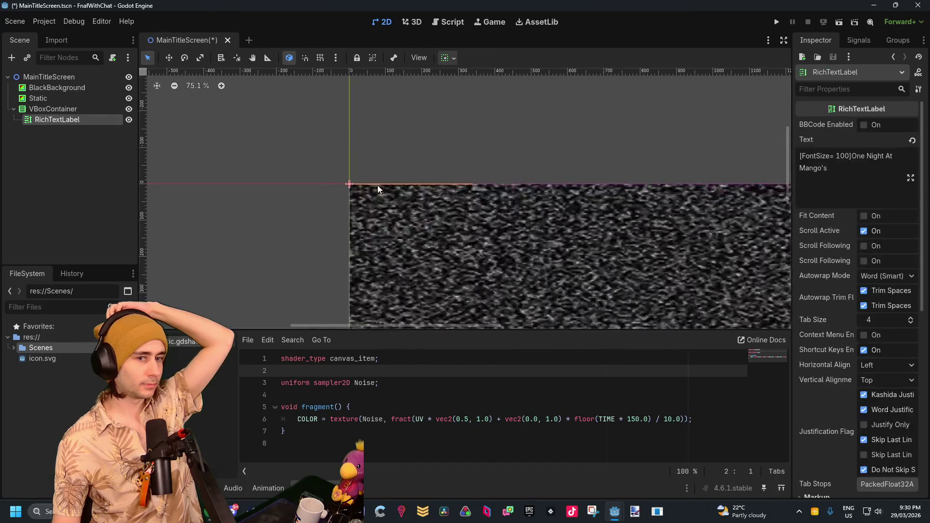
drag(457, 226, 396, 182)
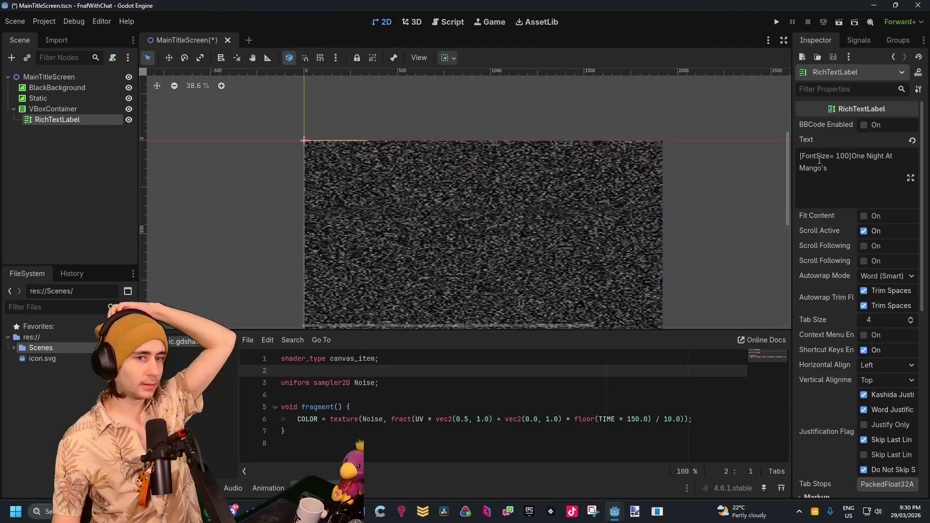
click(819, 156)
text(_)
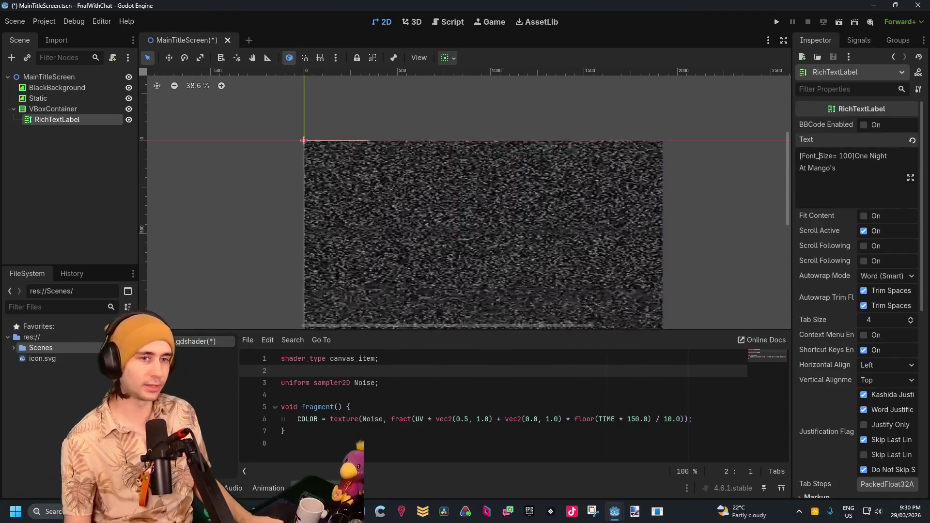
click(911, 178)
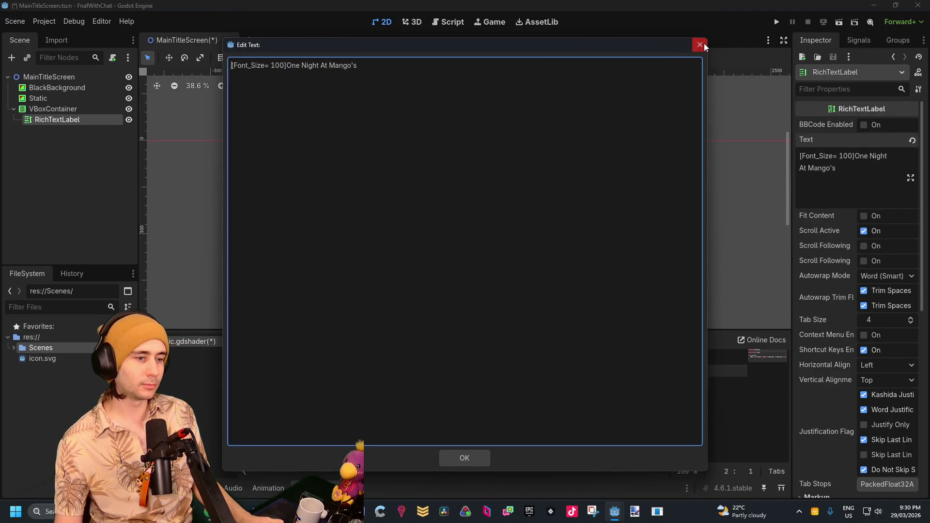
click(700, 45)
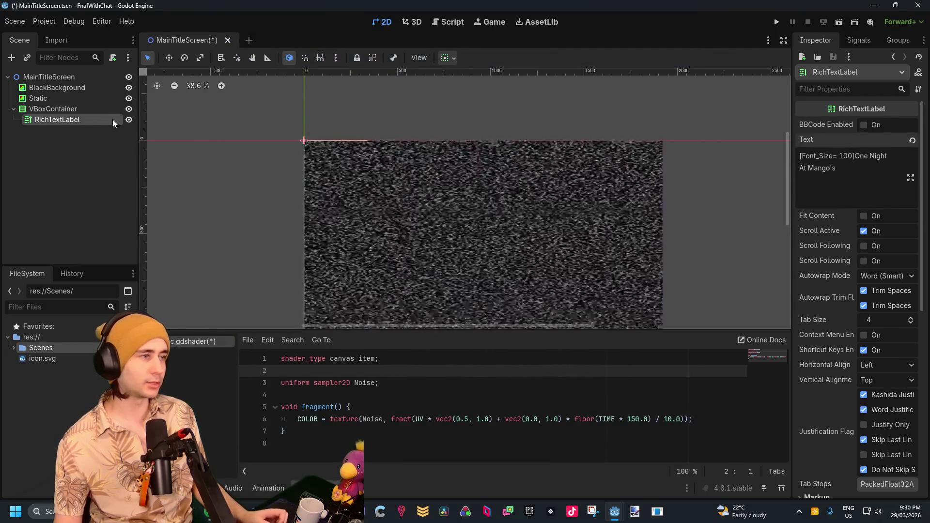
click(252, 112)
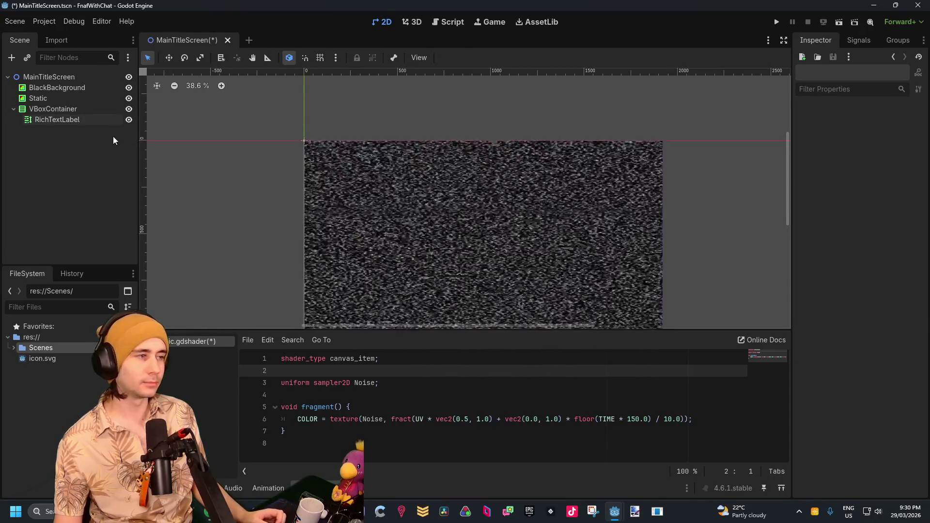
click(116, 120)
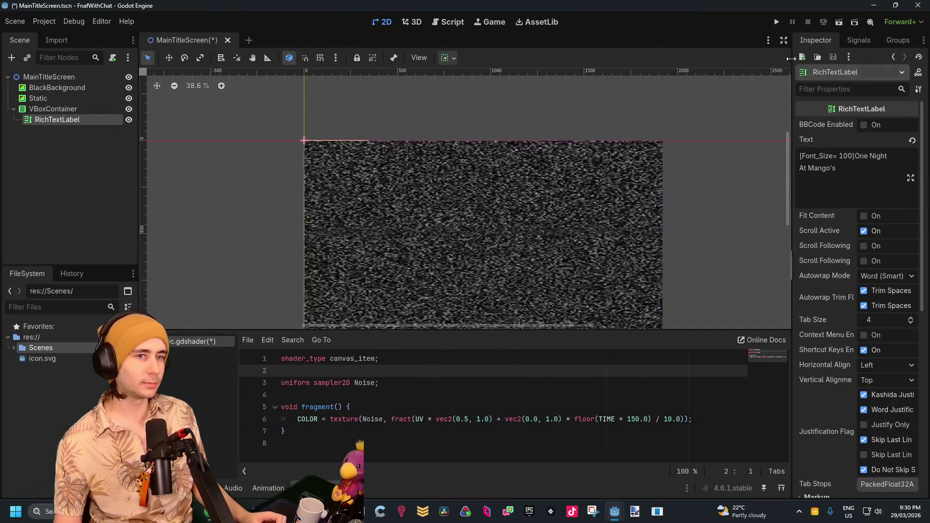
click(85, 77)
Step: Attach a new MainTitleScreen.gd script to the MainTitleScreen root node and open the RichTextLabel docs
click(109, 57)
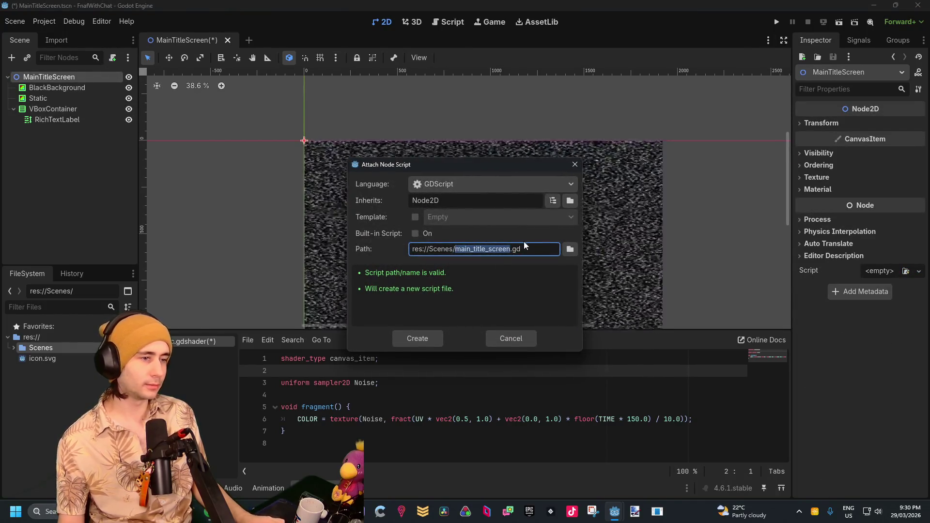
text(MainTitleScre)
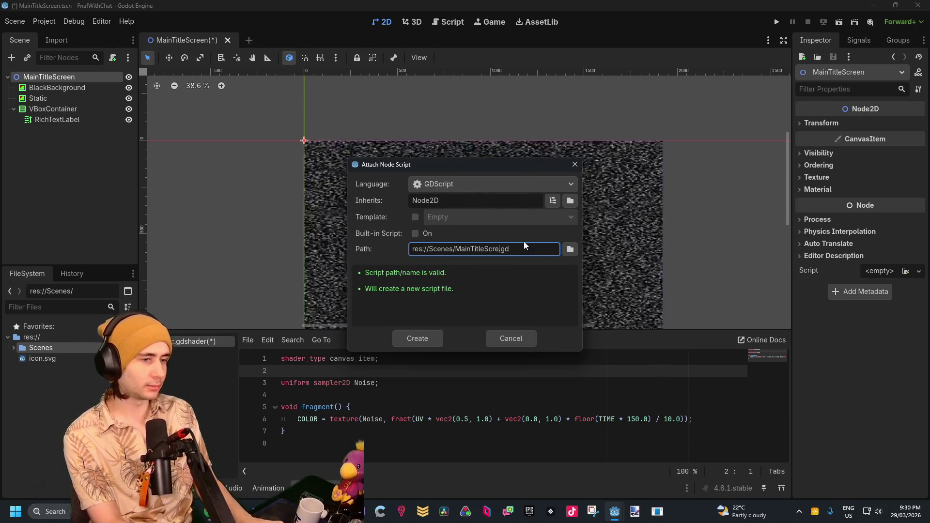
text(en)
key(Return)
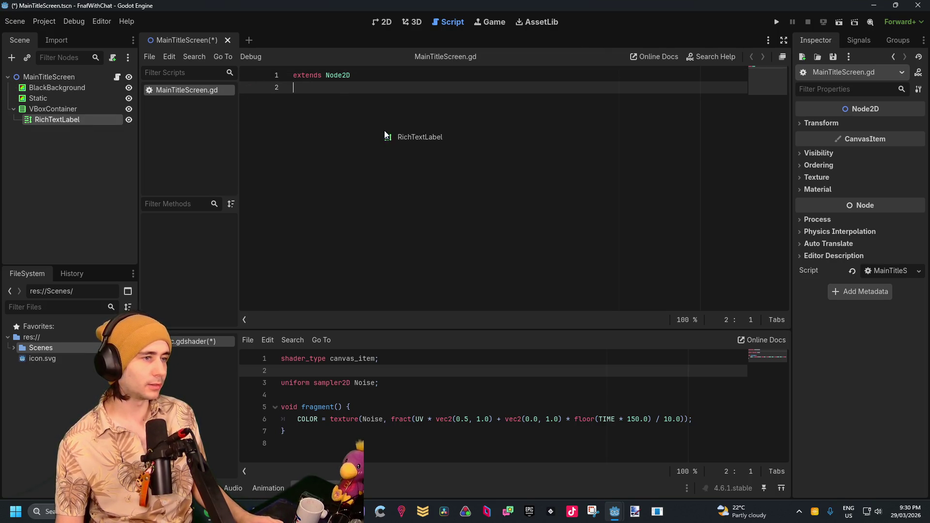
ctrl+click(365, 90)
Step: Float the script panel as a larger separate window and skim the documentation
scroll(463, 170, down, 5)
scroll(447, 172, up, 5)
click(782, 57)
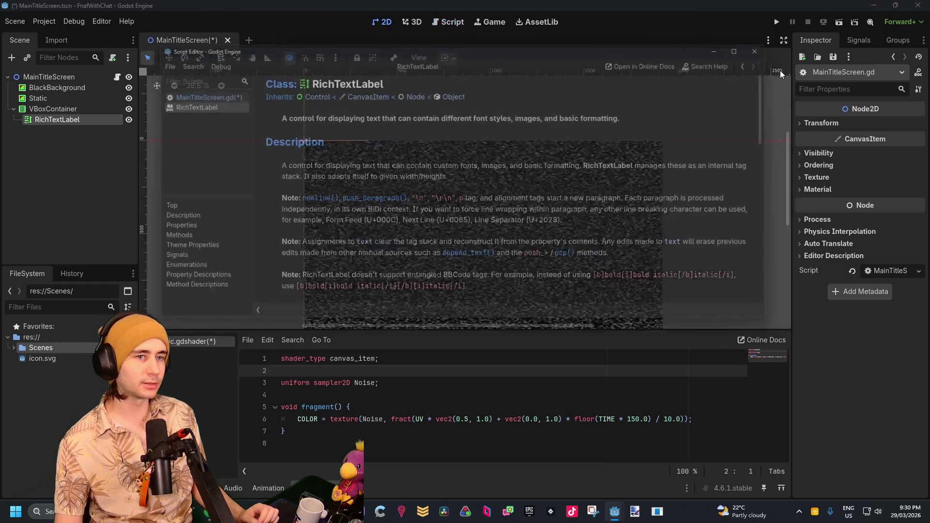
drag(713, 342, 713, 476)
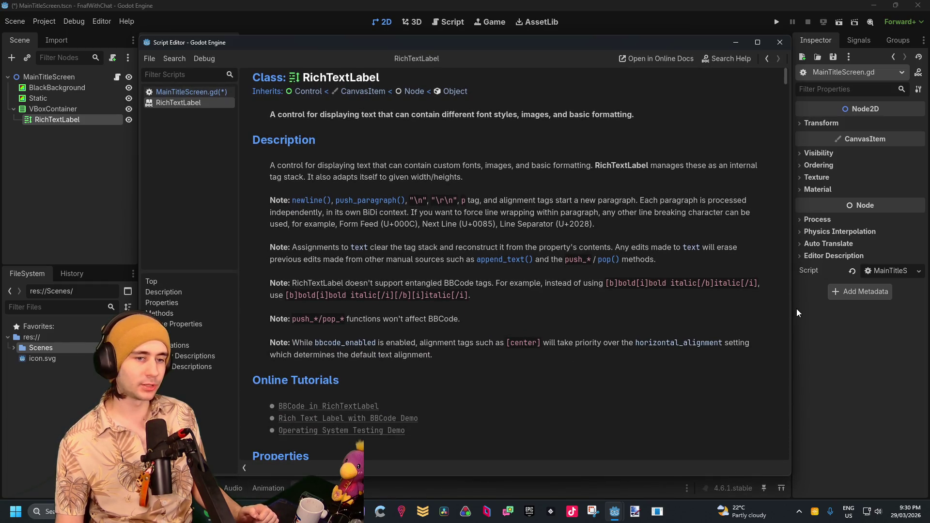
drag(793, 307, 902, 307)
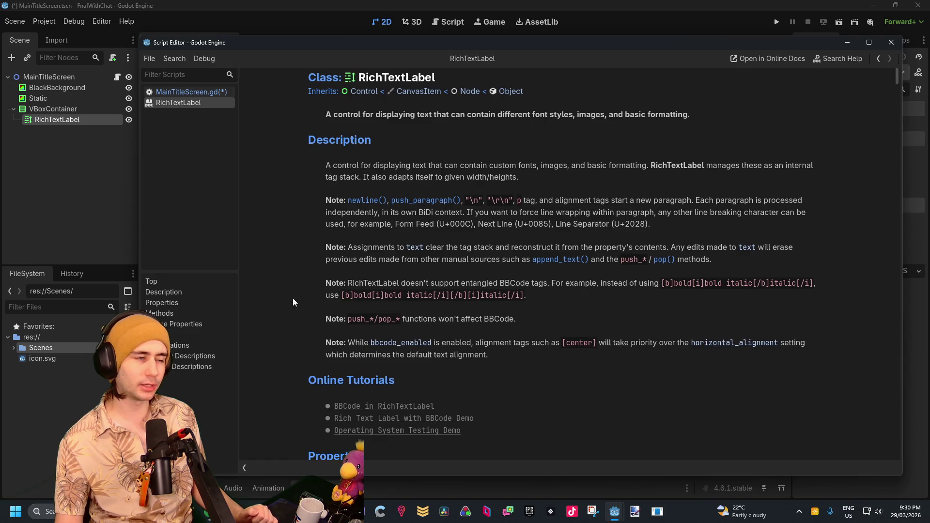
scroll(480, 214, down, 5)
scroll(487, 222, down, 4)
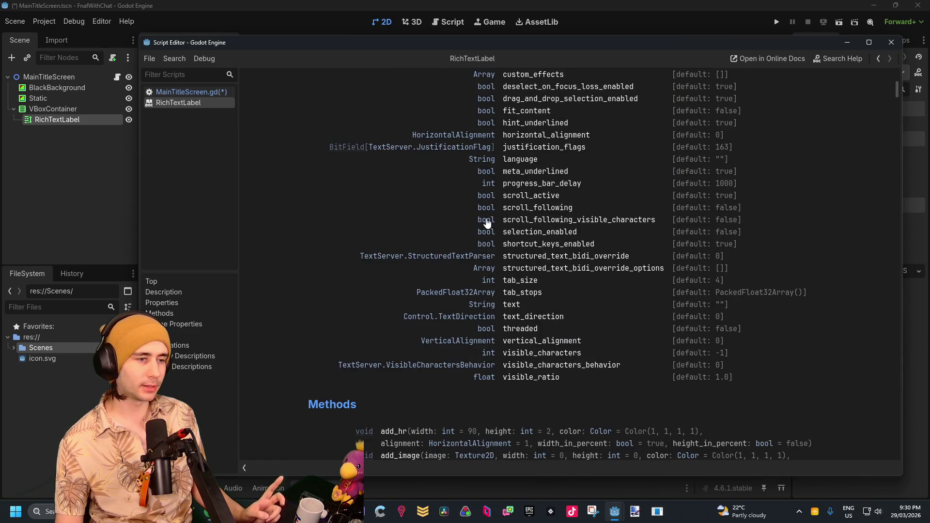
scroll(492, 214, up, 6)
scroll(434, 198, up, 4)
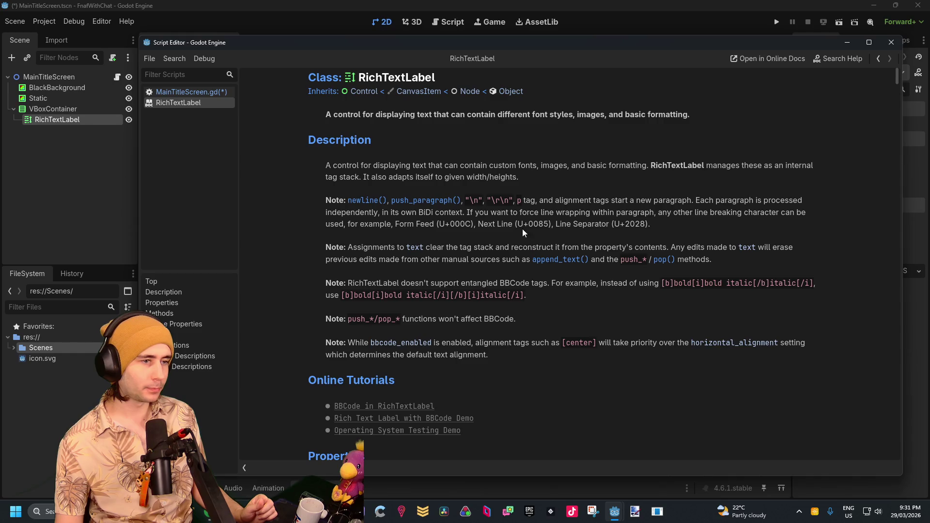
scroll(499, 228, down, 5)
scroll(480, 218, up, 5)
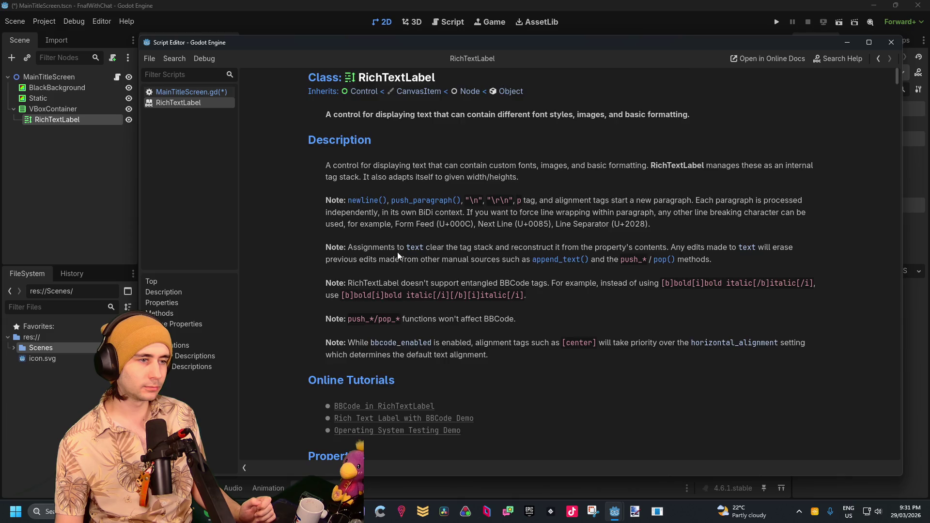
scroll(404, 240, down, 20)
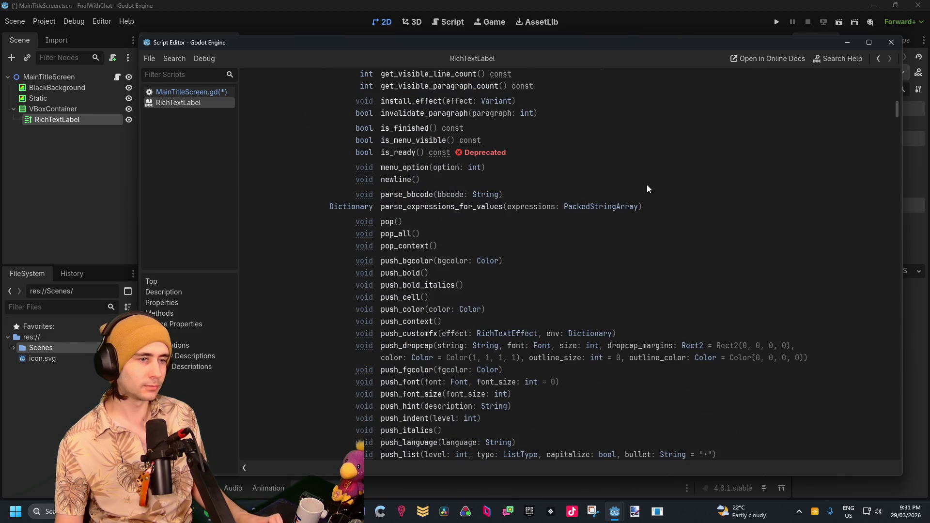
Step: Search the help page for 'size' and step to the next match
key(ctrl+f)
text(size)
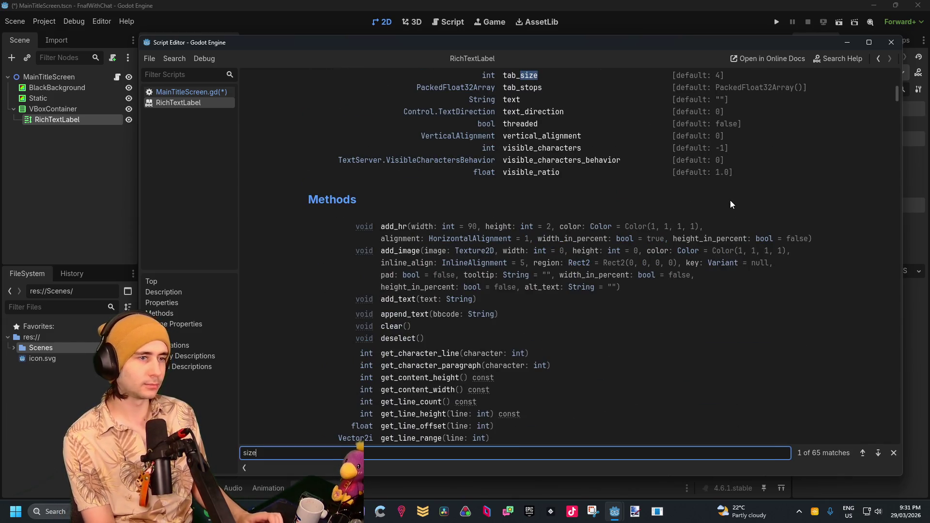
key(Return)
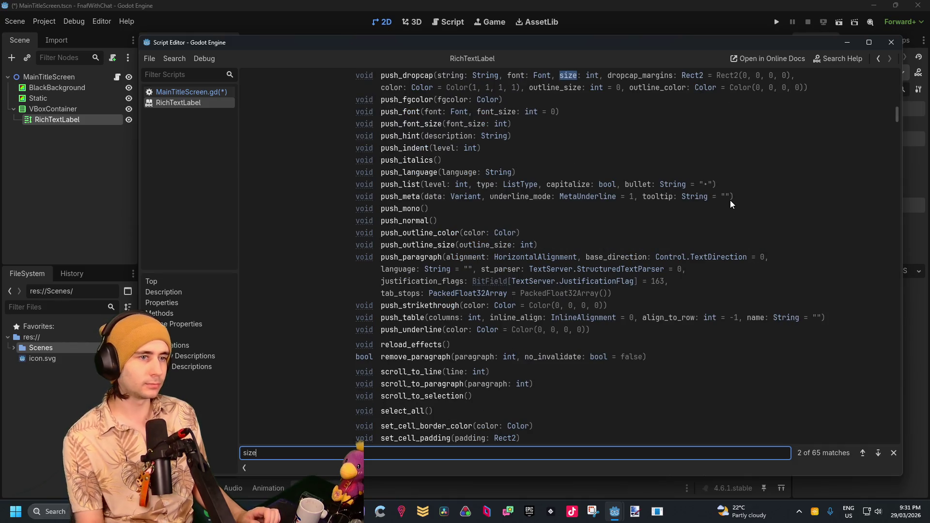
scroll(724, 187, up, 4)
click(550, 180)
Step: Read through the Font class reference page
click(537, 170)
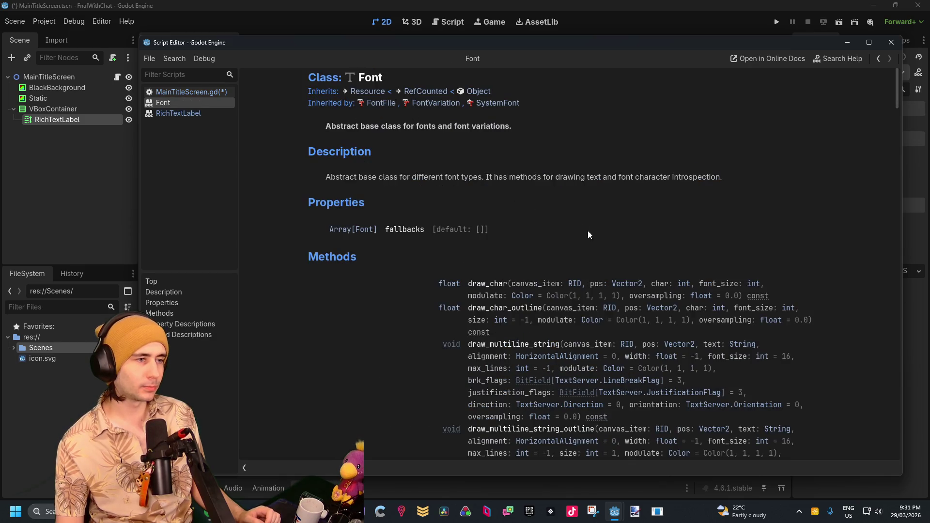
scroll(576, 211, down, 10)
scroll(572, 167, up, 10)
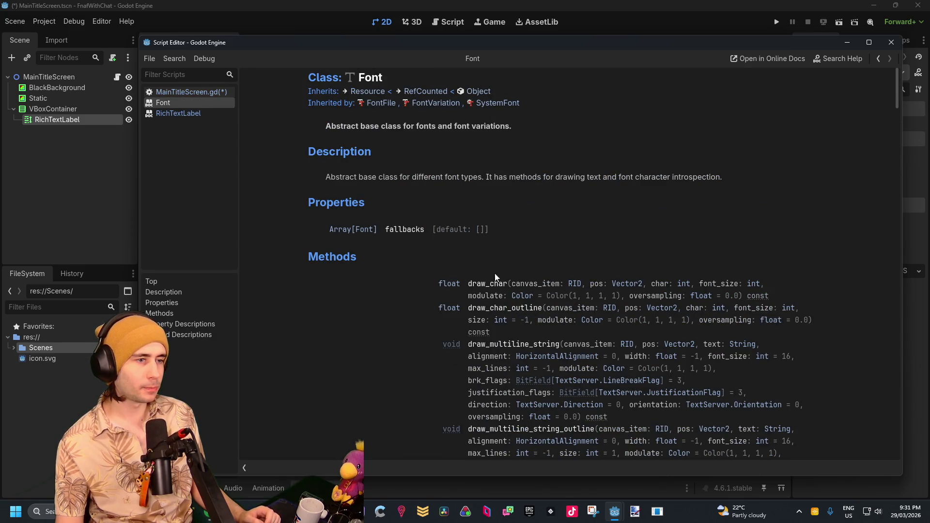
scroll(493, 158, down, 15)
scroll(512, 165, up, 4)
scroll(549, 232, down, 15)
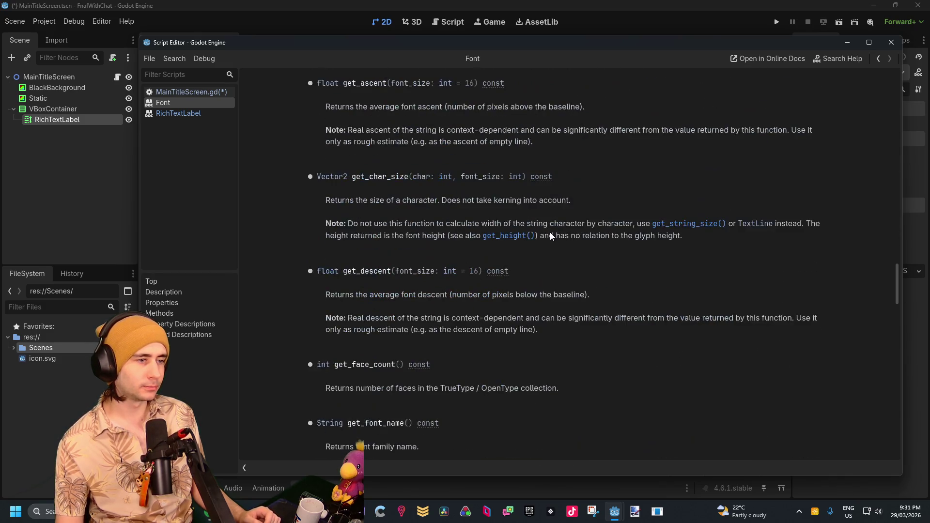
scroll(258, 150, down, 6)
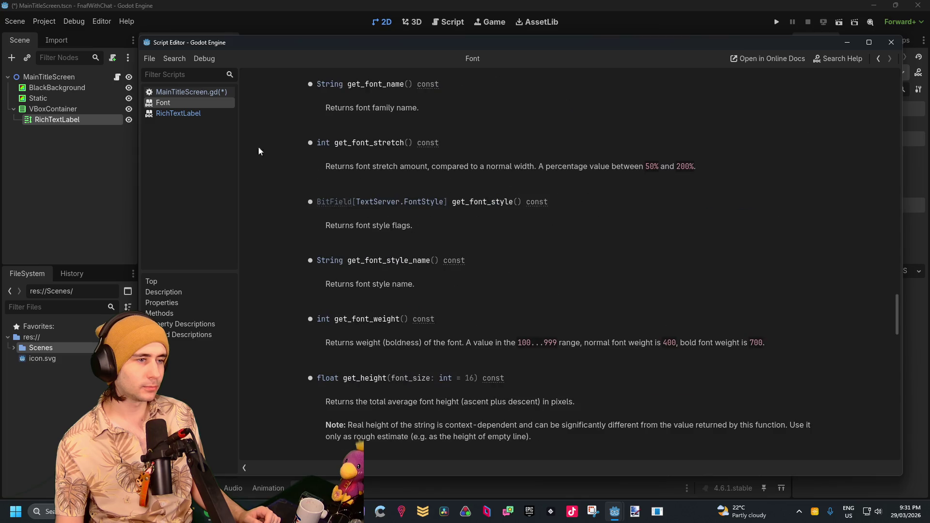
Step: Search the RichTextLabel docs for 'font', step through its matches, then leave the help window
click(196, 115)
key(ctrl+f)
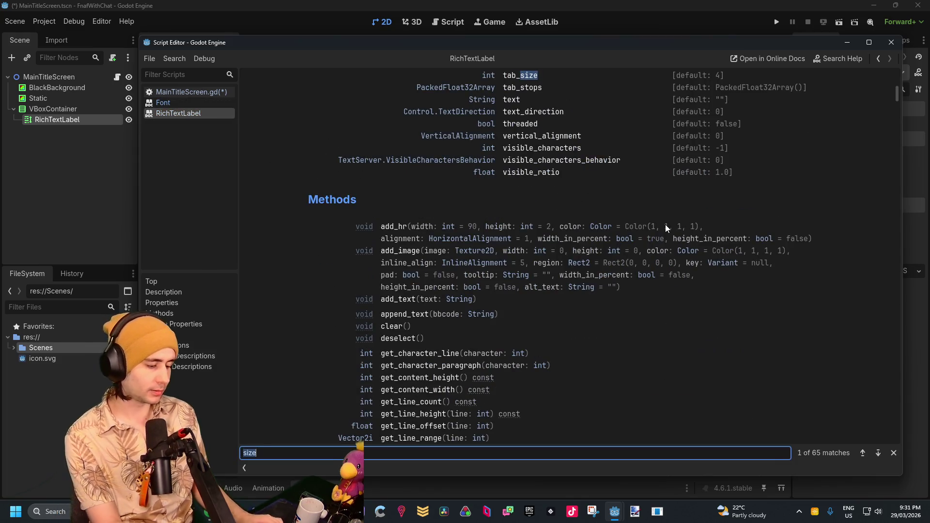
text(font)
key(Return)
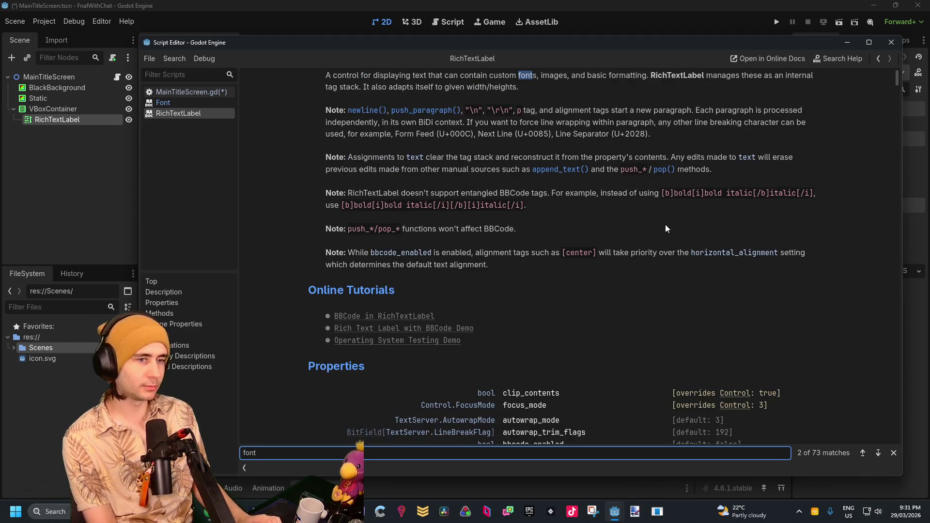
key(Return)
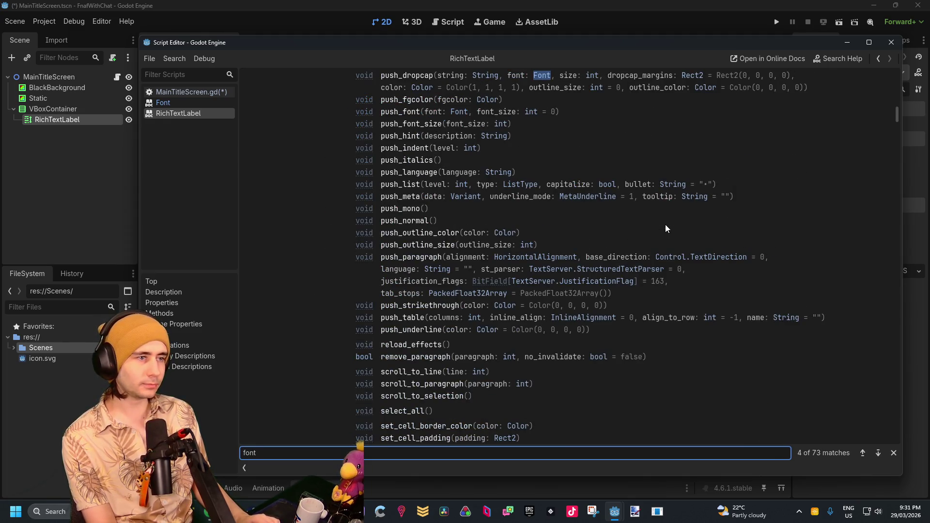
key(Return)
key(Return)
key(Return)
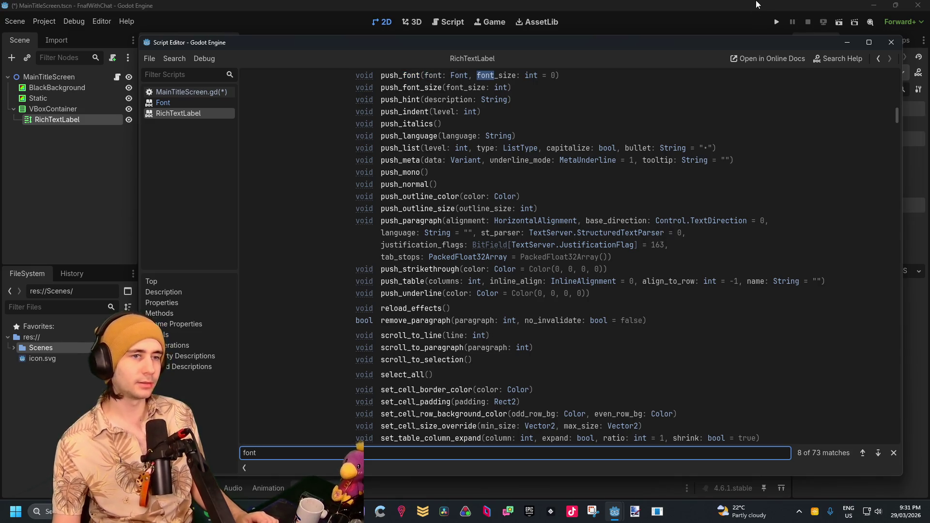
key(alt+Tab)
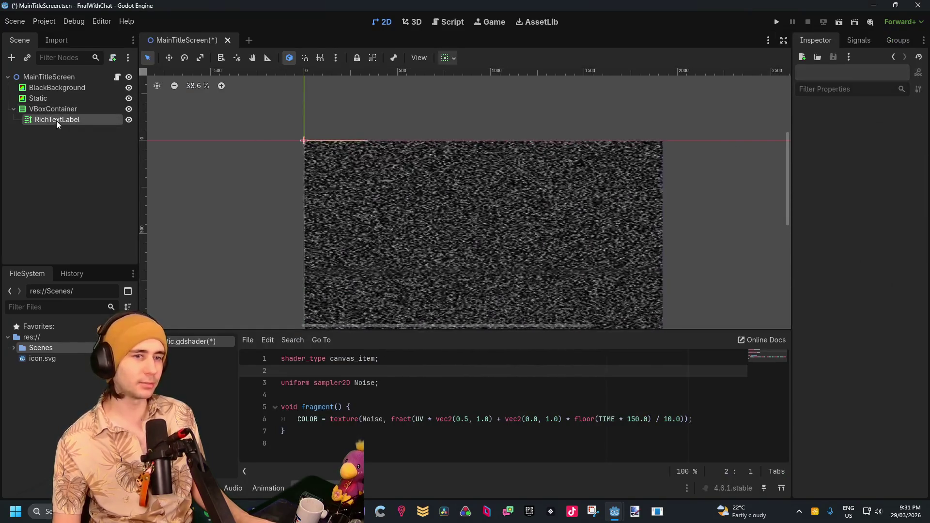
Step: Correct the RichTextLabel text tag's spelling to font_size
click(57, 120)
click(809, 158)
key(BackSpace)
text(f)
key(Right)
key(Right)
key(Right)
key(BackSpace)
text(s)
key(End)
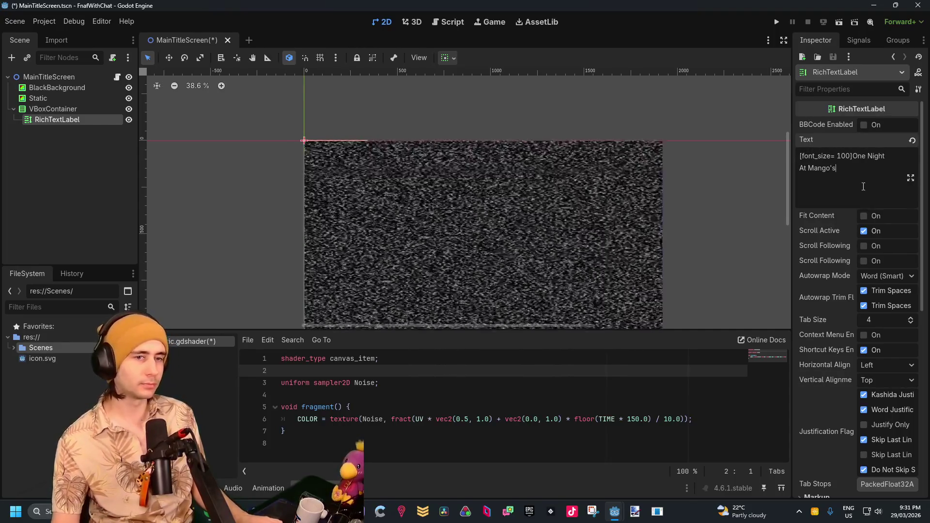
Step: Make the tag read font_size=100.0 with no stray space
scroll(308, 145, up, 10)
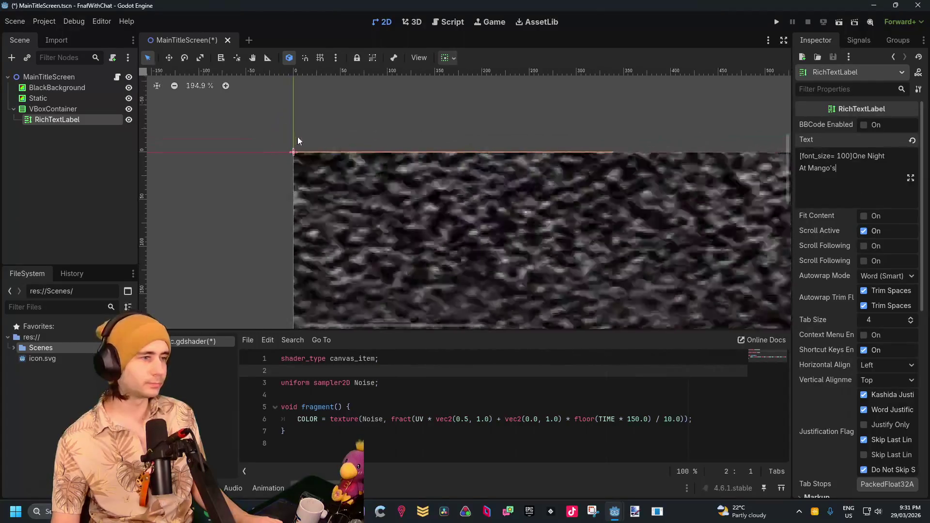
scroll(308, 151, down, 10)
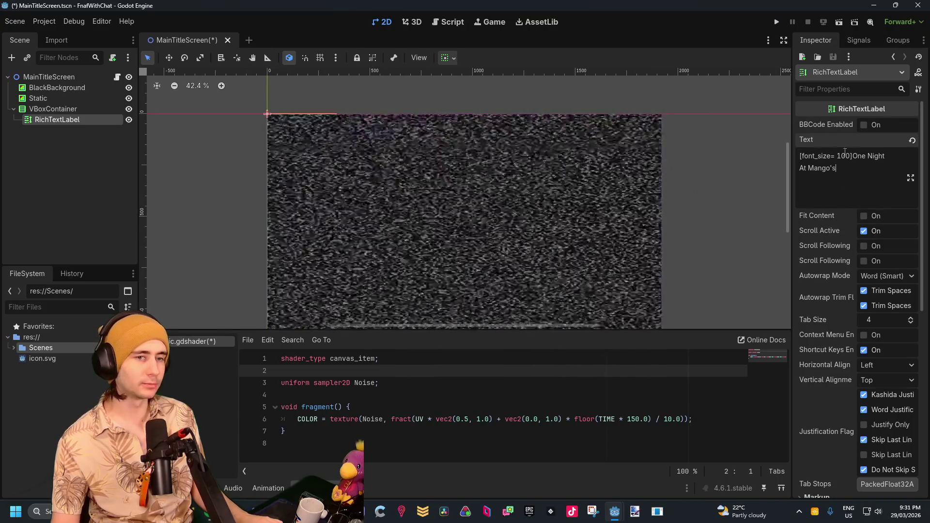
click(824, 156)
key(BackSpace)
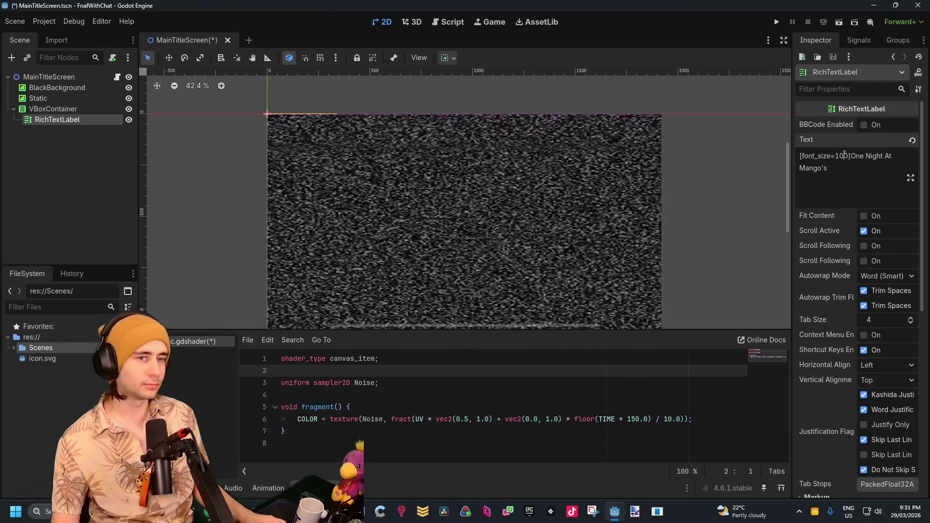
click(849, 156)
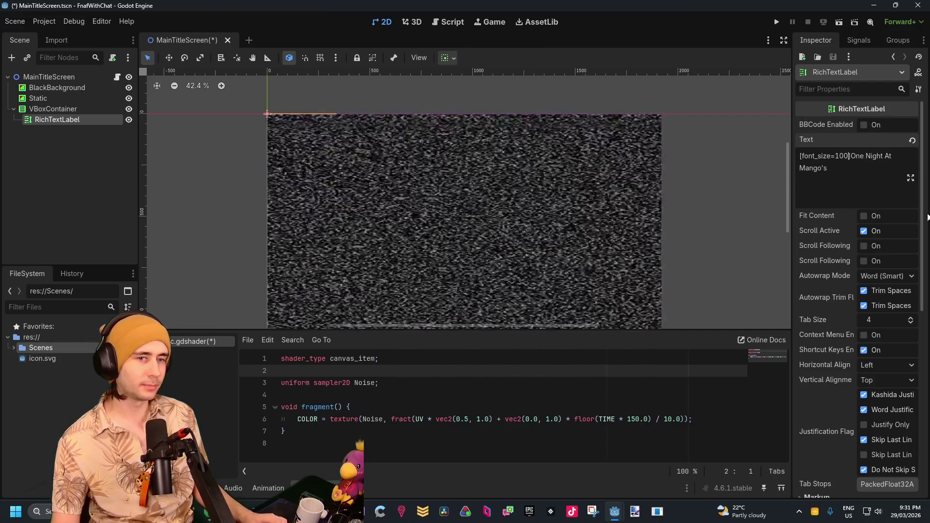
text(0.)
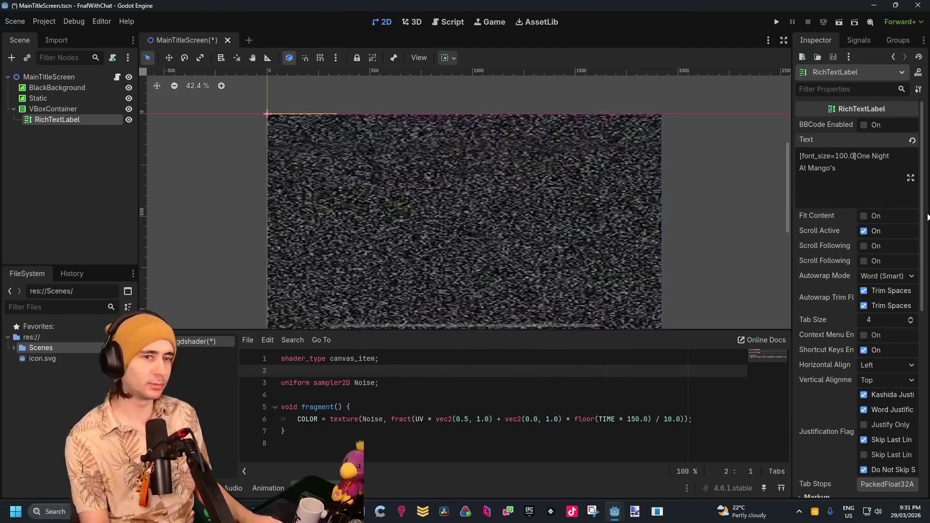
click(836, 186)
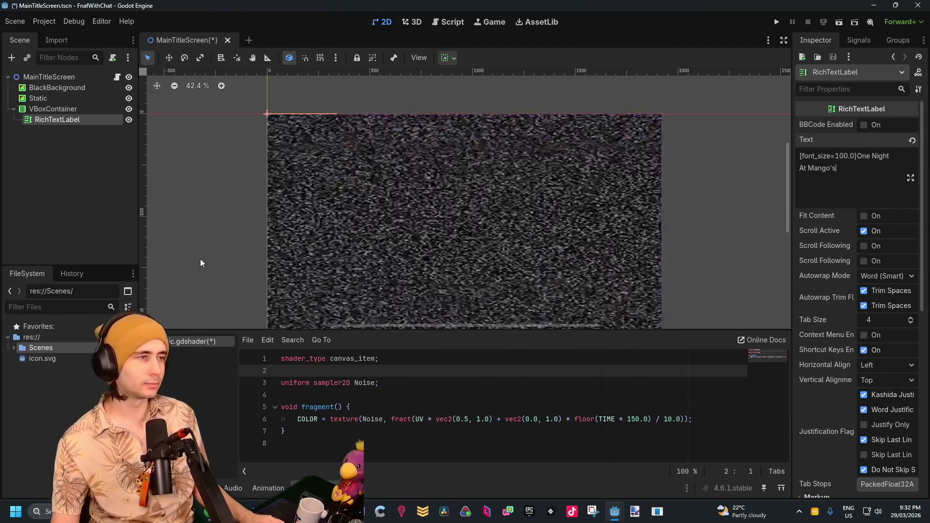
scroll(300, 127, up, 6)
scroll(273, 103, down, 6)
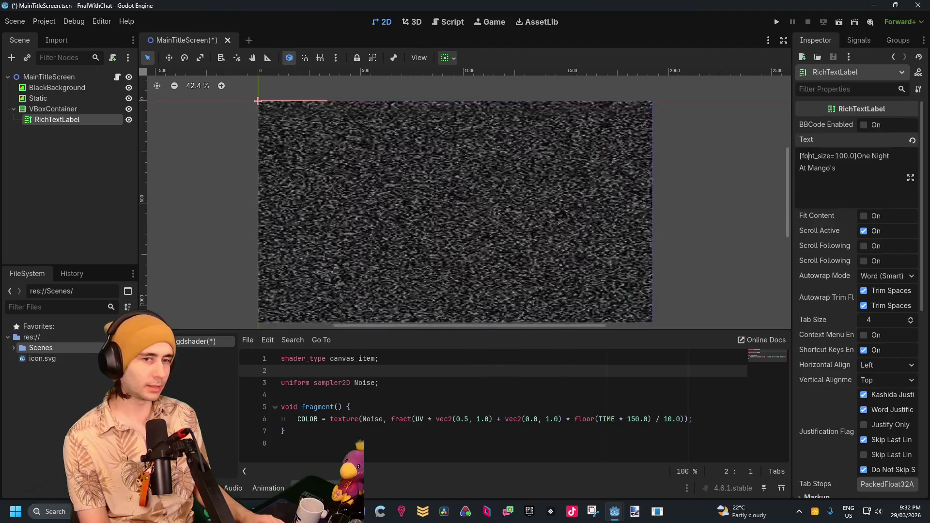
Step: Add font_color=FFFFFF to the title's opening tag
text(, color)
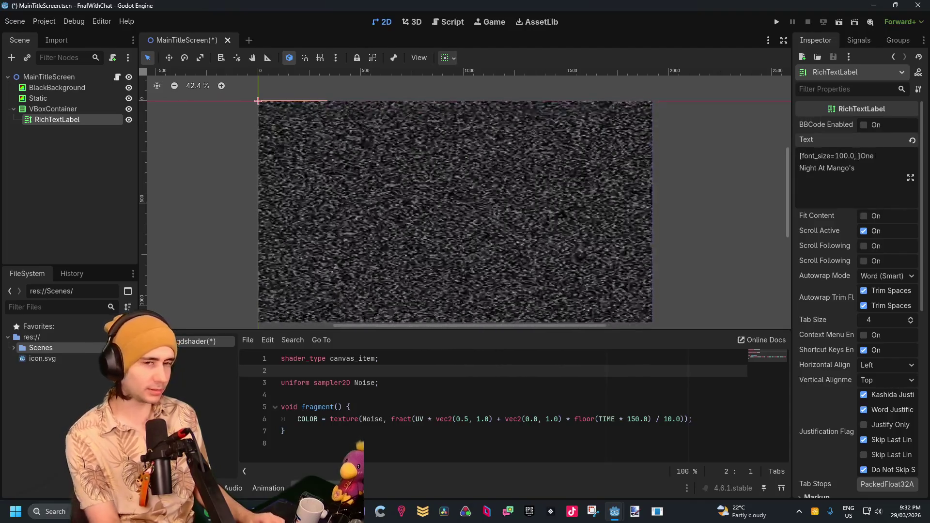
text(=)
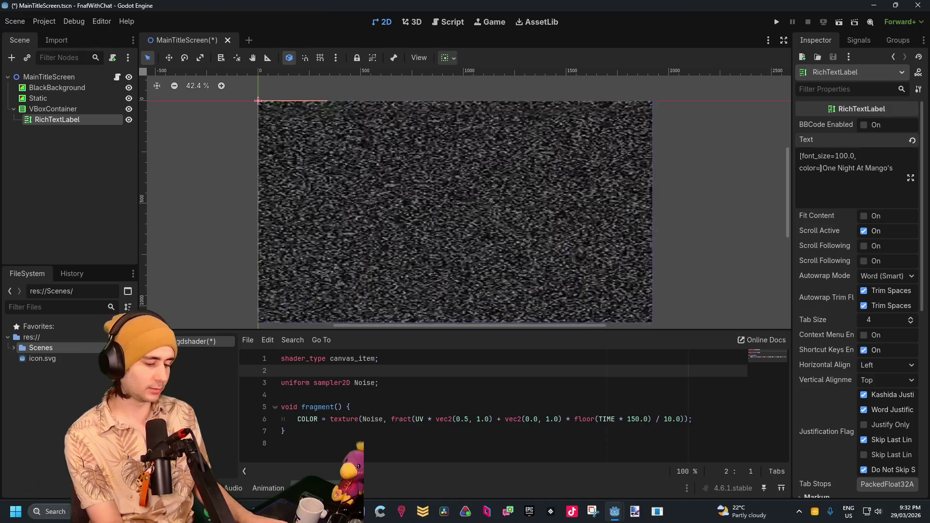
text(FFFFFF)
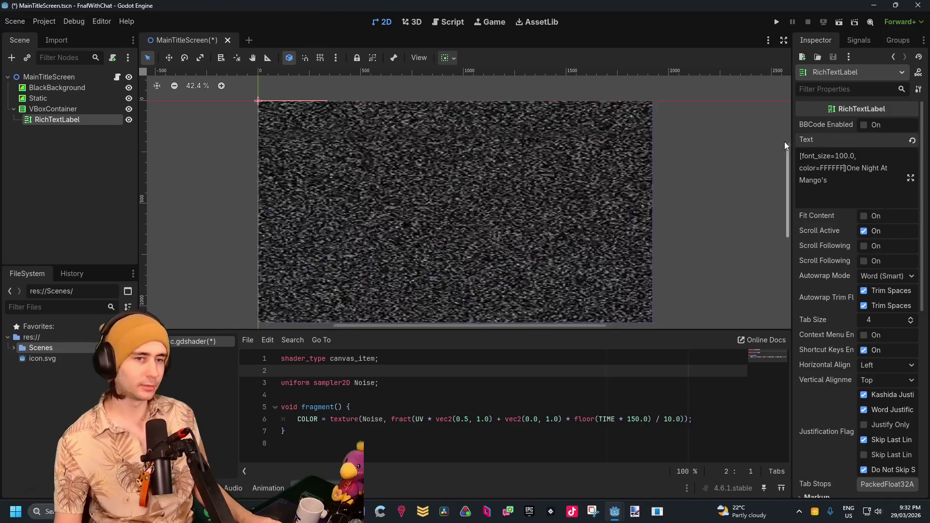
click(800, 168)
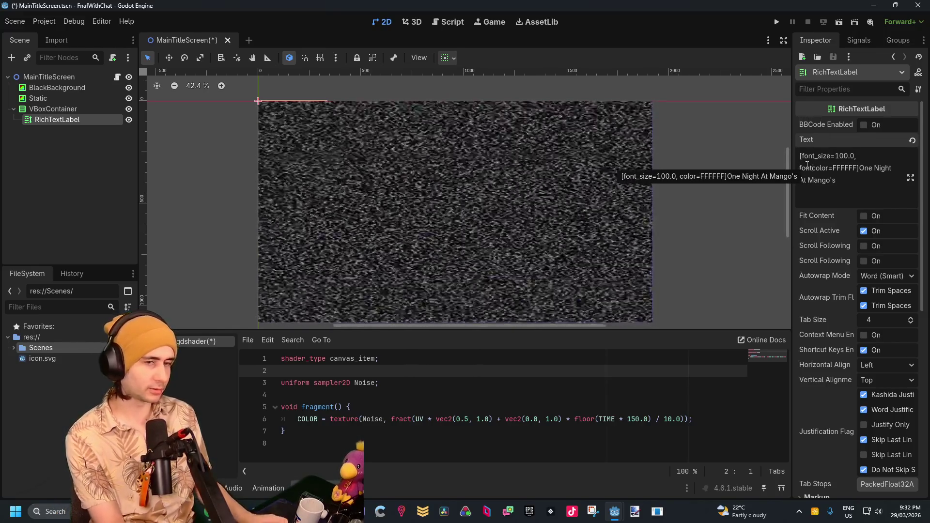
text(font_)
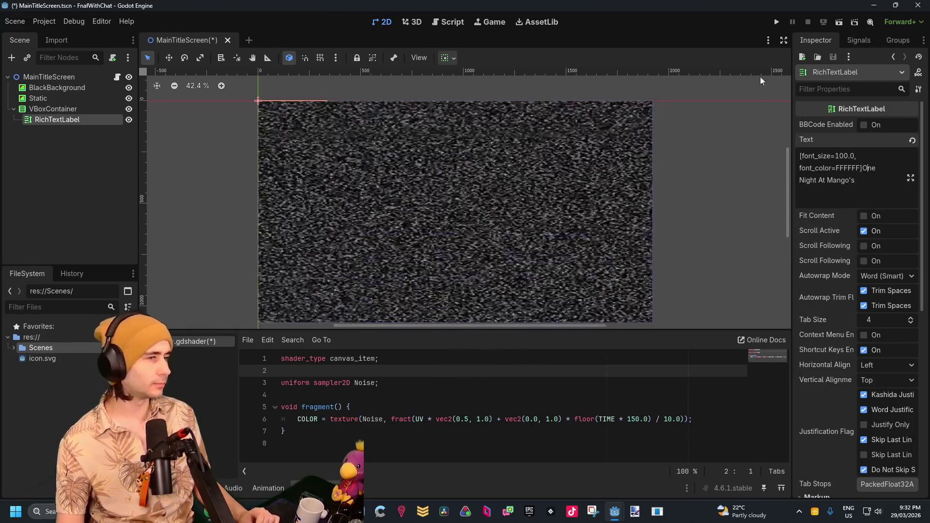
Step: Hide the Static noise layer
click(616, 513)
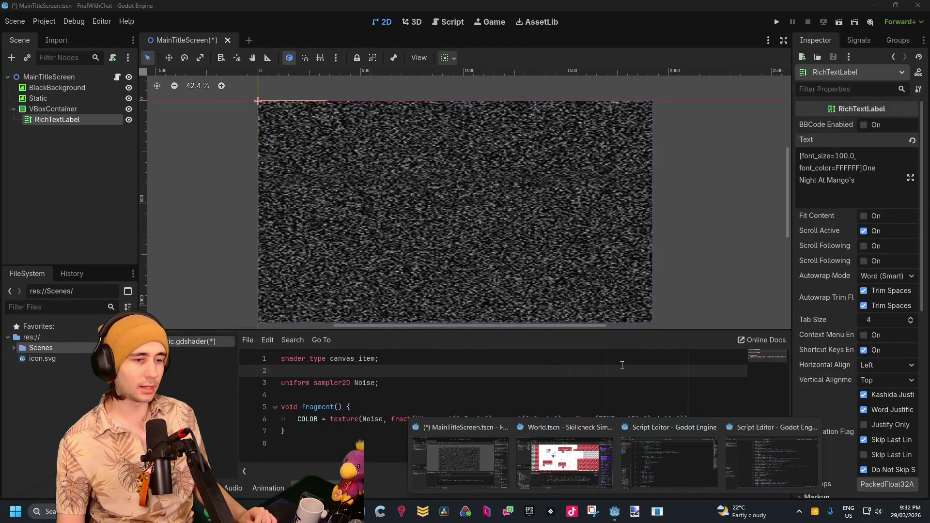
click(628, 346)
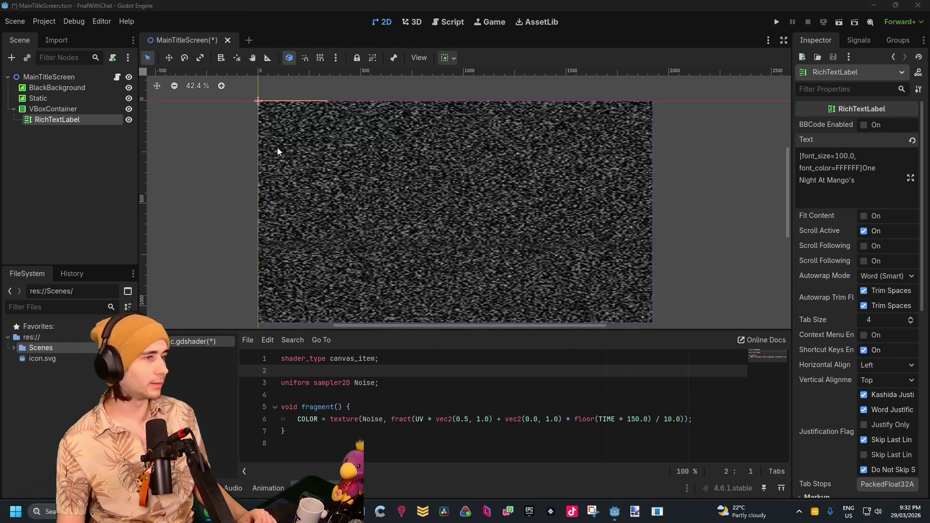
click(129, 98)
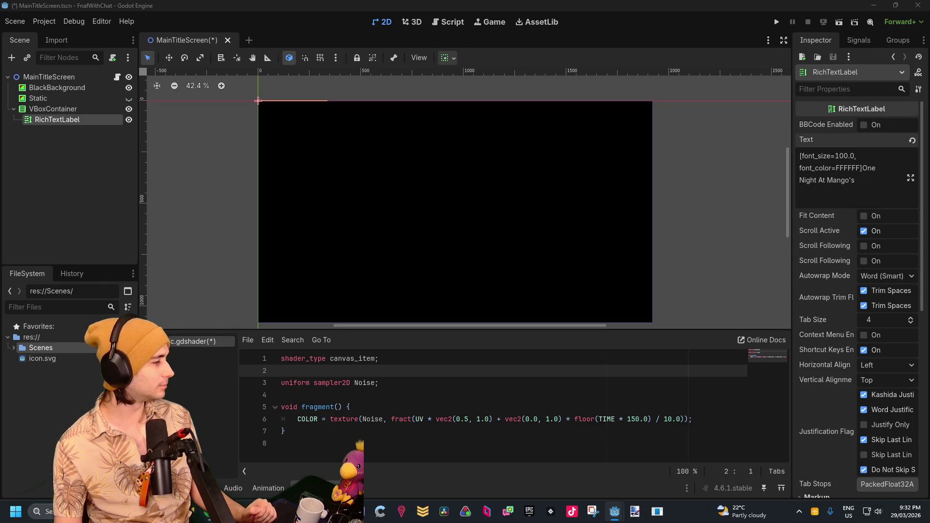
Step: Browse the RichTextLabel theme colour and font properties, then return to the scene editor
key(alt+Tab)
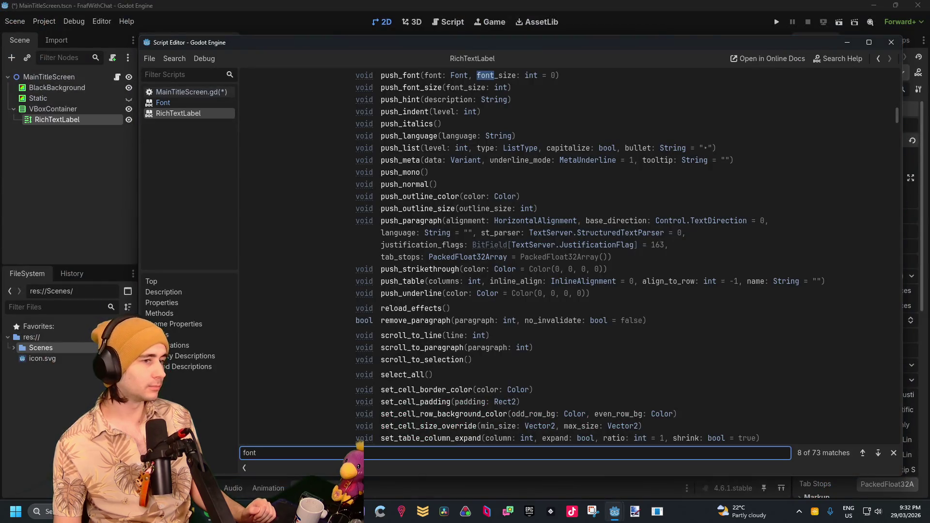
click(887, 484)
key(super+d)
key(super+d)
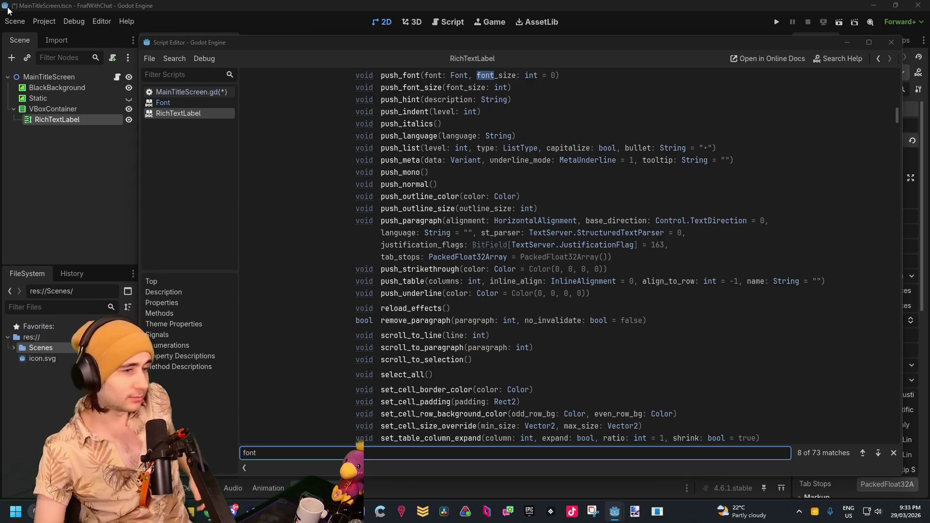
scroll(662, 293, down, 3)
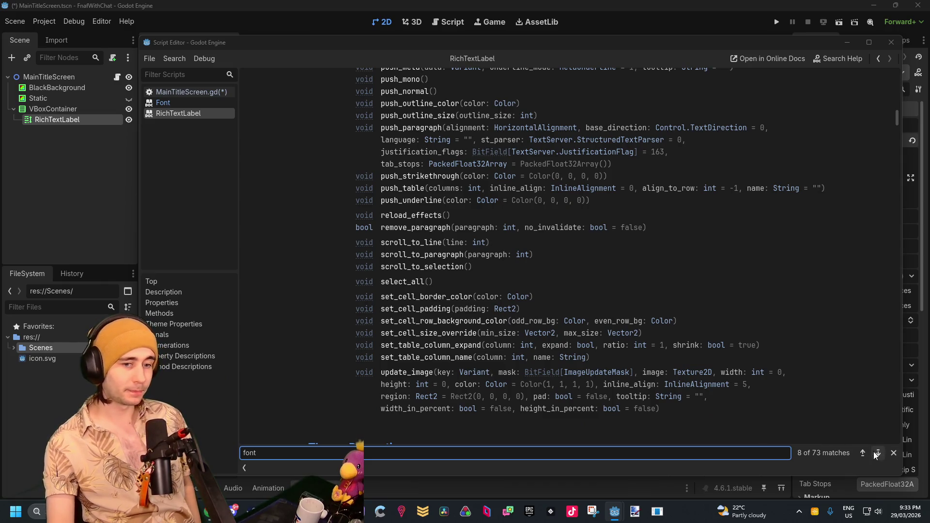
click(877, 453)
click(881, 452)
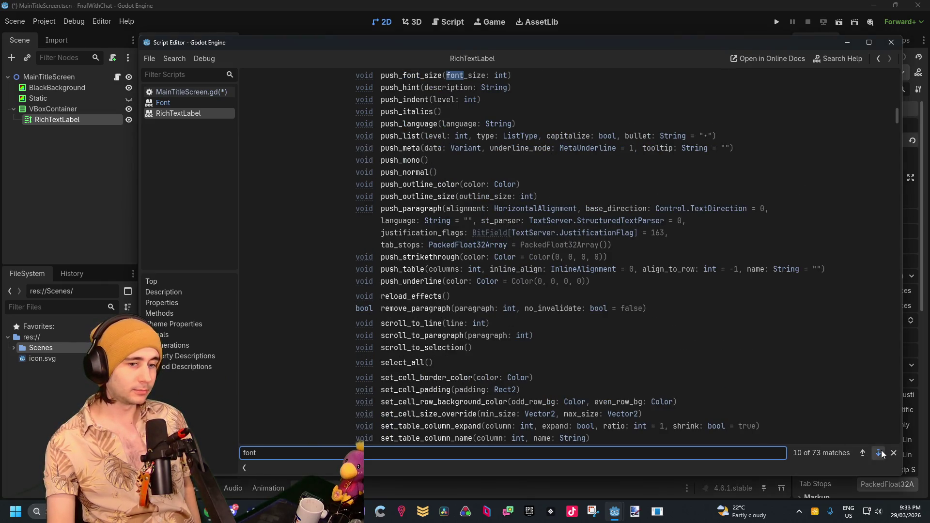
click(879, 453)
click(879, 453)
click(879, 453)
scroll(634, 316, up, 5)
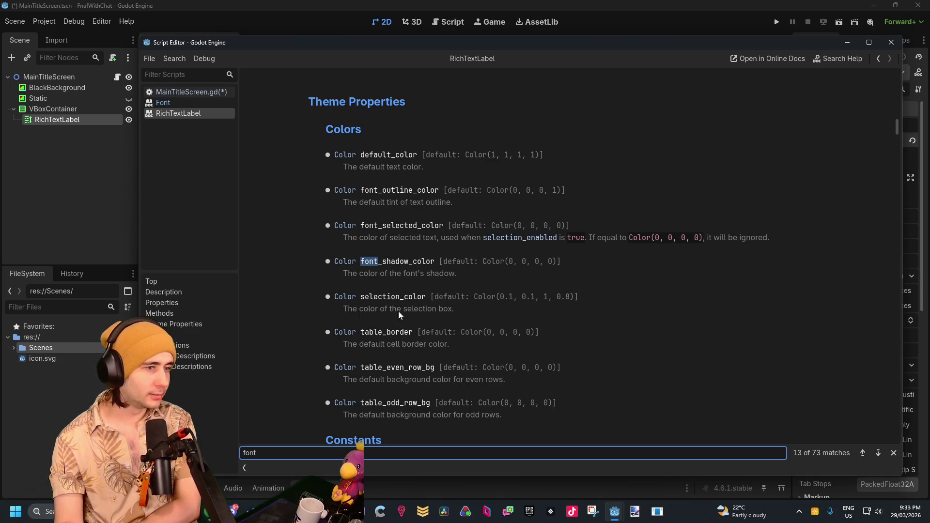
scroll(395, 330, down, 1)
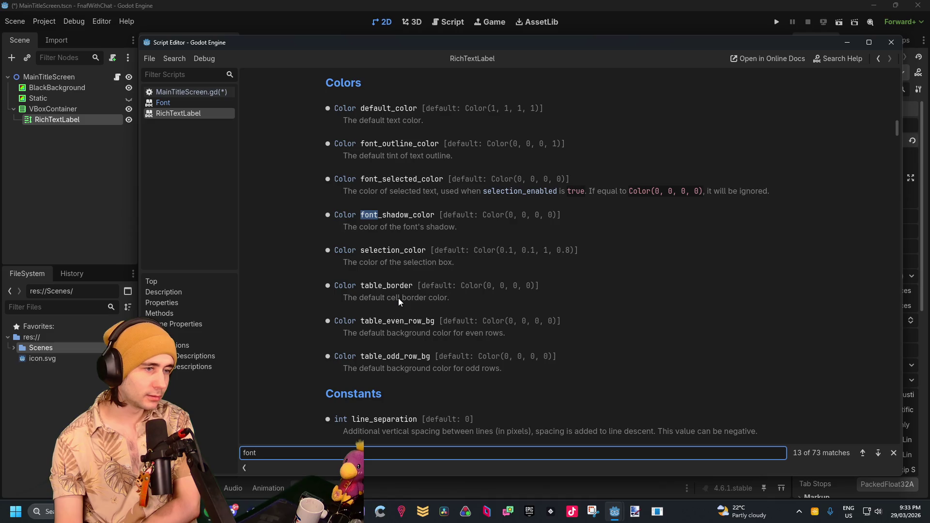
scroll(420, 274, up, 1)
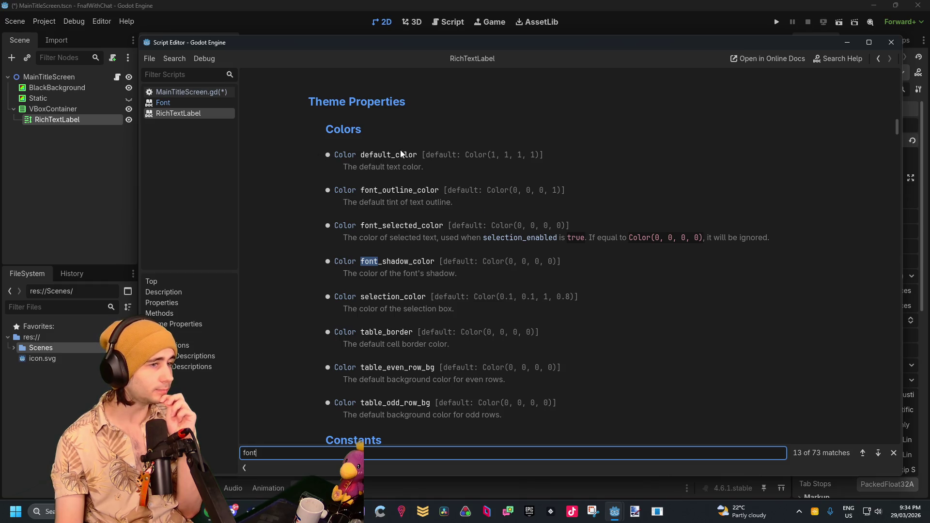
click(891, 42)
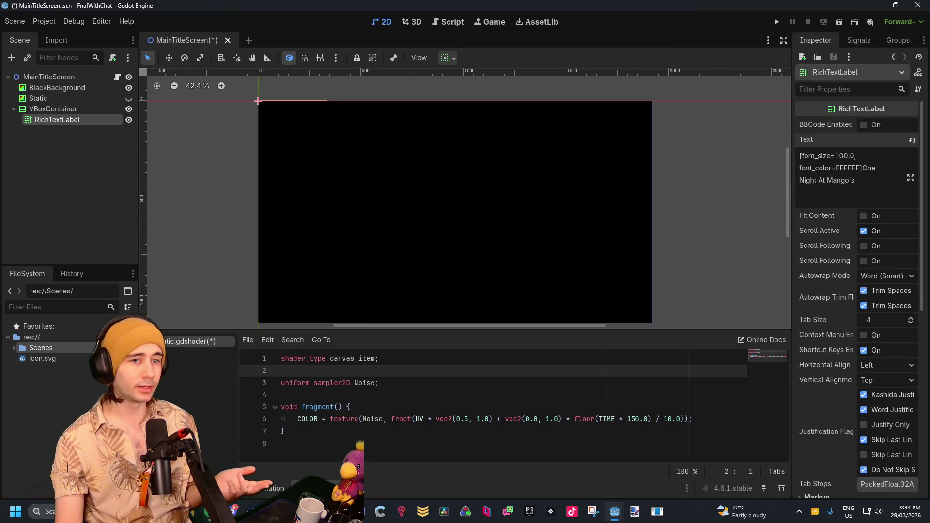
Step: Replace font_color with default_color in the title tag and bring the RichTextLabel docs back
mouse_move(832, 167)
mouse_down()
mouse_move(799, 156)
mouse_move(778, 166)
mouse_up()
text(default)
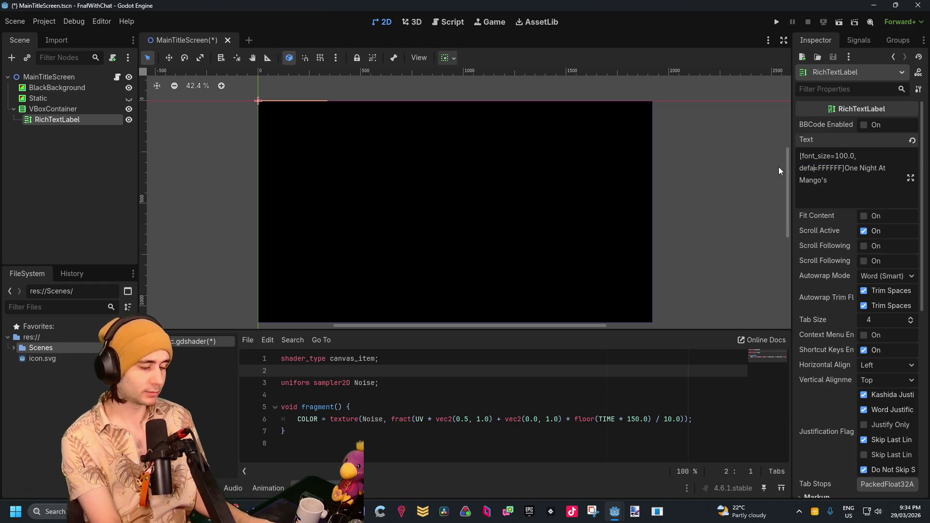
text(_color=)
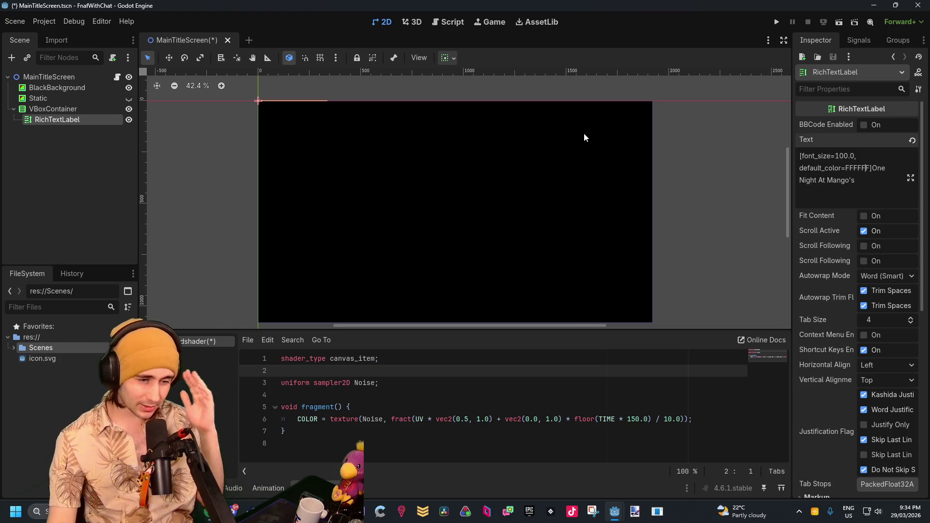
click(620, 510)
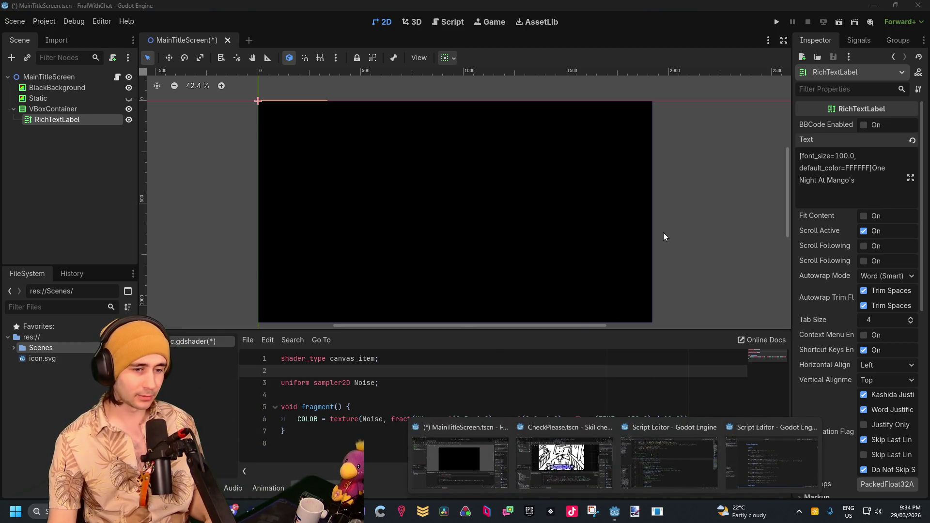
click(769, 431)
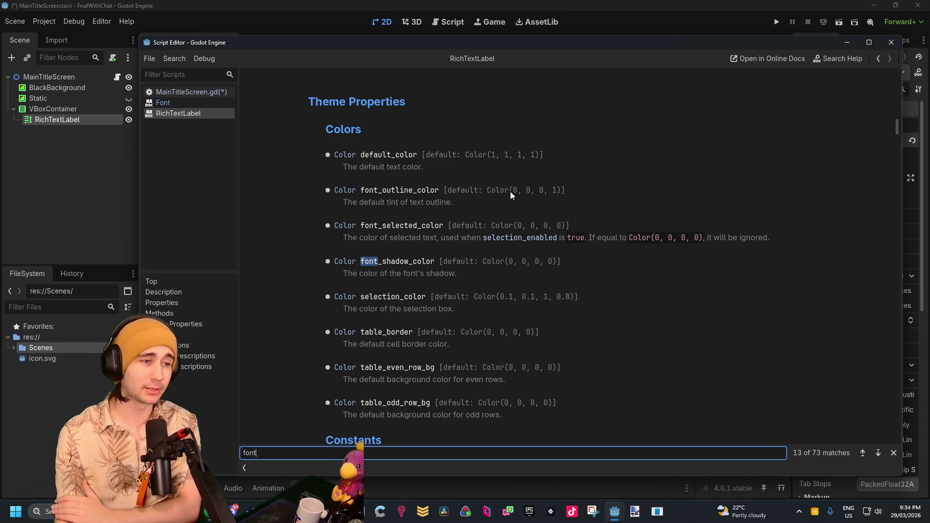
Step: Scroll the RichTextLabel docs through Constants, Fonts and Font Sizes, then return to the scene
scroll(505, 263, down, 3)
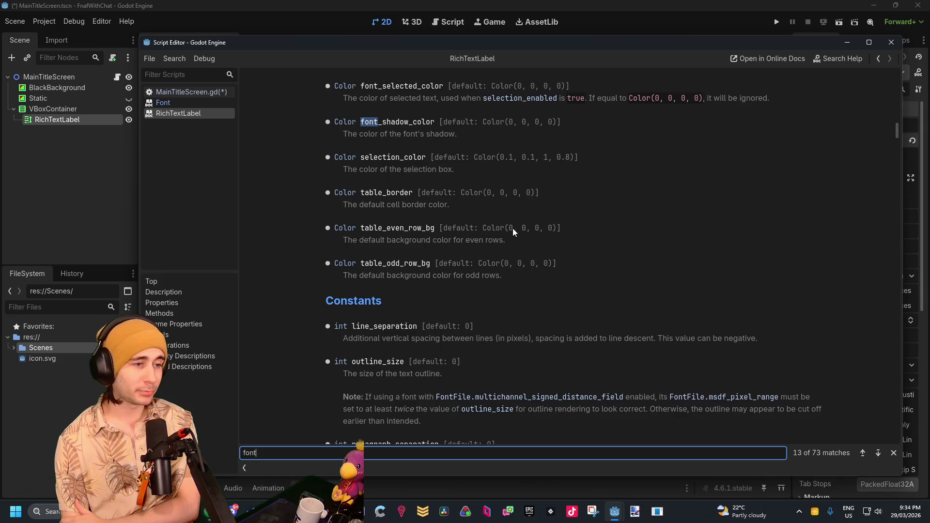
scroll(513, 230, down, 2)
scroll(548, 193, up, 4)
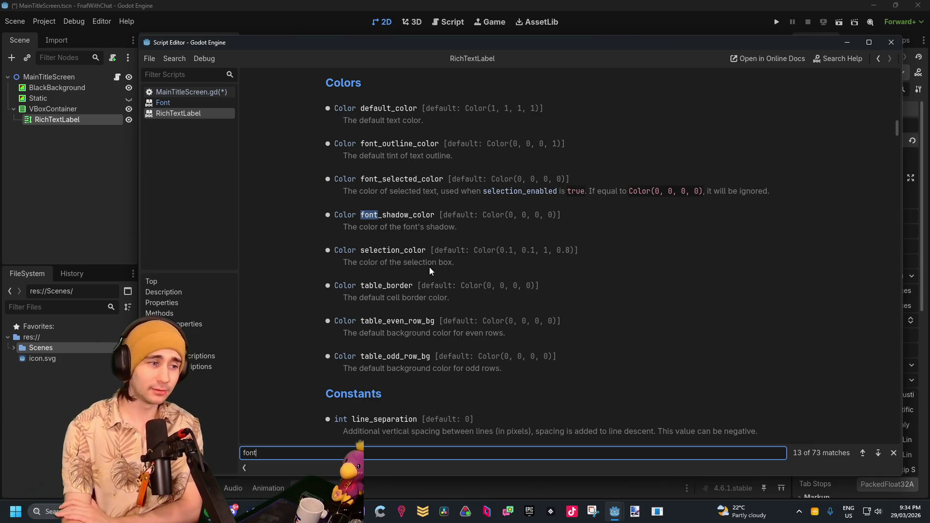
scroll(461, 283, down, 6)
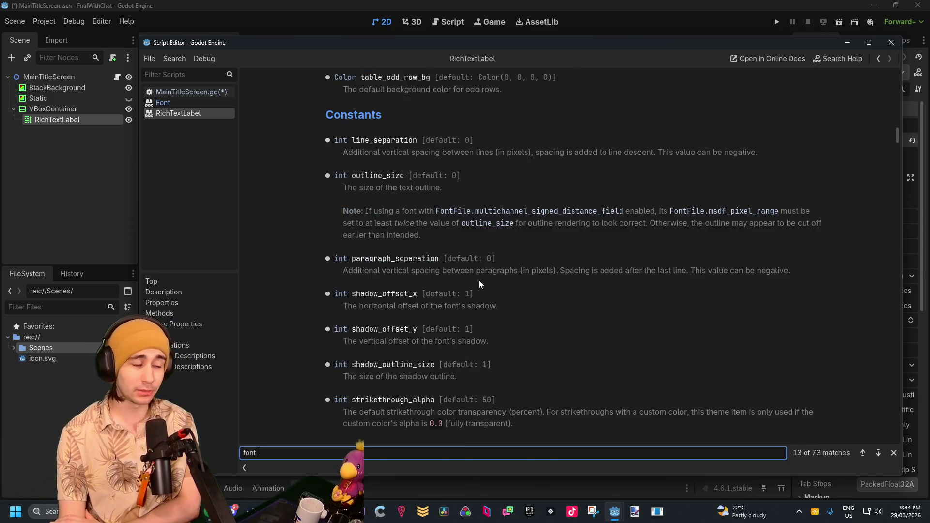
scroll(487, 241, down, 6)
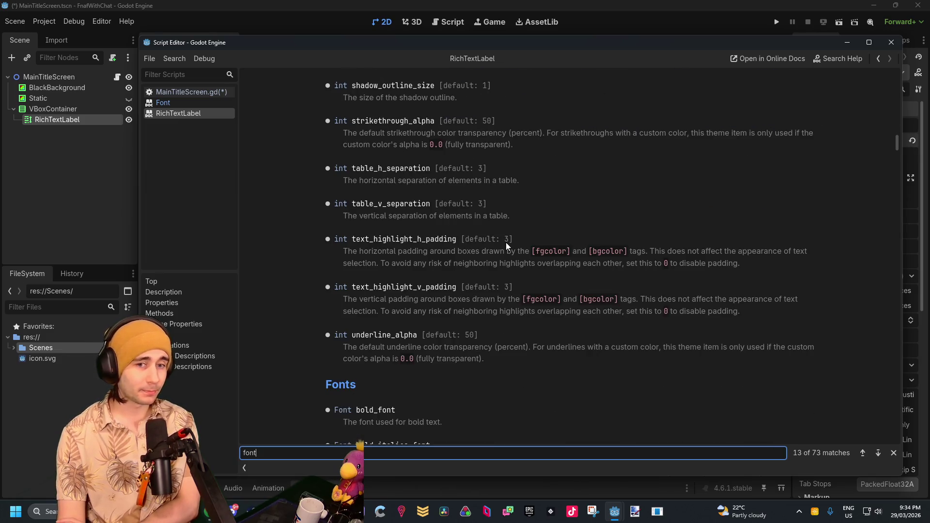
scroll(505, 242, down, 2)
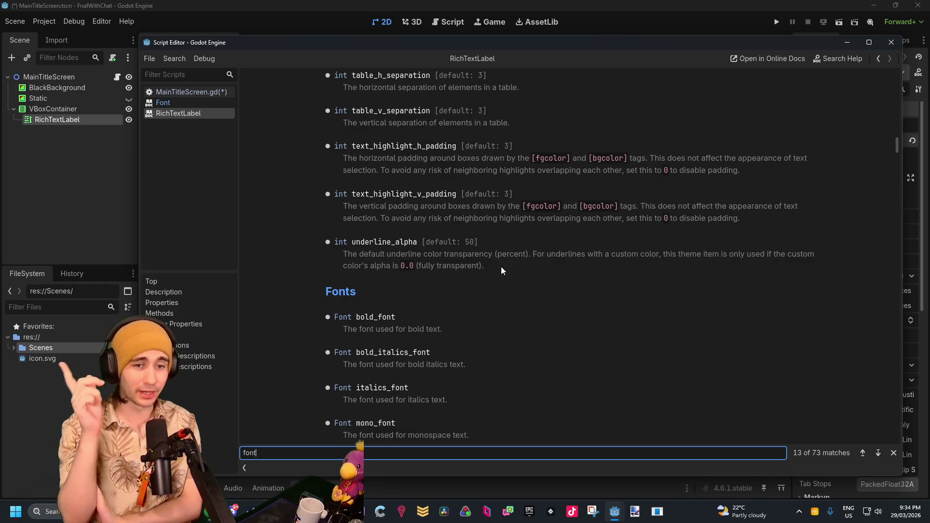
scroll(491, 257, down, 1)
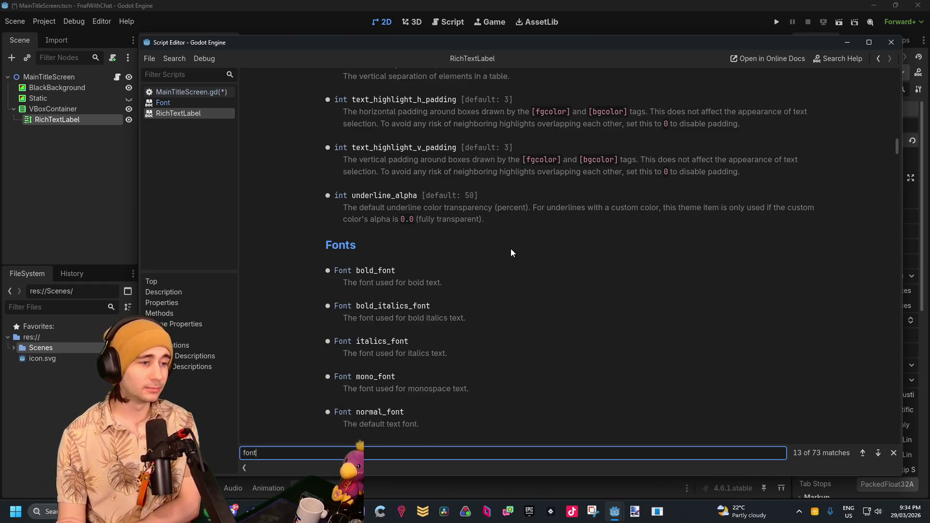
scroll(509, 257, down, 1)
scroll(408, 221, down, 9)
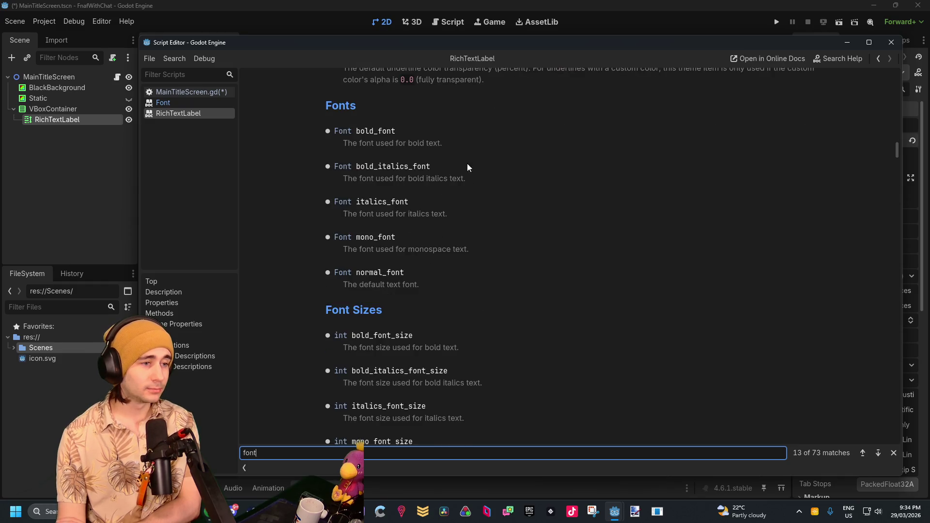
click(624, 4)
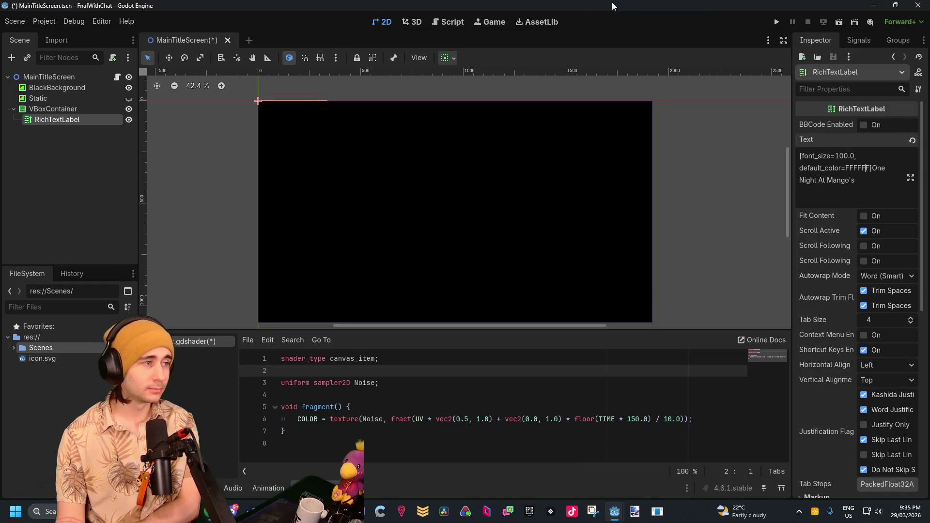
Step: Hide the BlackBackground layer
click(78, 109)
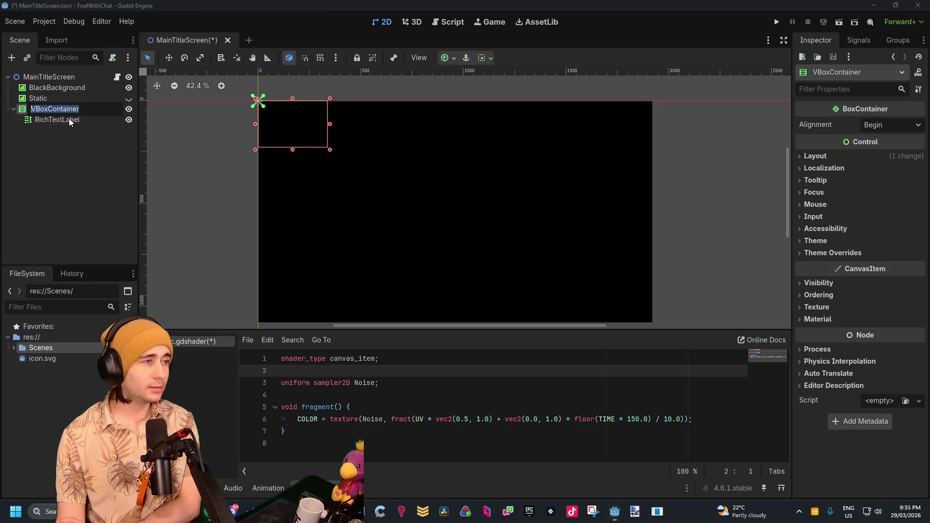
click(72, 120)
click(71, 148)
click(129, 87)
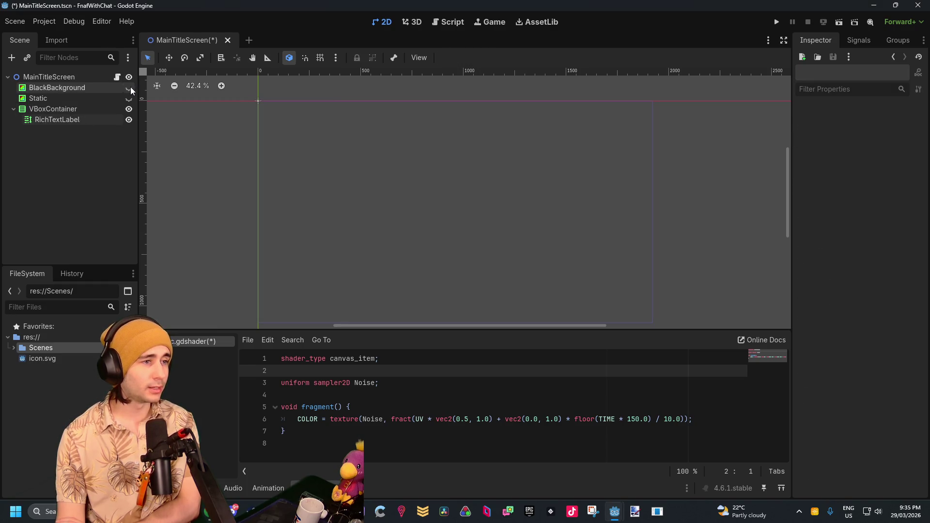
Step: Turn on BBCode Enabled for the RichTextLabel
click(75, 120)
click(889, 165)
click(819, 156)
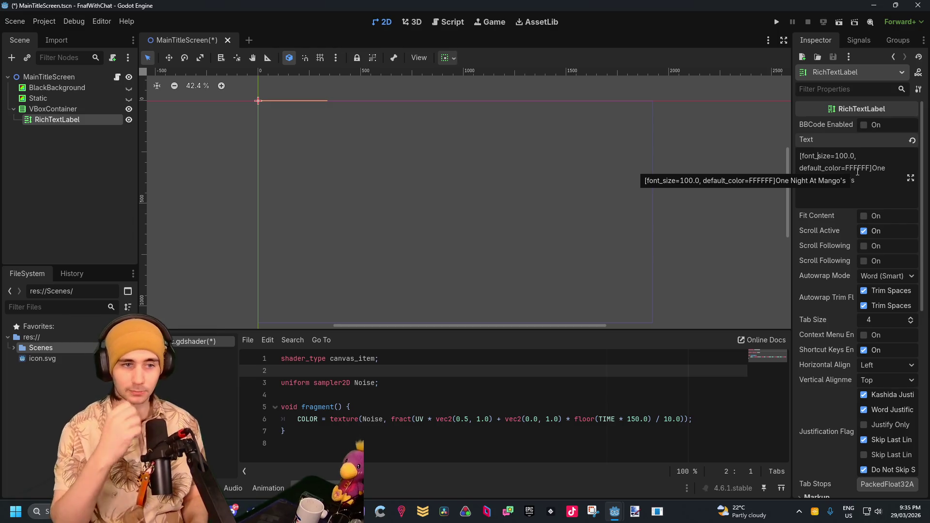
click(864, 125)
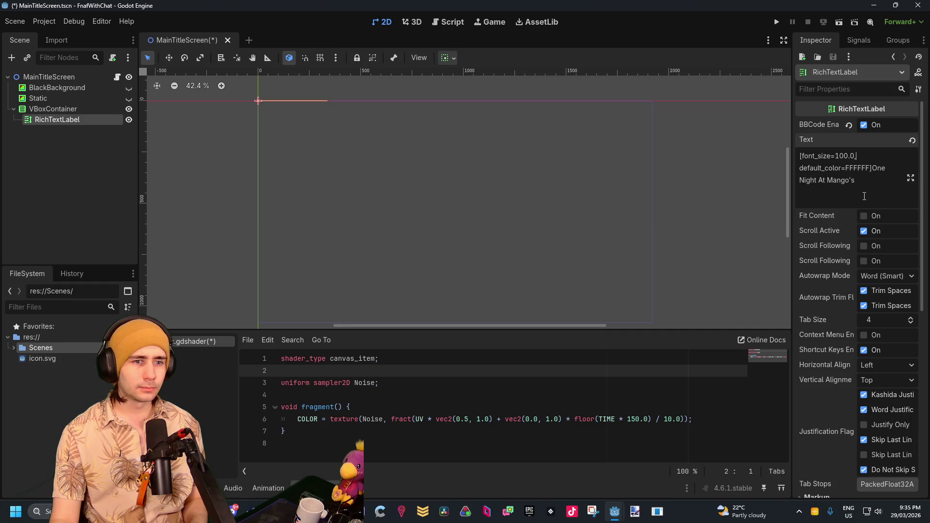
scroll(834, 320, down, 3)
scroll(835, 308, up, 3)
Step: Move RichTextLabel out of the VBoxContainer and enlarge its box to show the title
mouse_move(92, 120)
mouse_down()
mouse_move(63, 98)
mouse_move(13, 115)
mouse_up()
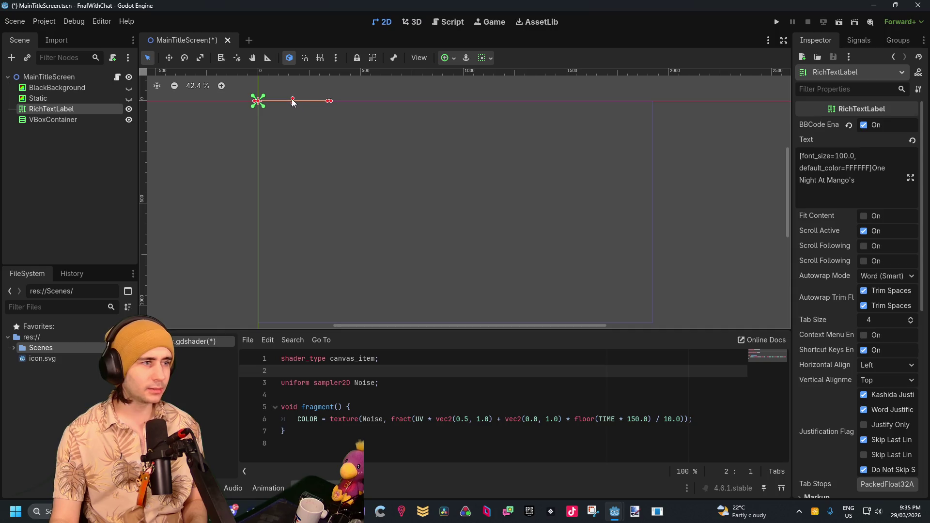
drag(294, 108, 310, 186)
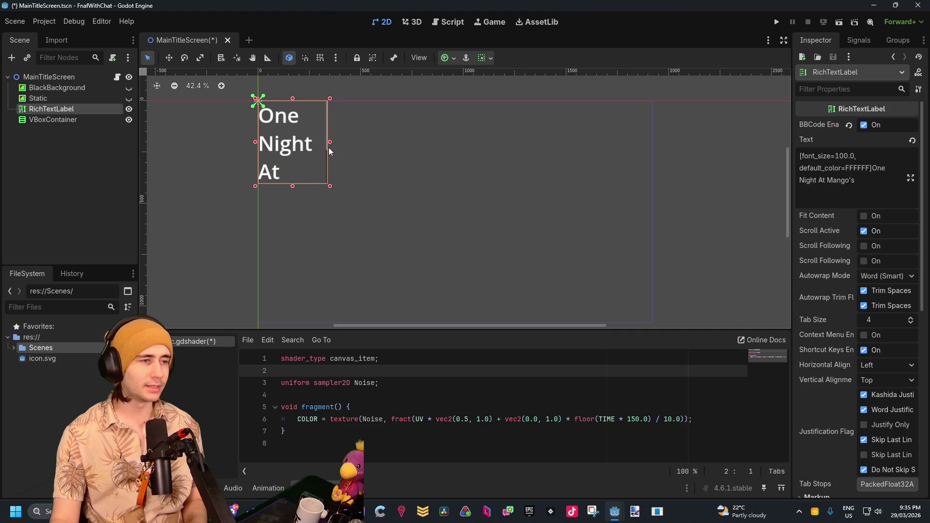
mouse_move(330, 142)
mouse_down()
mouse_move(473, 145)
mouse_move(439, 146)
mouse_up()
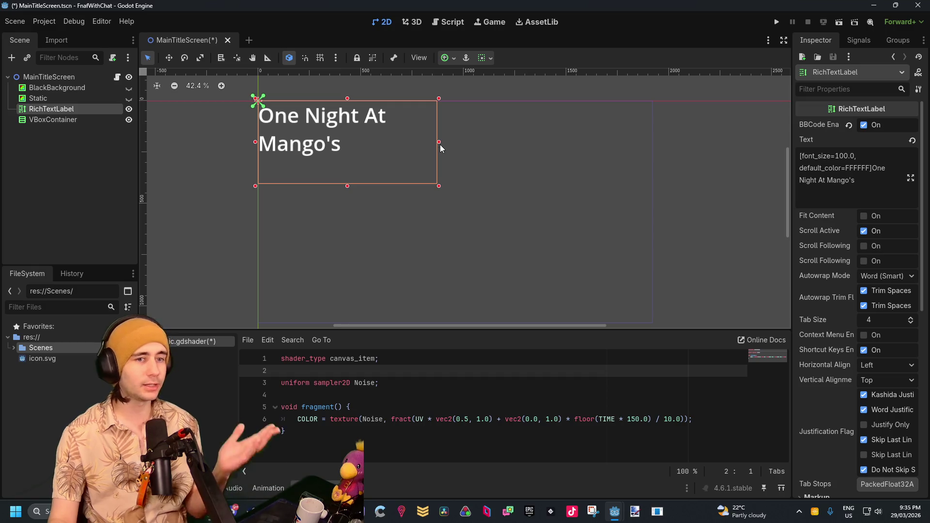
Step: Put RichTextLabel back inside the VBoxContainer and reselect the label
drag(58, 108, 60, 120)
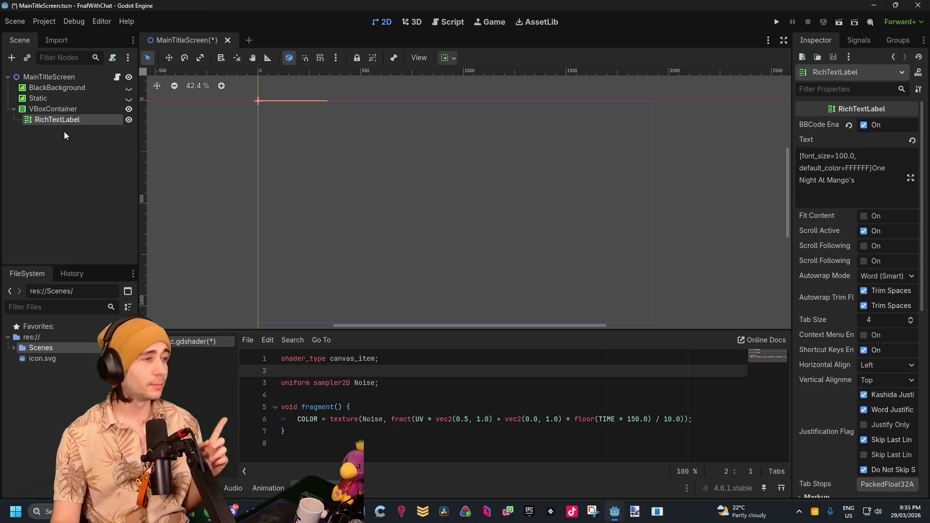
click(50, 99)
click(51, 108)
key(Down)
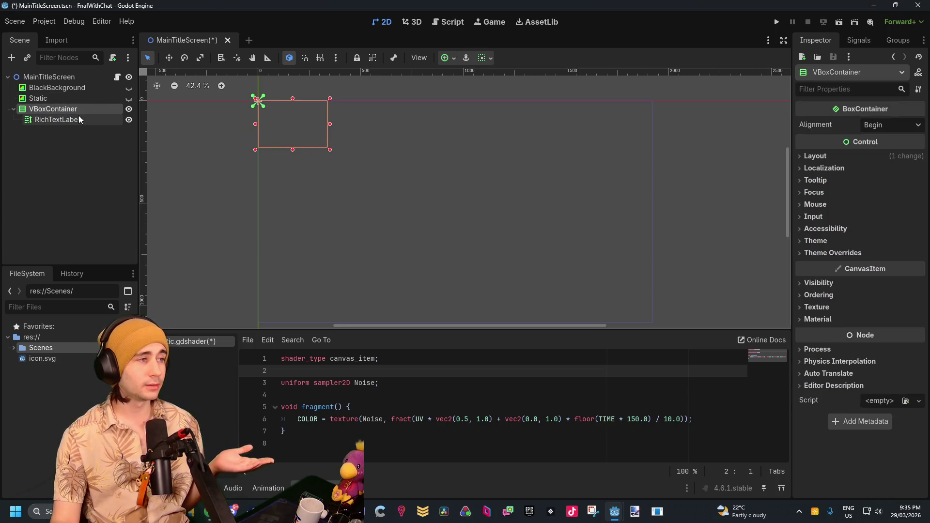
click(86, 109)
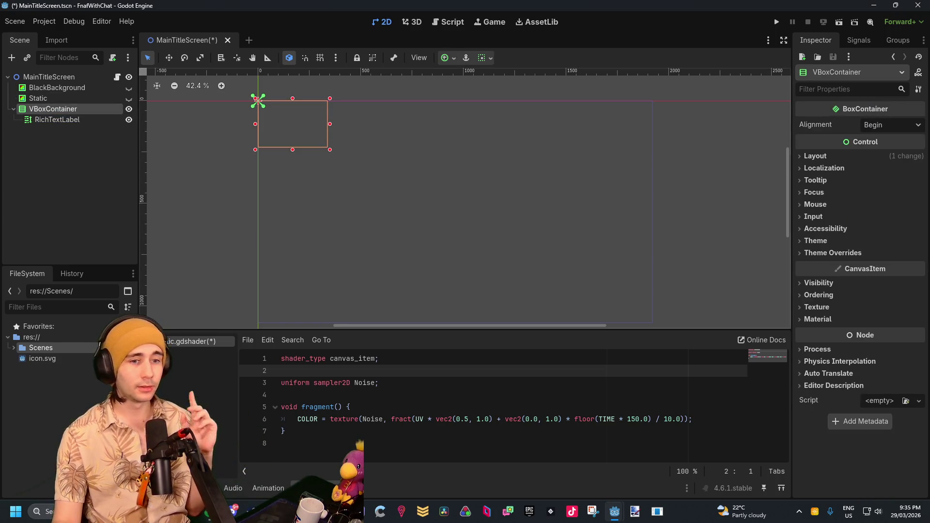
key(Down)
scroll(894, 213, down, 5)
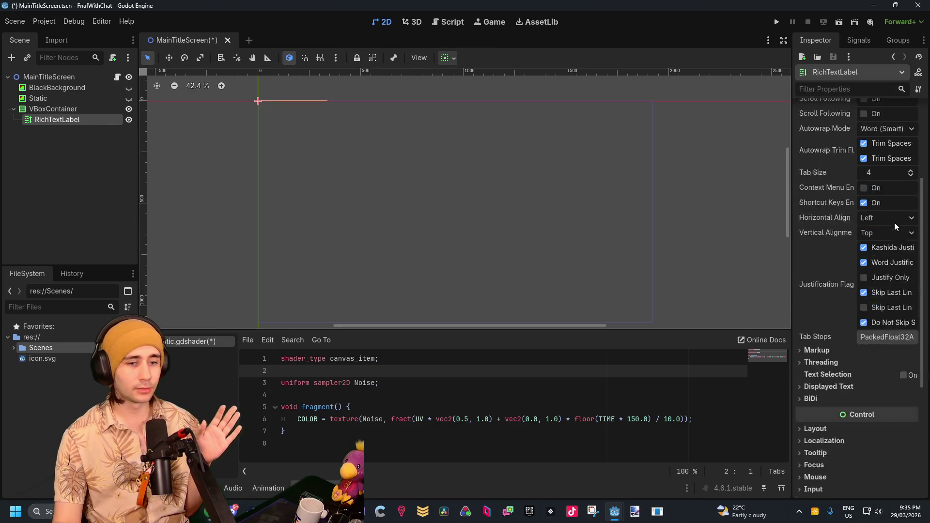
scroll(884, 262, down, 2)
Step: Set the label's container sizing to Fill with vertical Expand, then enlarge the VBoxContainer
click(847, 282)
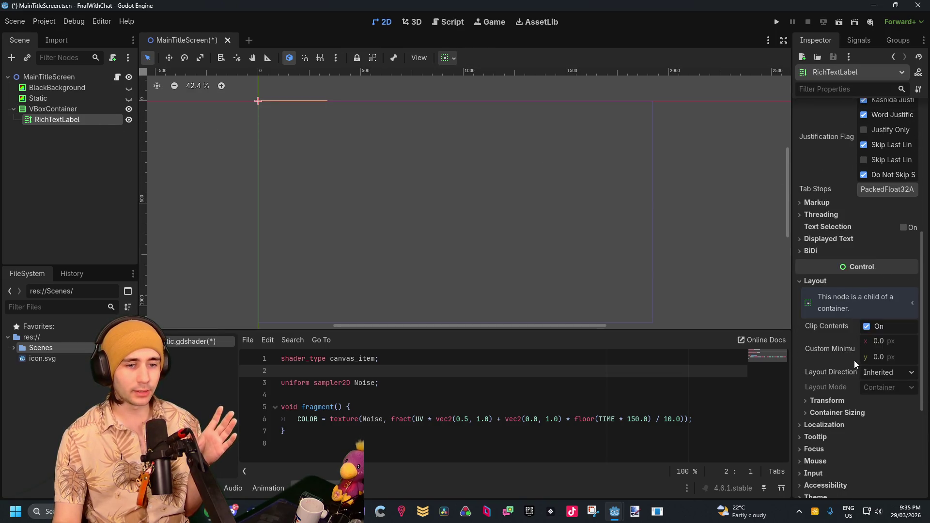
scroll(838, 402, down, 2)
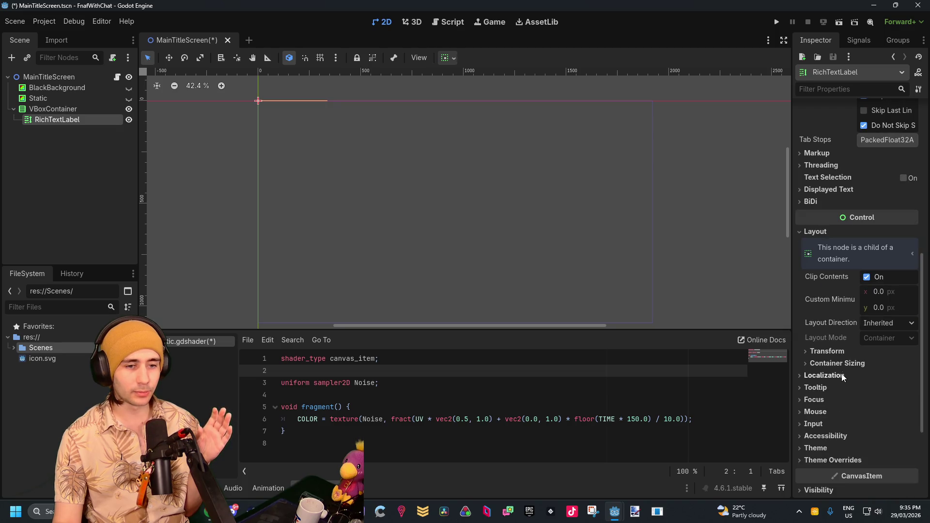
click(838, 363)
click(890, 377)
click(879, 391)
click(879, 391)
click(882, 409)
click(887, 408)
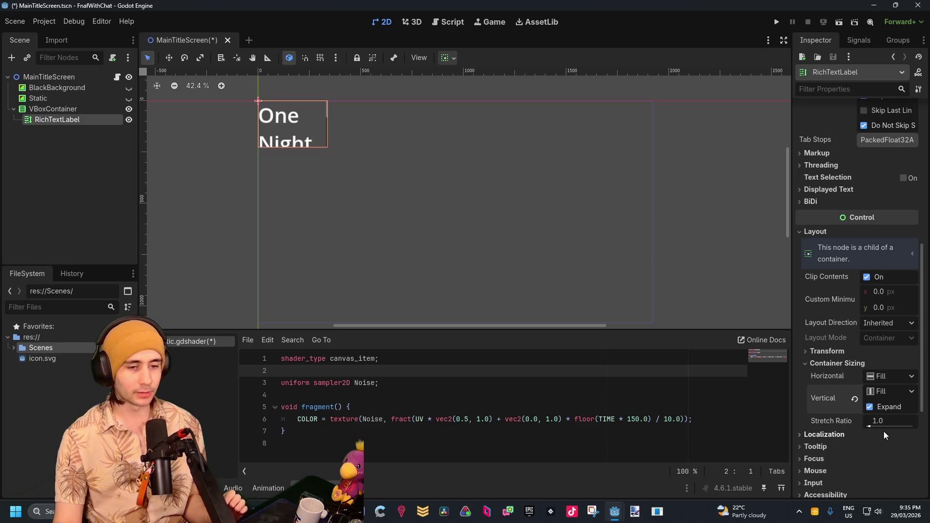
click(78, 109)
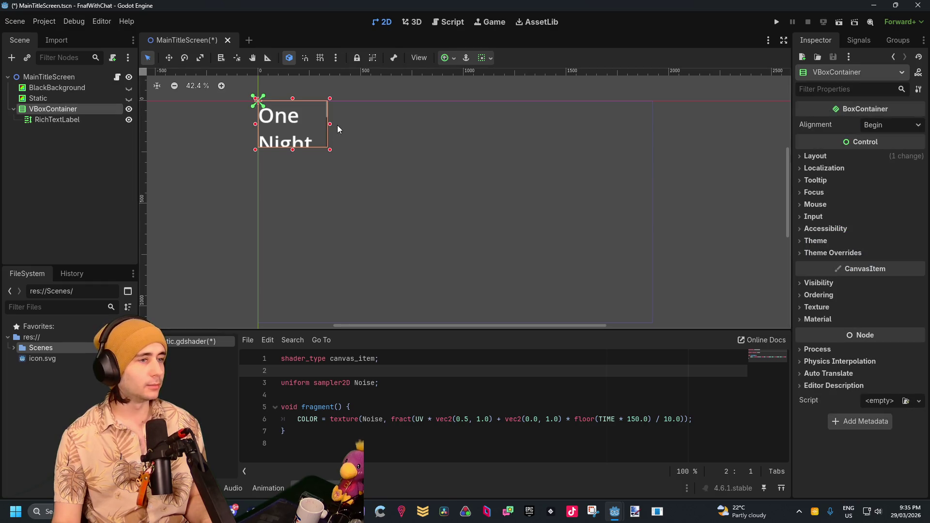
mouse_move(331, 150)
mouse_down()
mouse_move(446, 274)
mouse_move(449, 319)
mouse_up()
Step: Drag the VBoxContainer's handles until the title wraps as 'One Night' / 'At Mango's'
scroll(457, 243, down, 2)
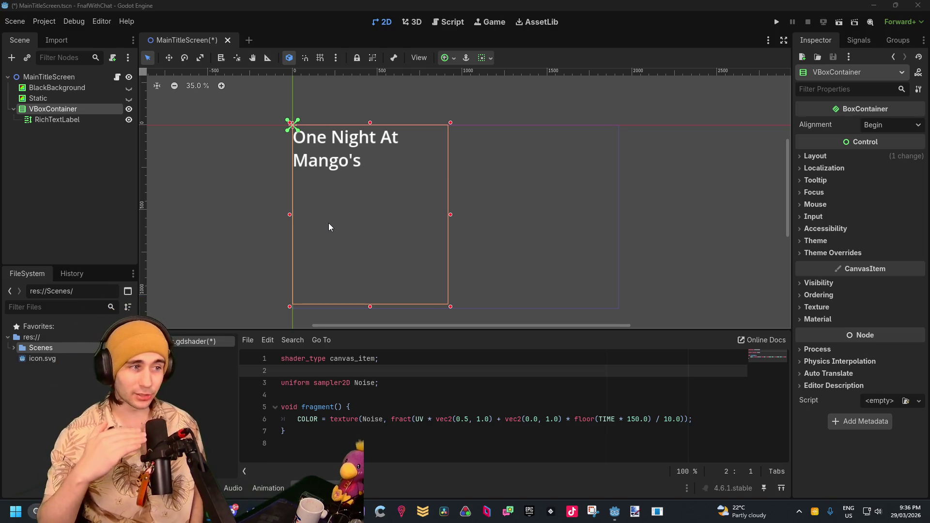
mouse_move(450, 215)
mouse_down()
mouse_move(356, 234)
mouse_move(364, 236)
mouse_up()
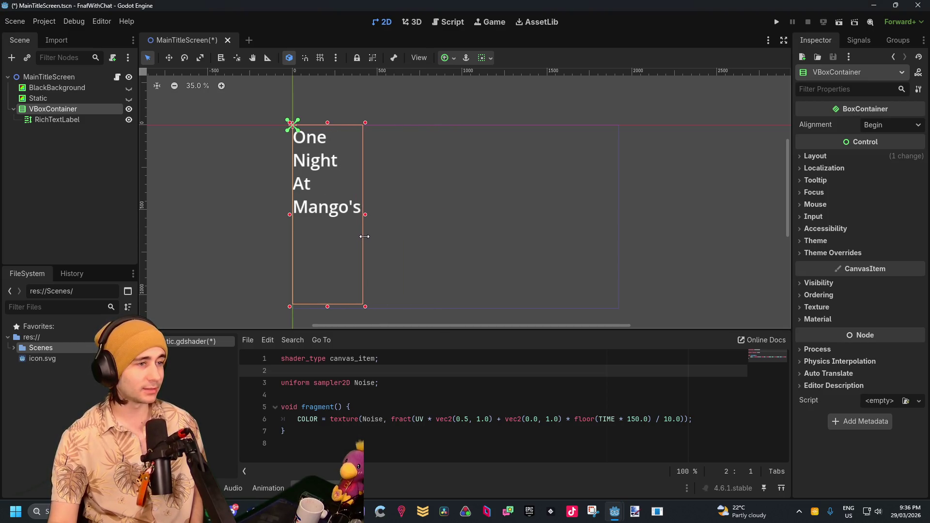
click(321, 241)
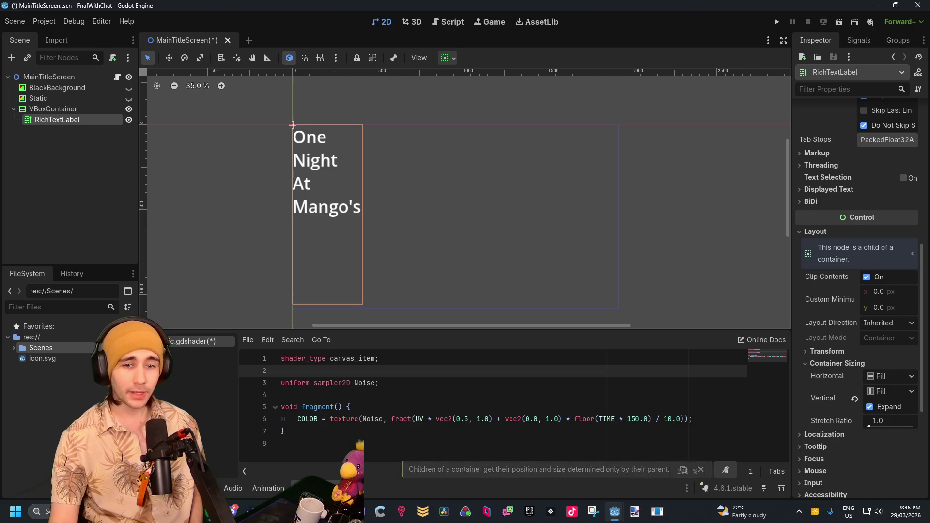
click(76, 107)
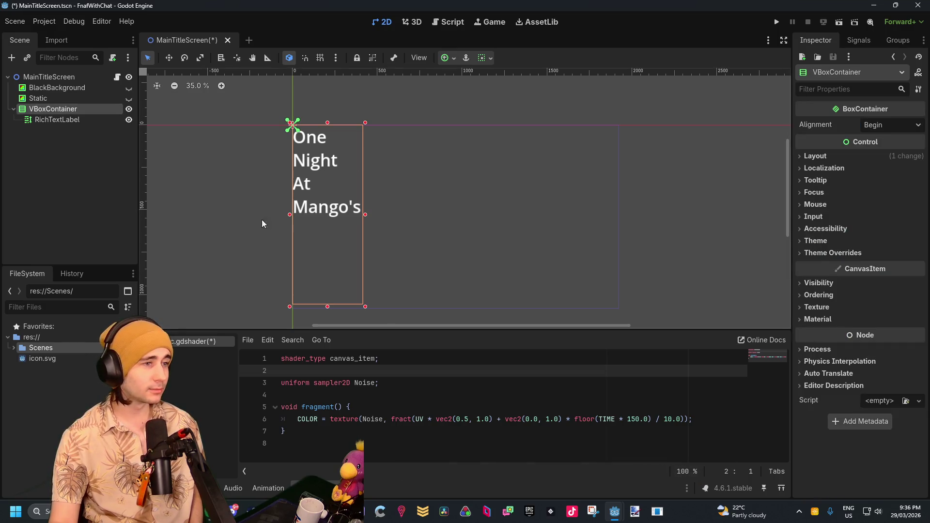
mouse_move(365, 309)
mouse_down()
mouse_move(376, 264)
mouse_move(398, 286)
mouse_up()
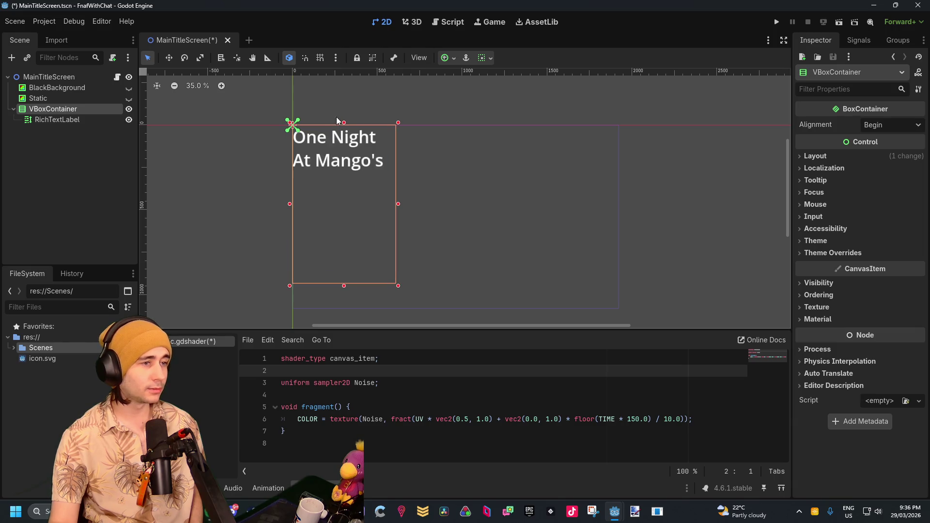
click(58, 119)
scroll(849, 147, up, 5)
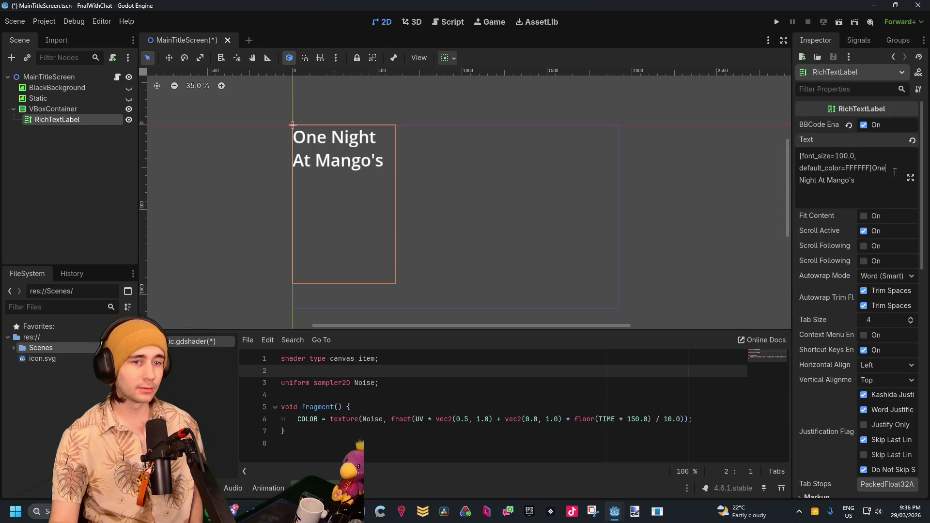
Step: Try replacing the line-break marker after 'One' in the title text
click(888, 169)
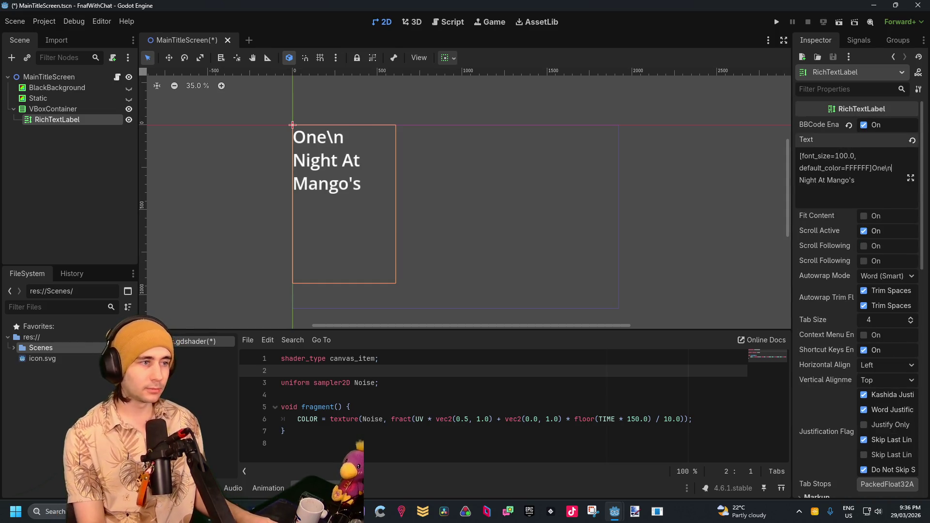
key(BackSpace)
key(BackSpace)
text(/nm)
key(BackSpace)
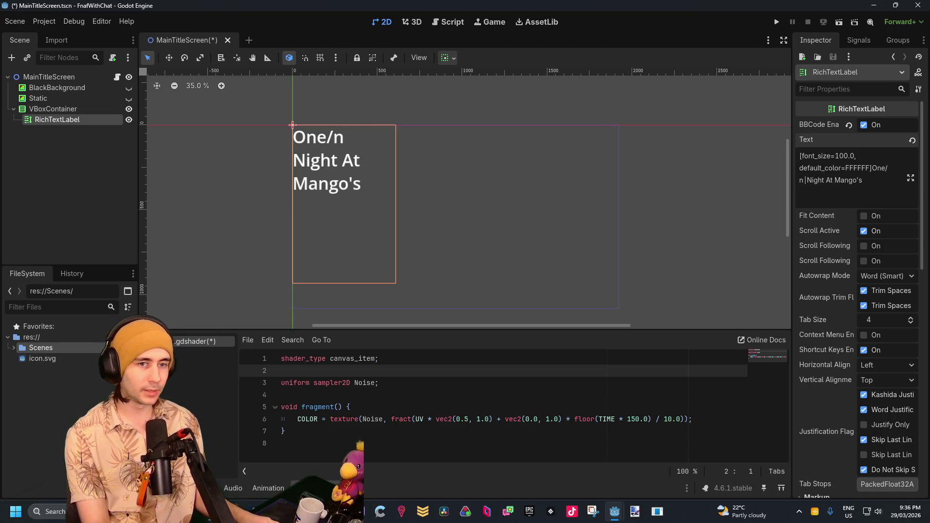
key(Left)
key(Left)
key(BackSpace)
key(BackSpace)
key(Delete)
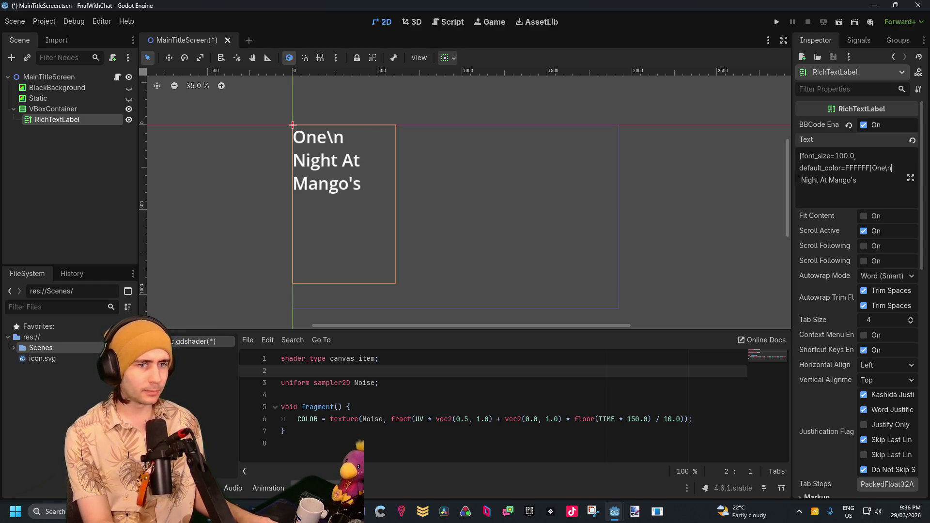
key(Left)
key(Left)
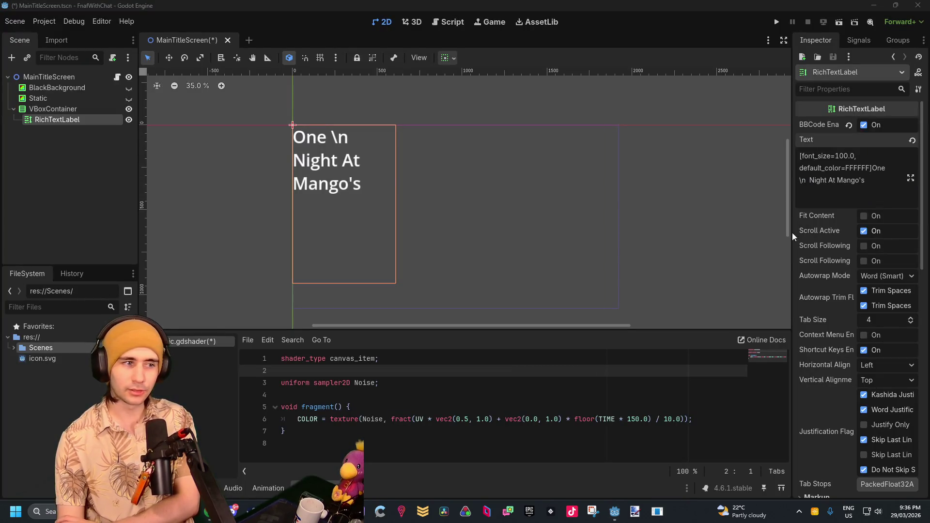
Step: Rework the title text so One, Night, At and Mango's sit on separate lines
click(807, 191)
key(ctrl+a)
text([font_size=100.0, default_color=FFFFFF]One Night At Mango's)
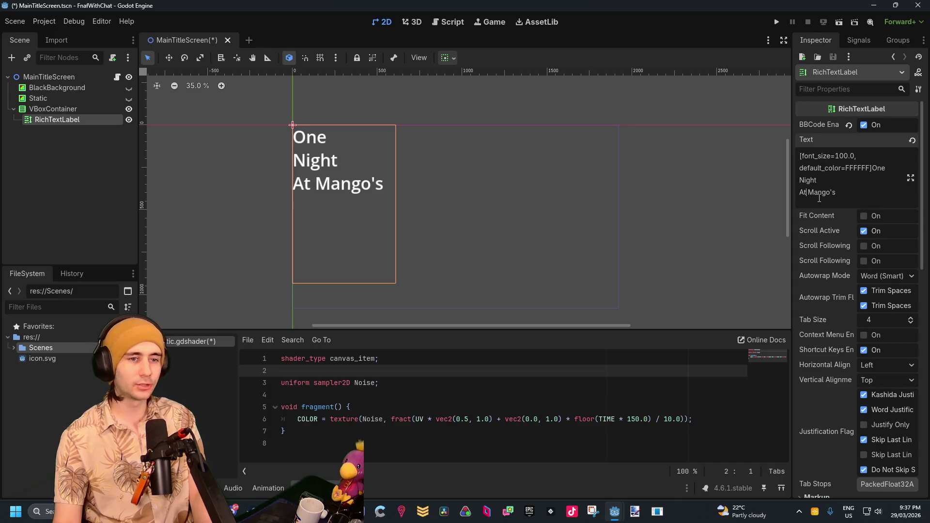
key(Delete)
key(Return)
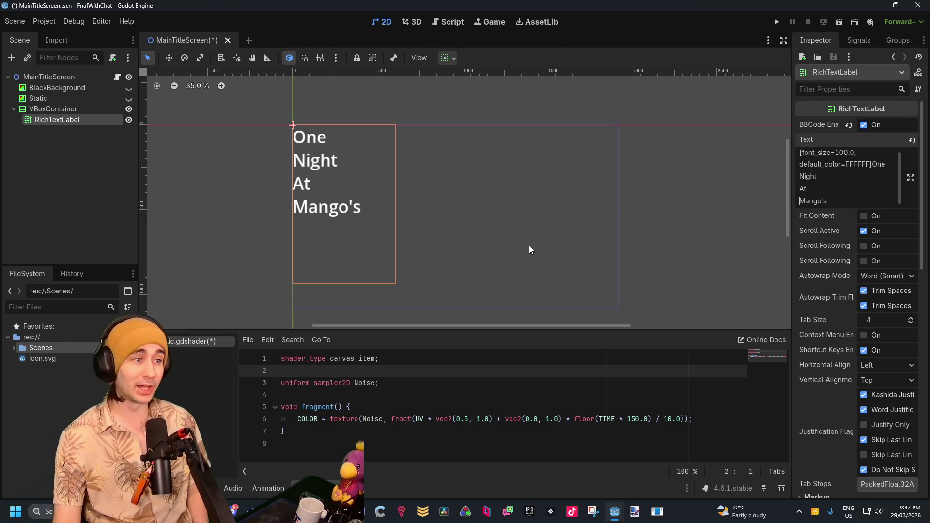
click(77, 107)
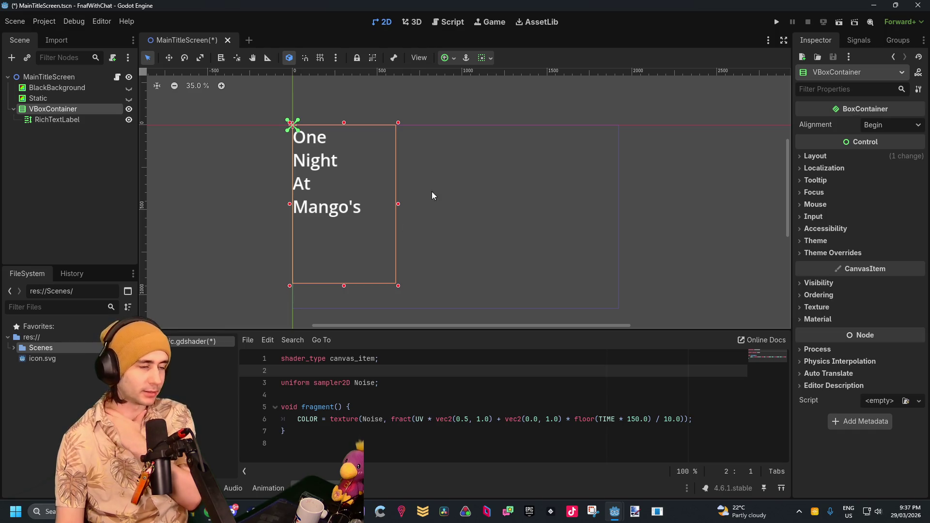
Step: Move the RichTextLabel out of the VBoxContainer, then delete the empty container
drag(57, 120, 41, 106)
click(39, 120)
right_click(39, 121)
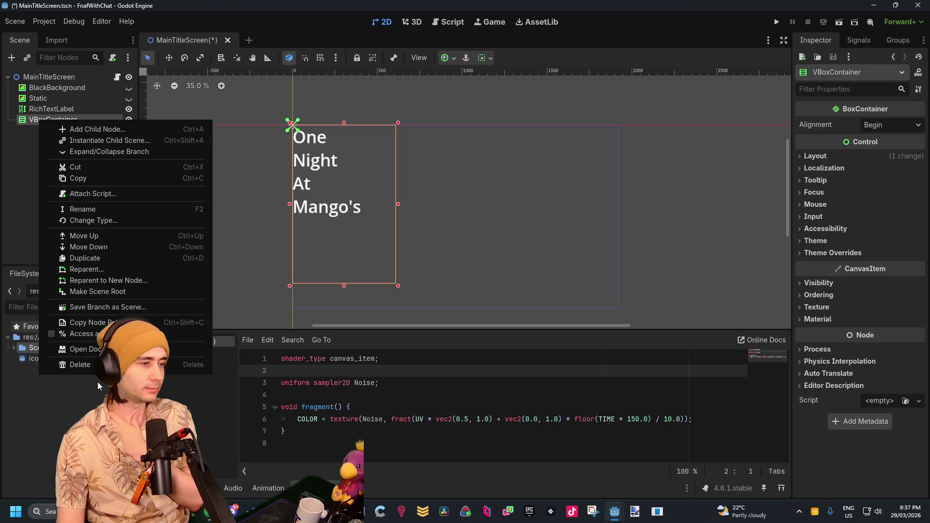
click(75, 364)
click(440, 271)
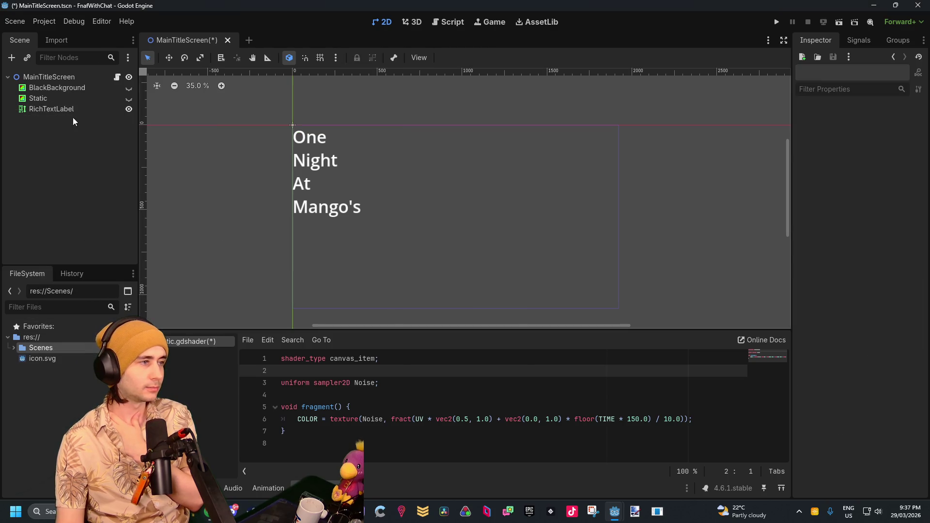
Step: Select the title label and nudge it slightly on the canvas
click(52, 109)
mouse_move(334, 214)
mouse_down()
mouse_move(367, 216)
mouse_move(345, 220)
mouse_up()
scroll(827, 299, down, 5)
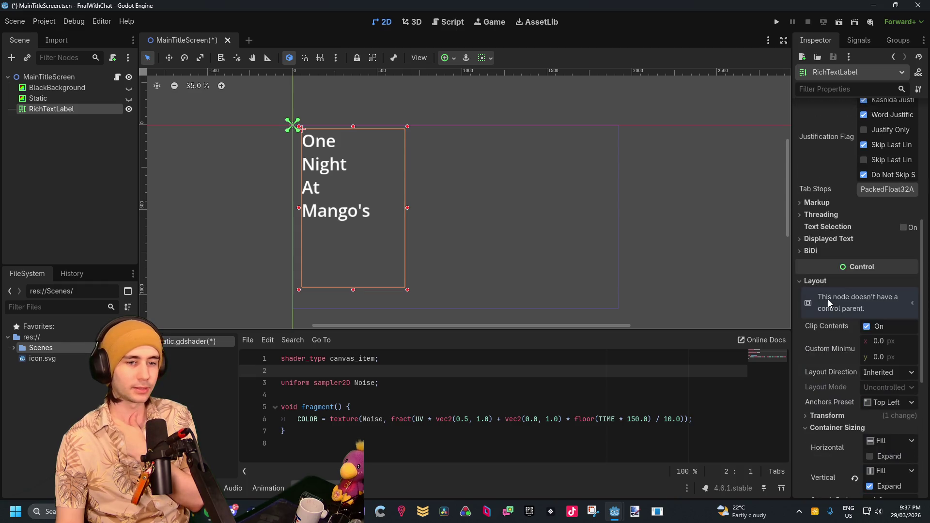
Step: Expand the label's Theme Overrides > Fonts and preview the Normal Font resource
scroll(827, 299, down, 5)
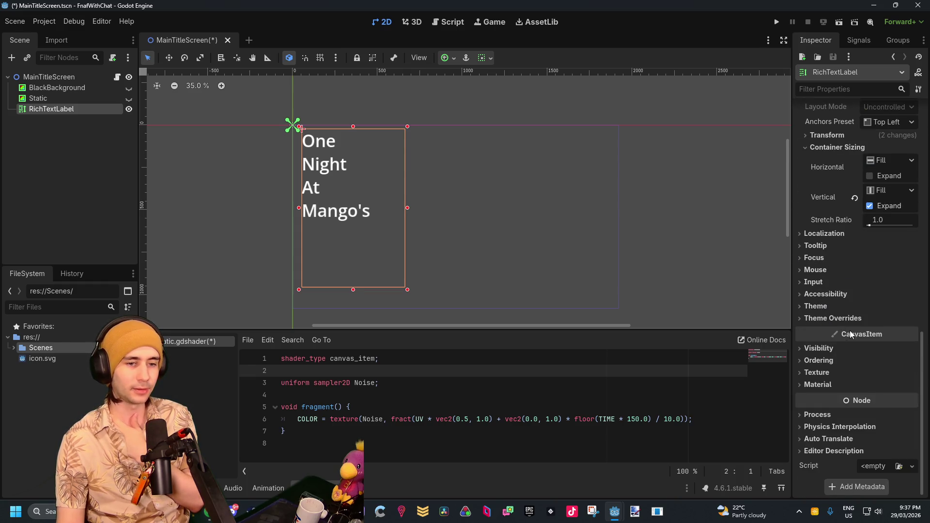
click(815, 306)
click(815, 306)
click(818, 307)
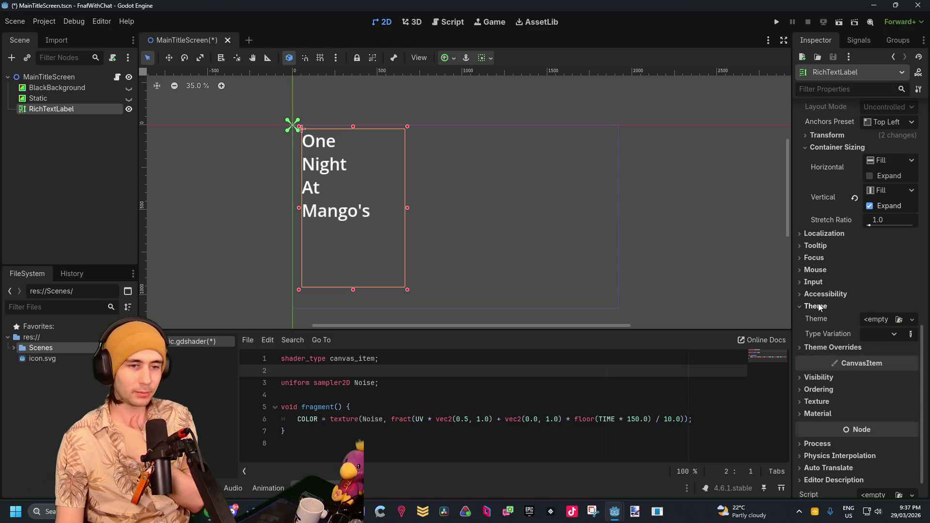
click(864, 322)
click(838, 307)
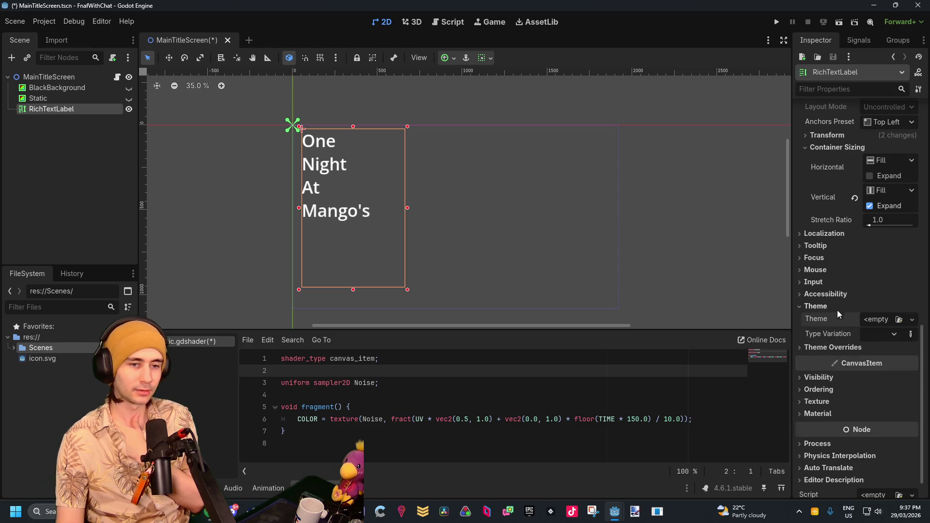
click(820, 348)
click(824, 383)
click(881, 395)
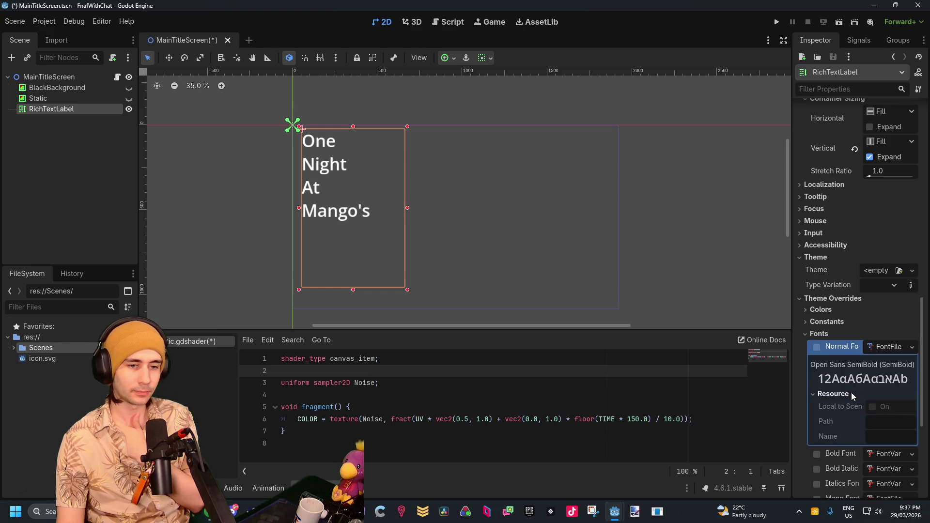
Step: Browse the Font Sizes and Styles overrides, then preview the Open Sans SemiBold Normal Font again
click(890, 334)
click(827, 346)
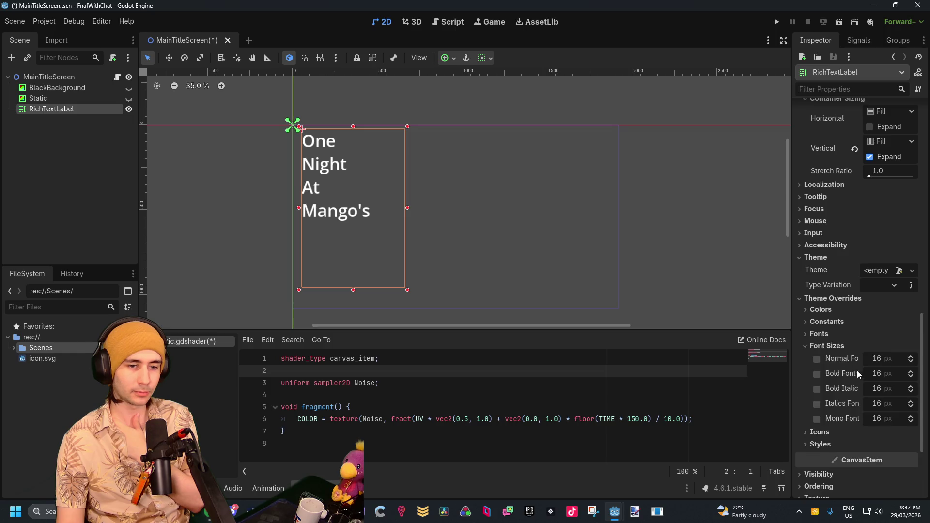
click(829, 442)
scroll(827, 436, down, 3)
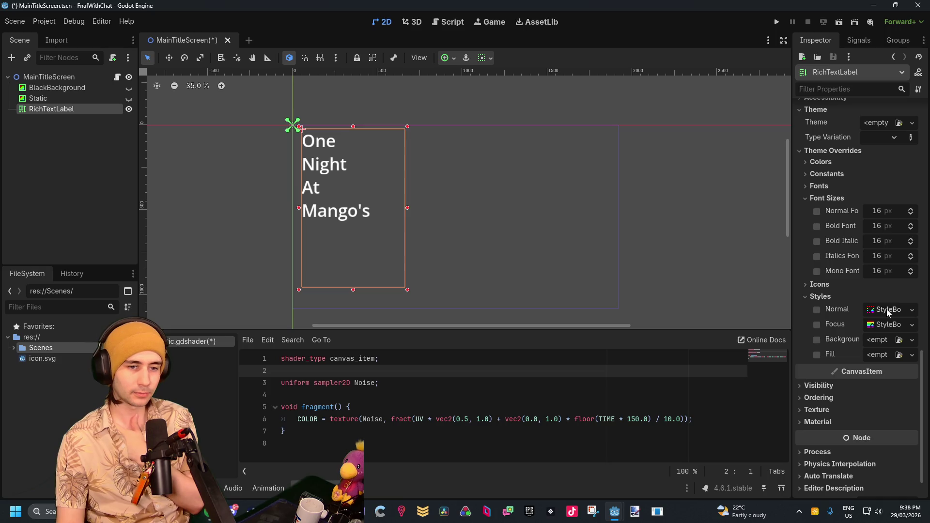
click(827, 185)
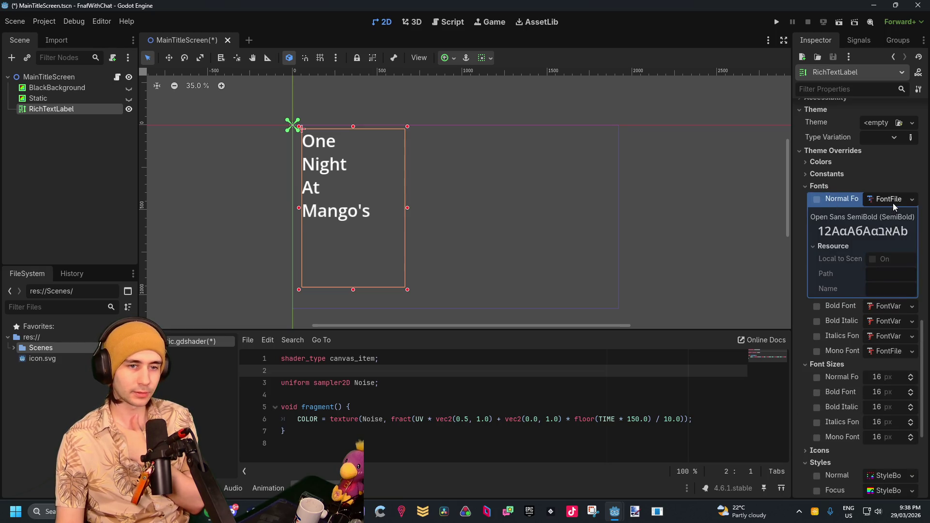
click(912, 200)
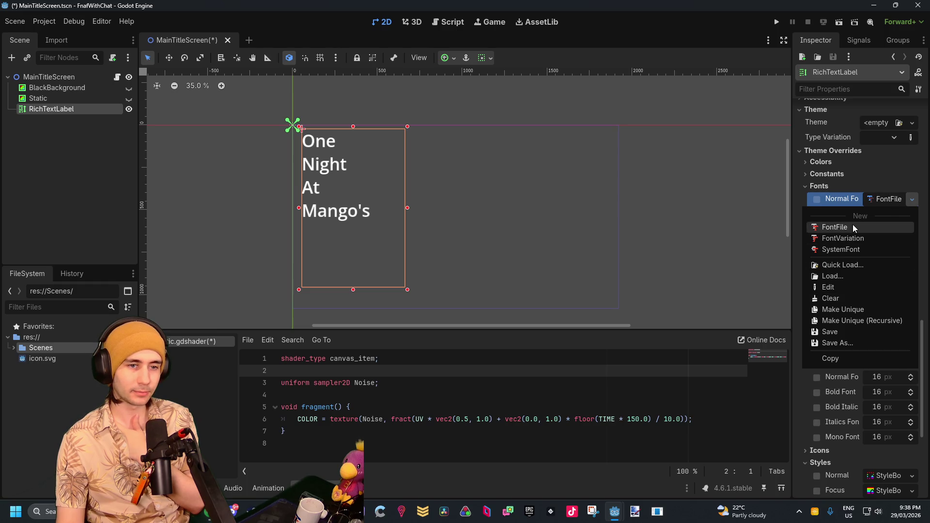
click(888, 198)
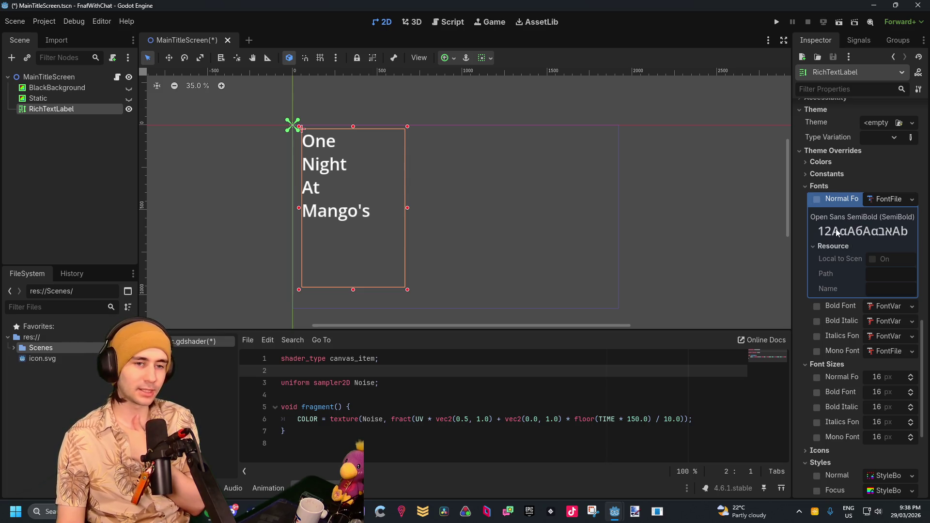
mouse_move(836, 262)
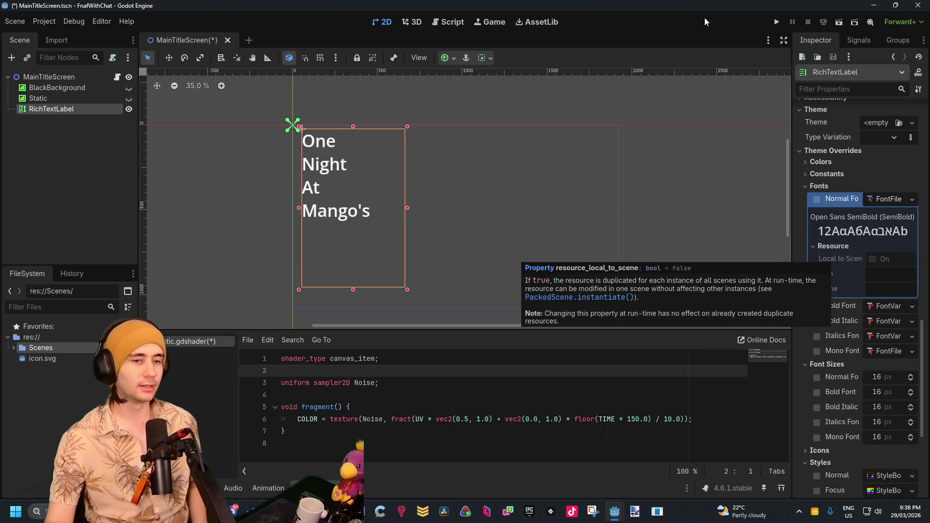
scroll(843, 370, up, 3)
scroll(843, 370, up, 10)
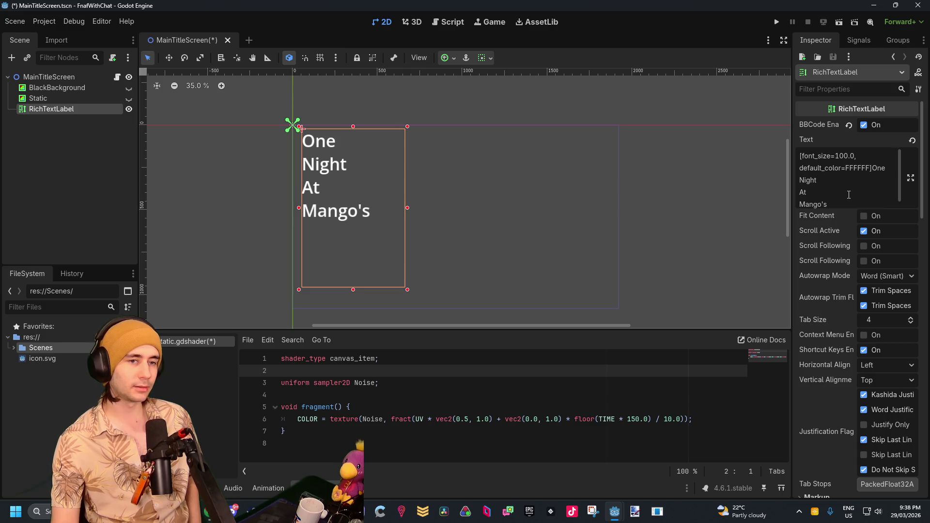
click(862, 168)
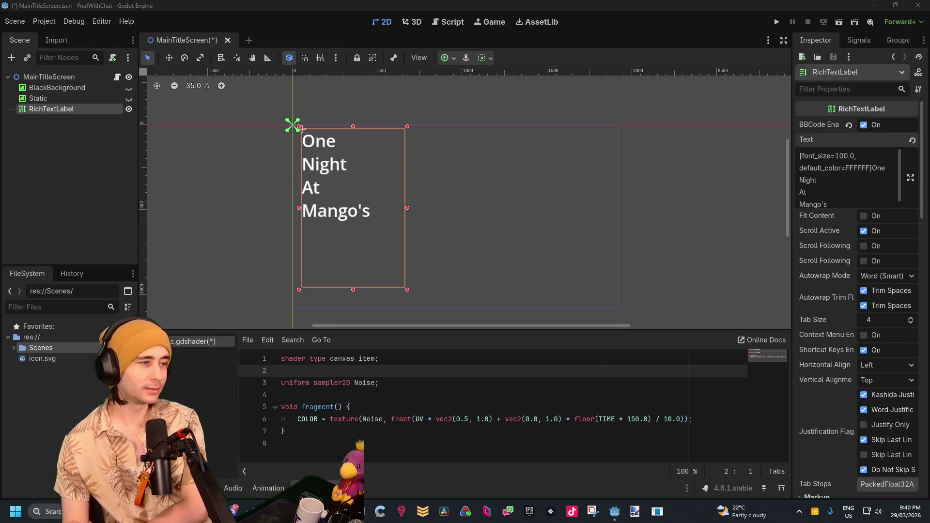
mouse_move(62, 415)
mouse_down()
mouse_move(54, 350)
mouse_move(54, 365)
mouse_up()
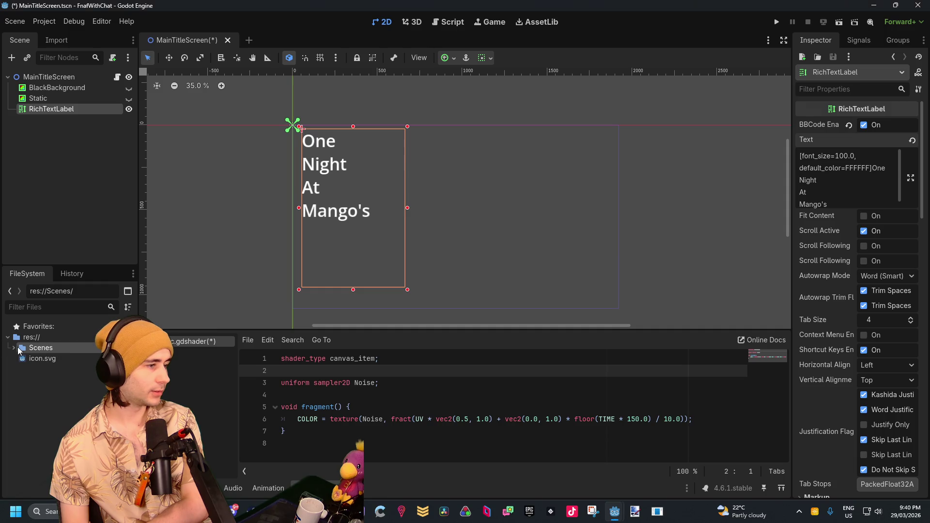
Step: Move PixelFont.ttf from the Scenes folder to the project root res://
click(15, 347)
click(55, 383)
double_click(55, 382)
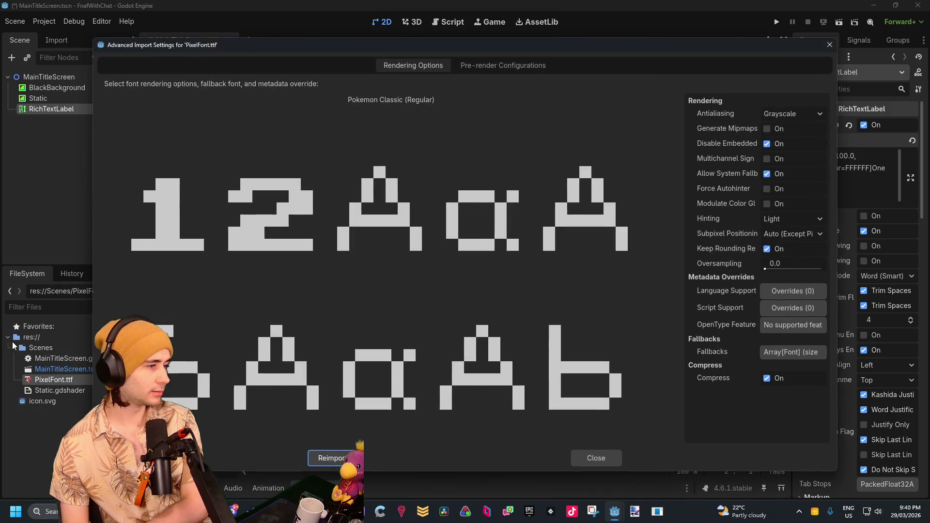
click(829, 45)
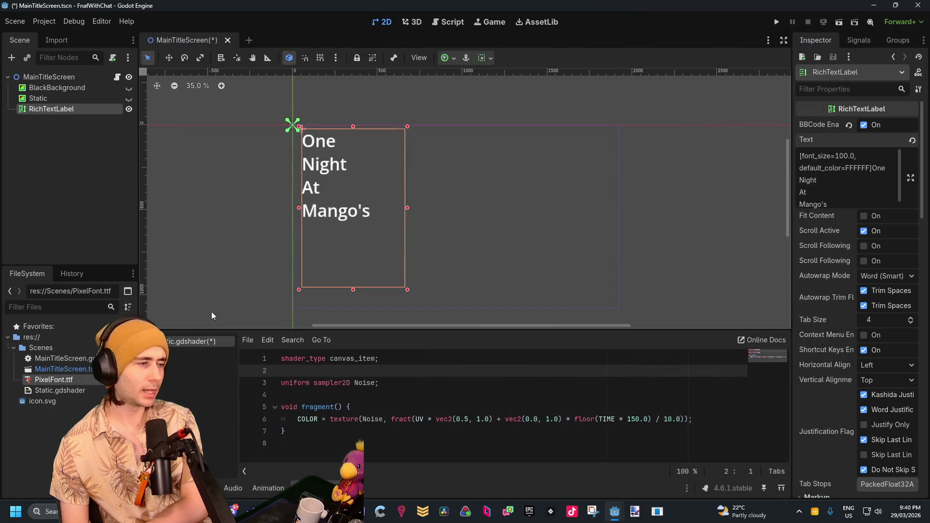
drag(46, 379, 32, 338)
click(429, 273)
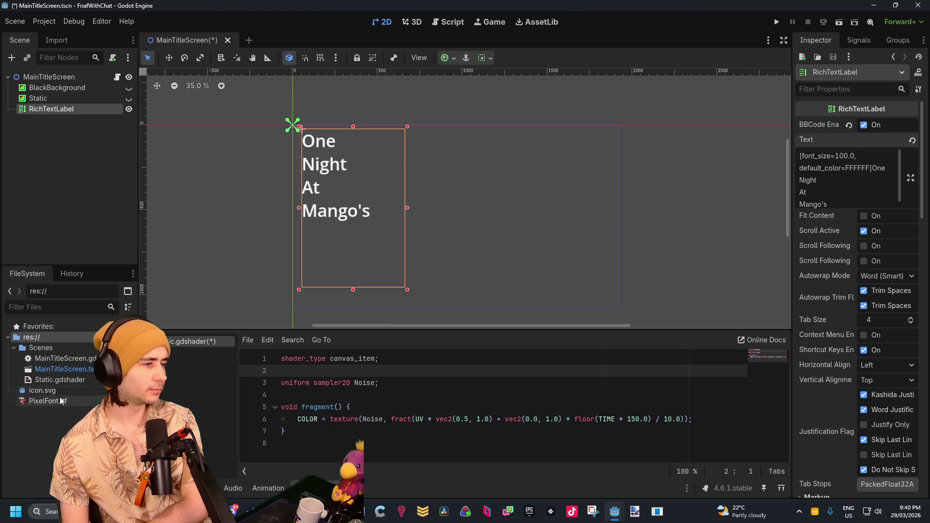
Step: Load PixelFont.ttf as the title label's Normal Font theme override
scroll(871, 354, down, 3)
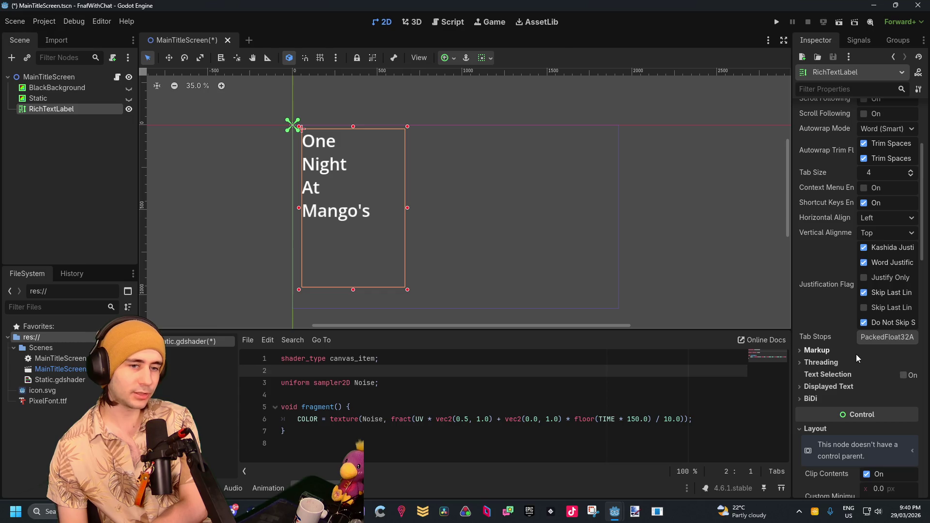
click(819, 397)
click(819, 397)
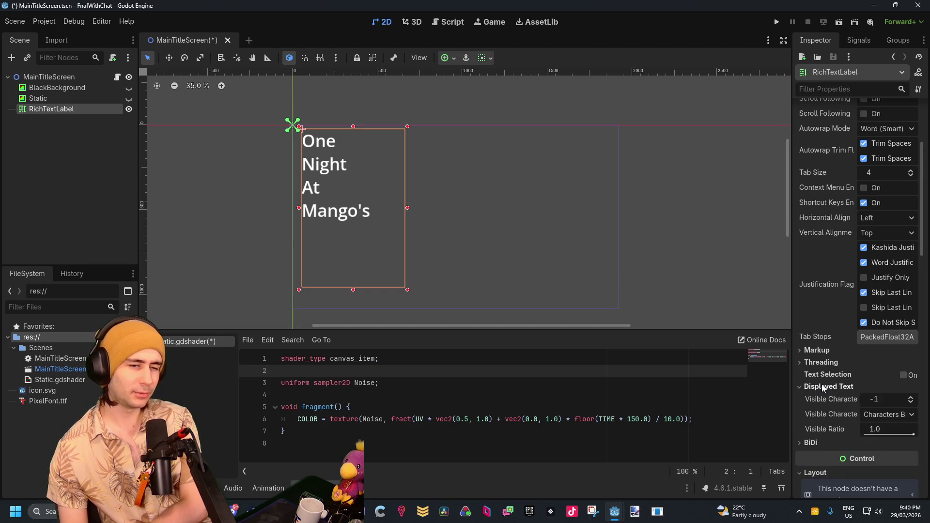
scroll(824, 359, down, 2)
scroll(824, 359, down, 5)
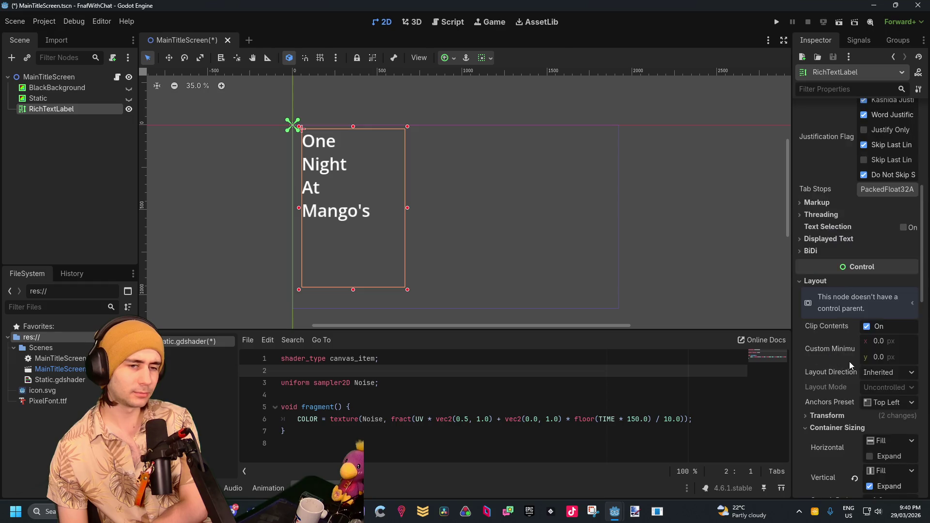
scroll(834, 374, down, 2)
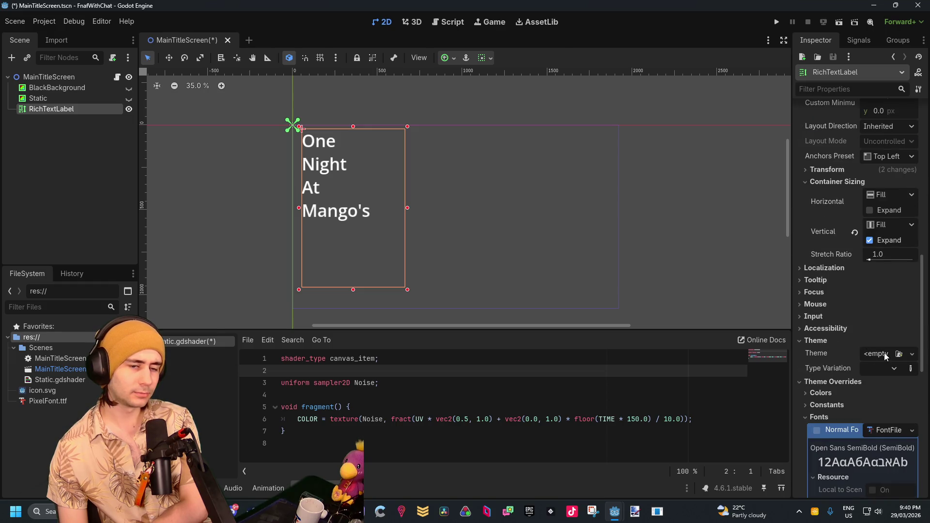
scroll(885, 353, down, 2)
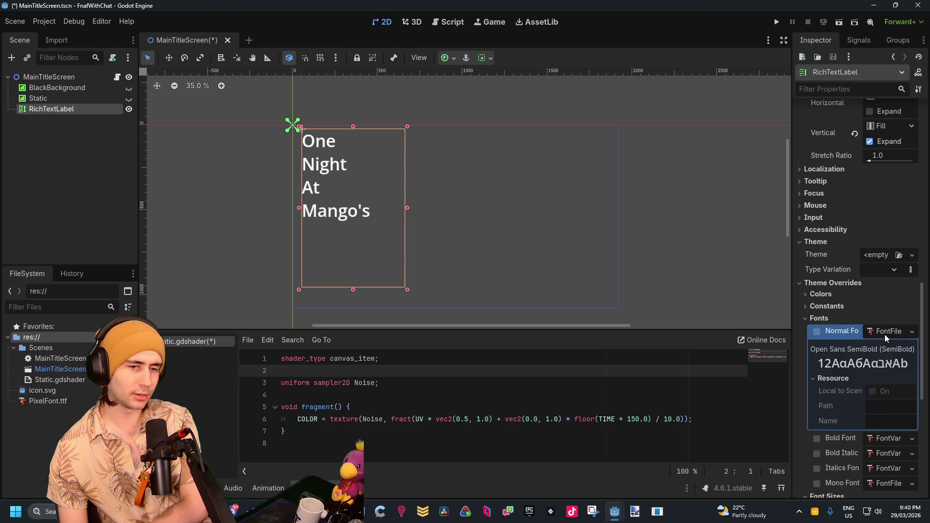
click(912, 331)
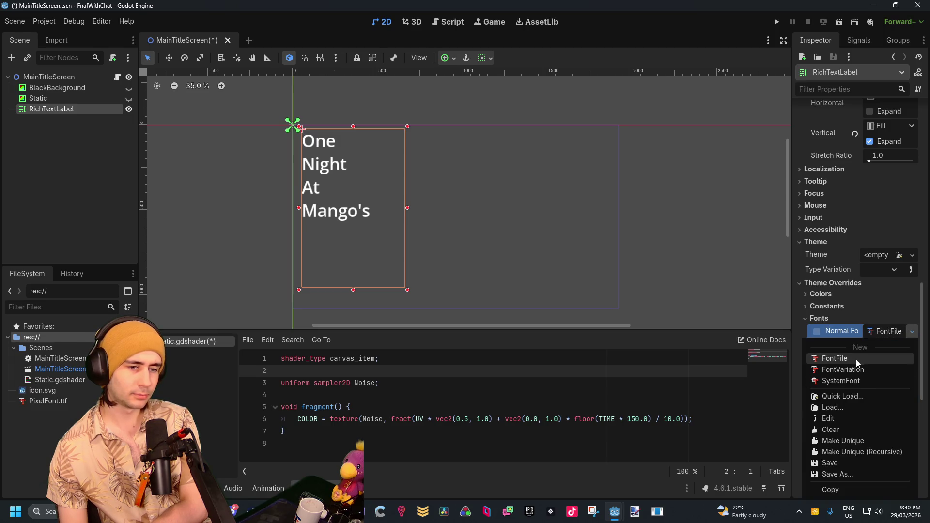
click(833, 407)
double_click(413, 154)
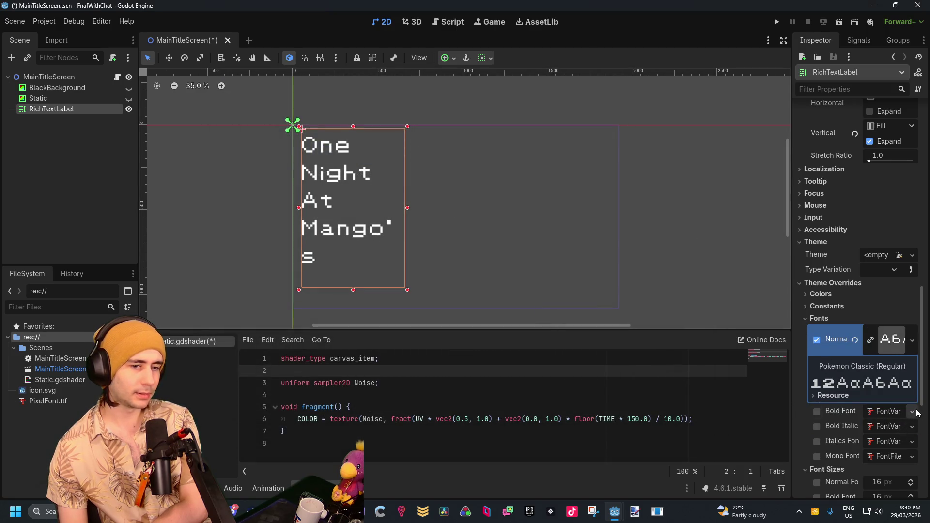
Step: Try a new font file for the Bold Font override, then revert it
click(911, 410)
click(862, 361)
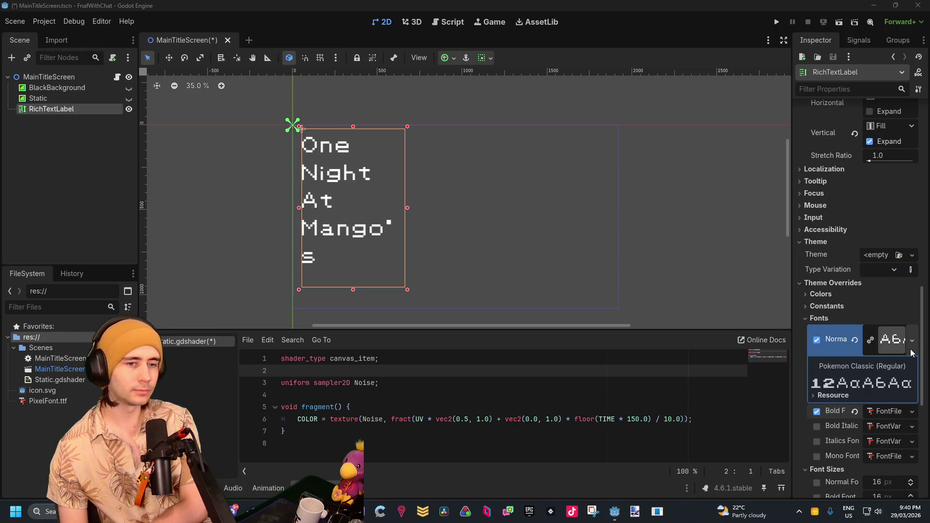
click(855, 411)
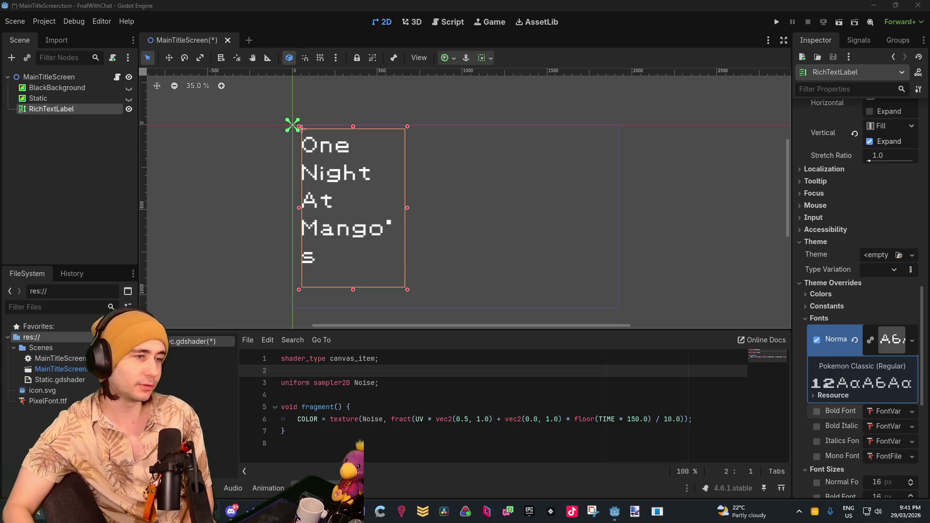
Step: Make the Static and BlackBackground nodes visible again behind the pixel-font title
scroll(353, 204, up, 2)
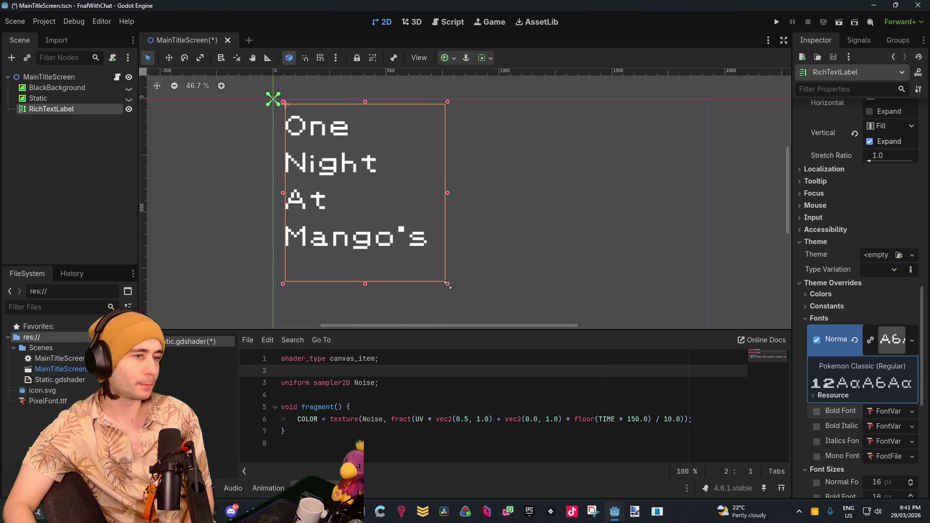
scroll(378, 237, down, 4)
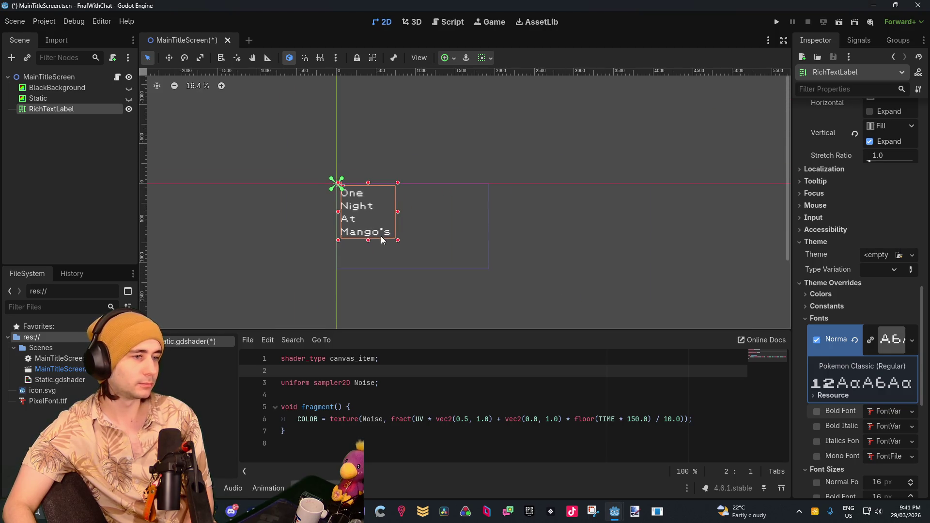
scroll(375, 245, up, 2)
scroll(429, 219, up, 2)
scroll(428, 231, down, 5)
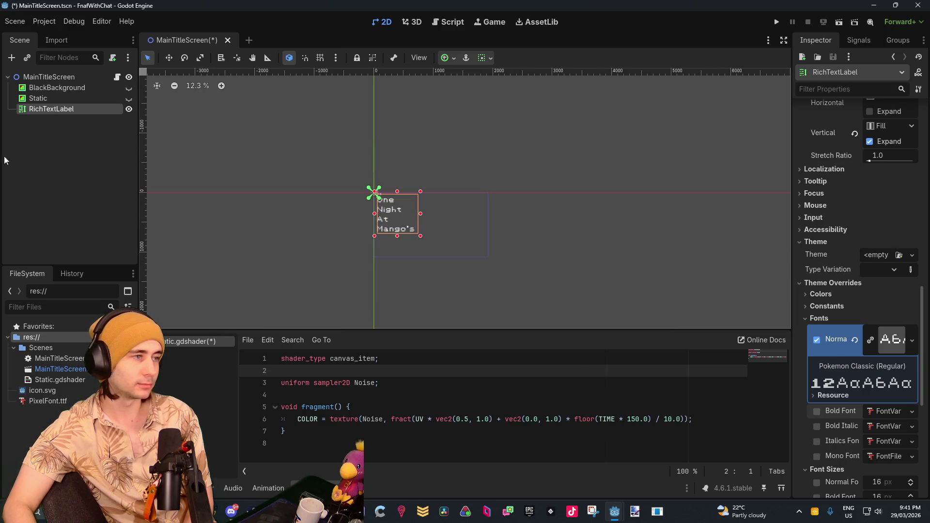
click(129, 98)
click(129, 87)
scroll(318, 237, up, 3)
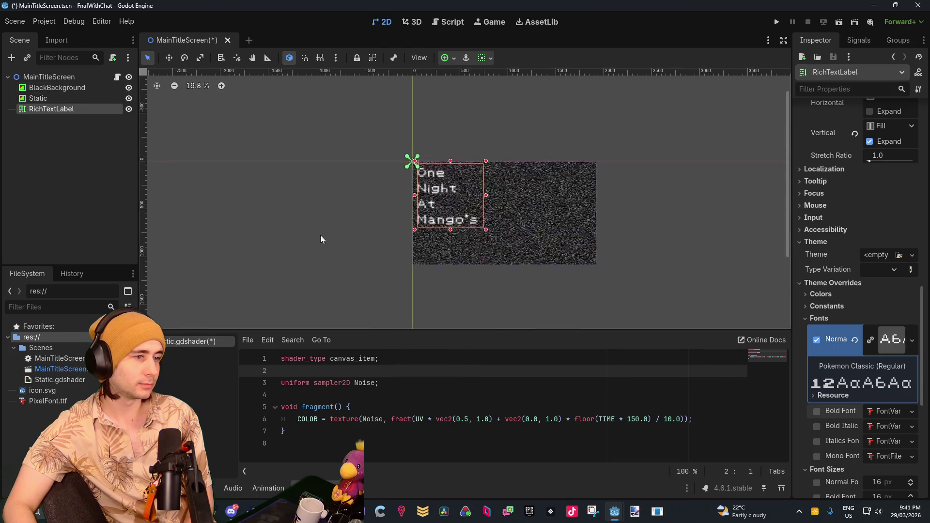
scroll(485, 223, up, 3)
scroll(486, 223, up, 4)
scroll(498, 193, down, 3)
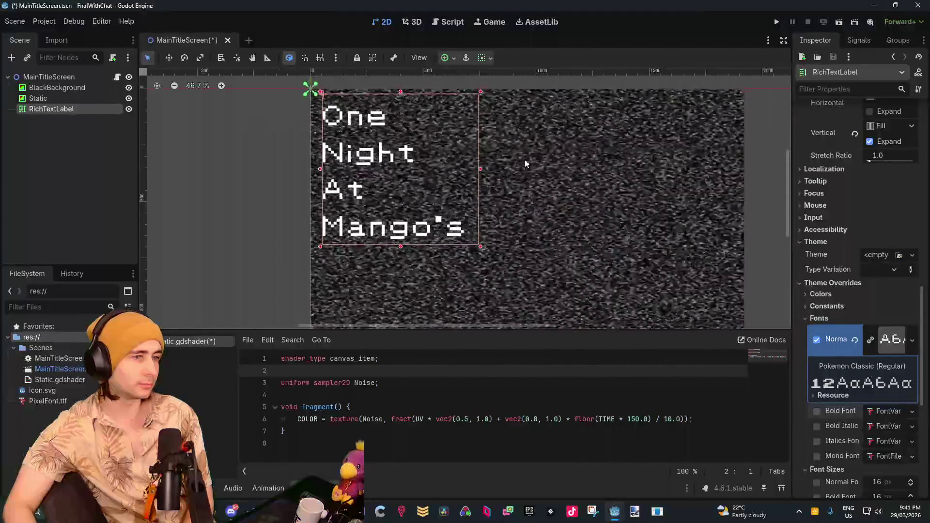
Step: Run the project to preview the pixel title over the static
click(777, 23)
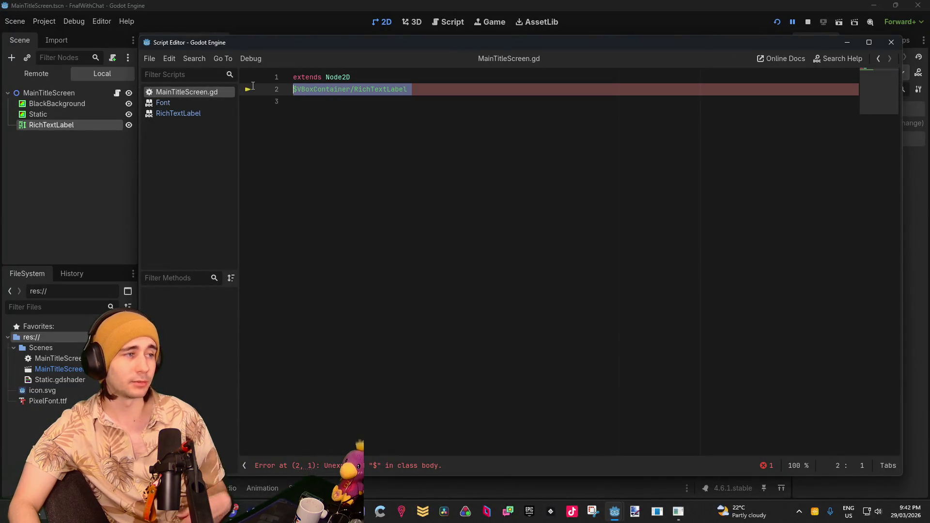
click(521, 15)
key(F5)
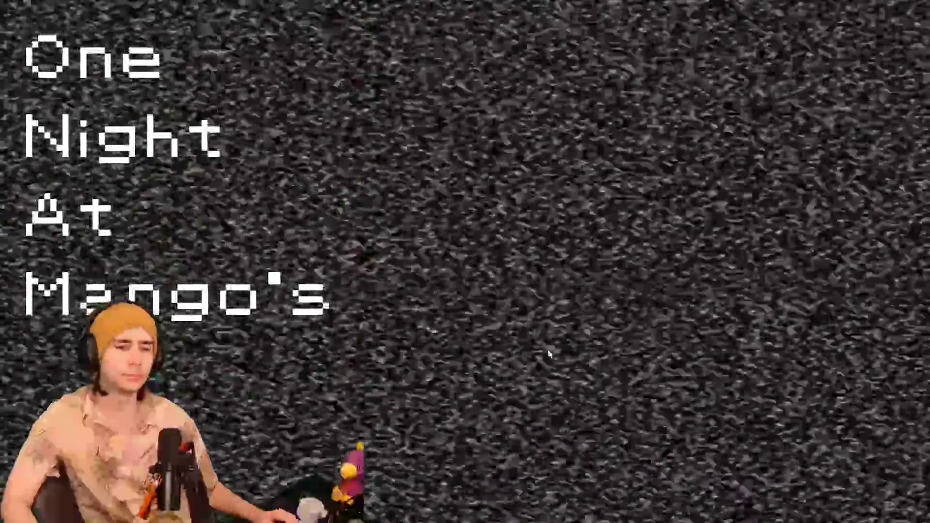
Step: Close the game and start a new line in the MainTitleScreen.gd script
key(alt+F4)
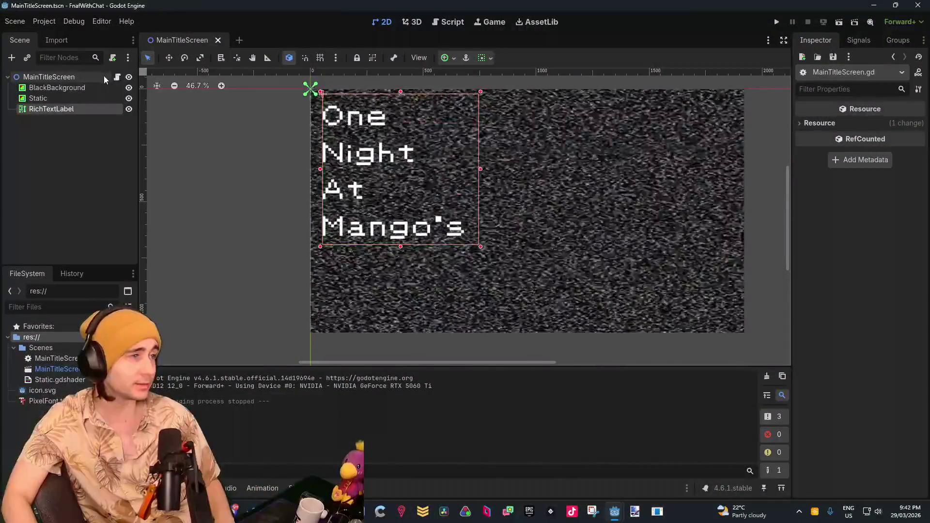
click(117, 77)
key(Return)
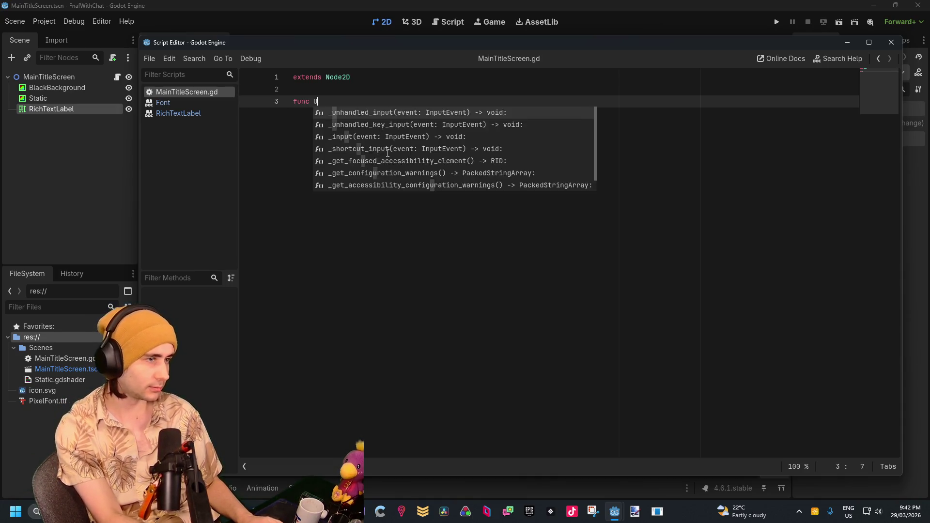
Step: Write an _unhandled_input function checking is_key_label_pressed(KEY_ESCAPE)
key(Escape)
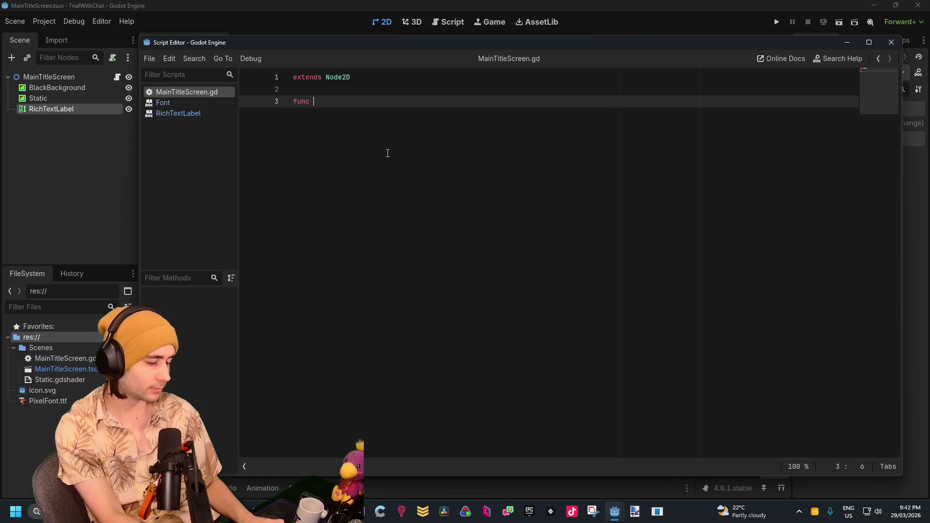
text(_iun)
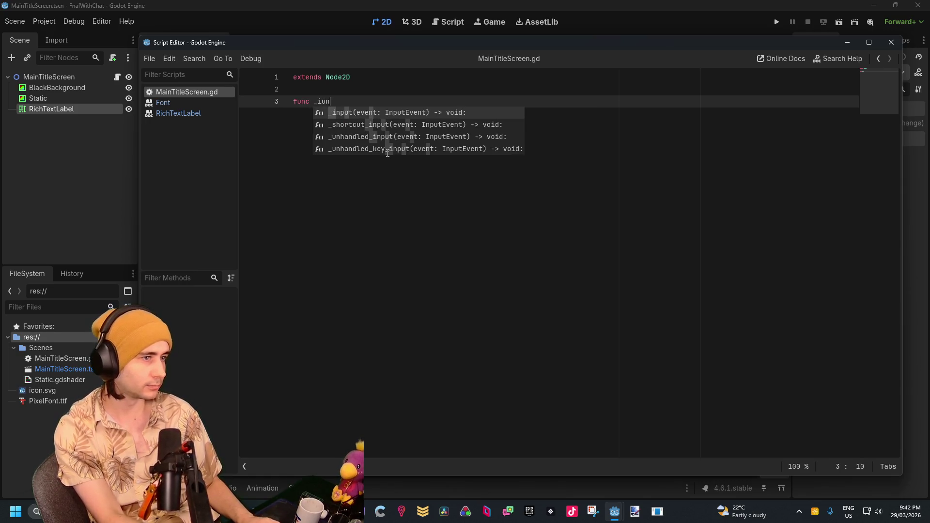
key(BackSpace)
key(BackSpace)
key(BackSpace)
text(un)
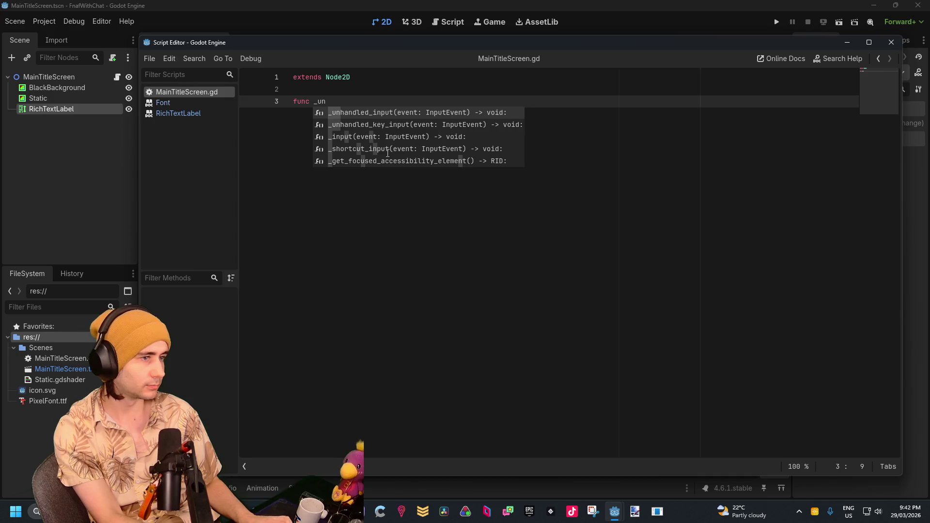
key(Return)
key(Return)
text(if Inpuit)
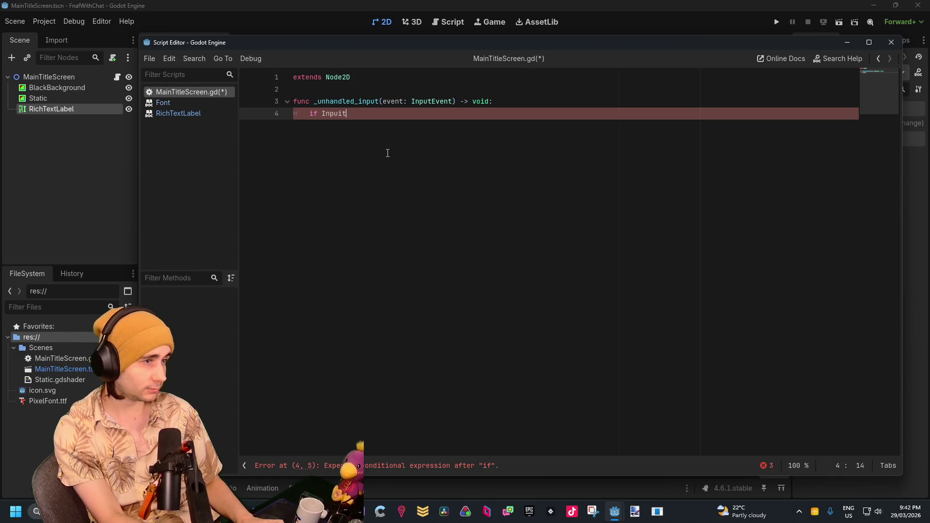
key(BackSpace)
key(BackSpace)
text(t.is)
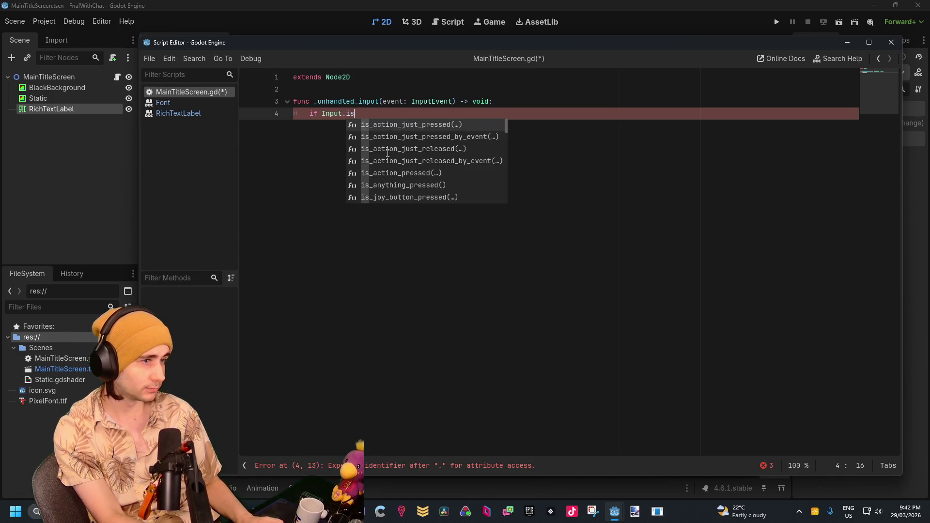
text(ke)
key(Return)
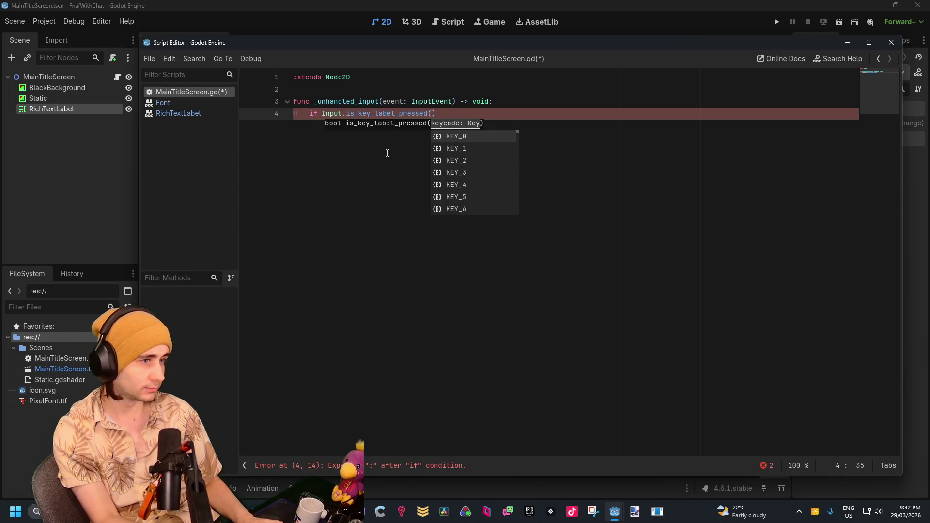
text(KEY_ESCAPE)
key(Return)
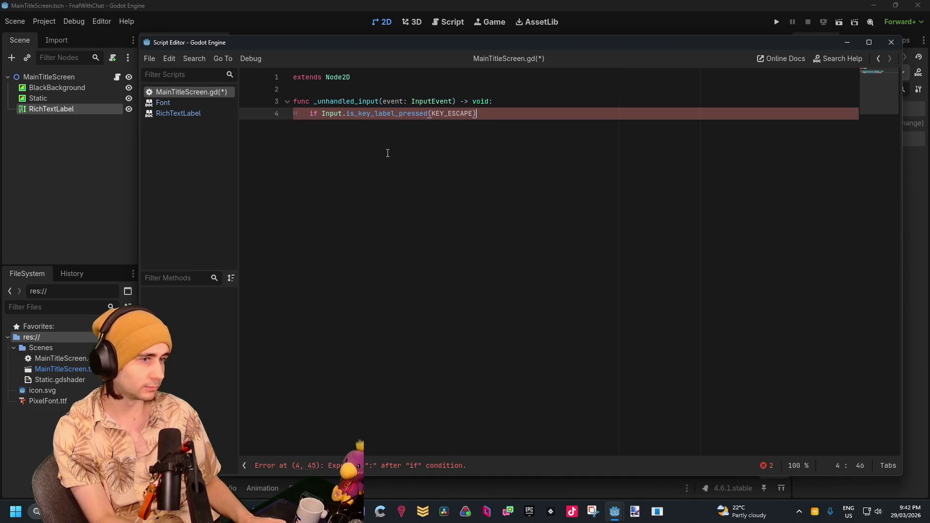
Step: Make the Escape check call get_tree().quit()
text(:)
key(Return)
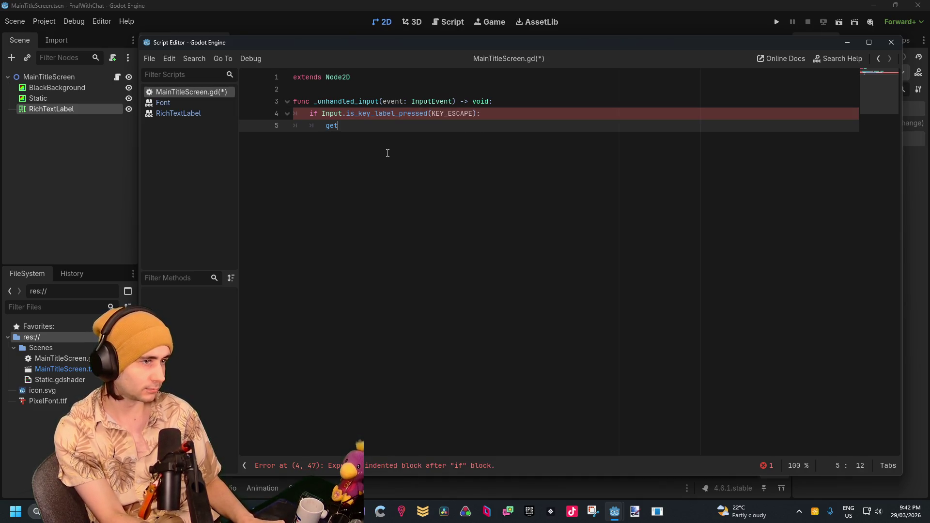
text(_tree)
key(Return)
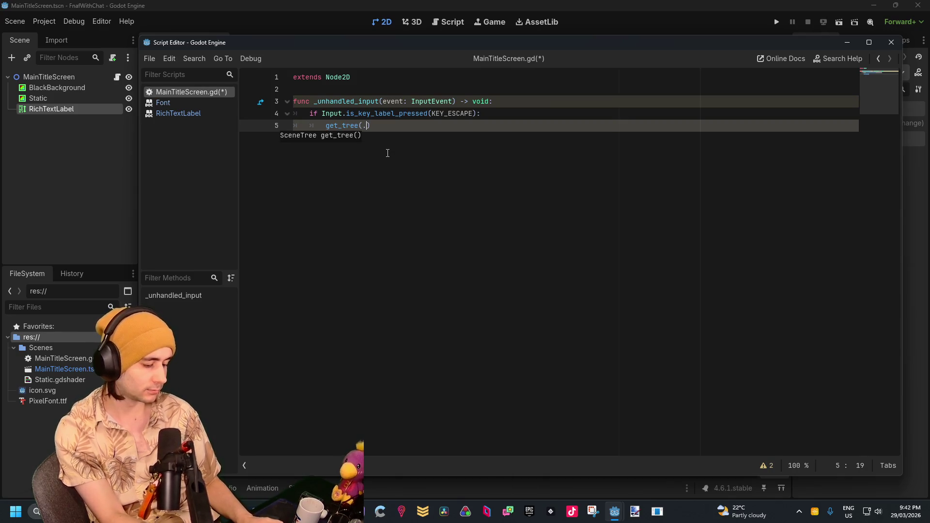
text(.)
text())
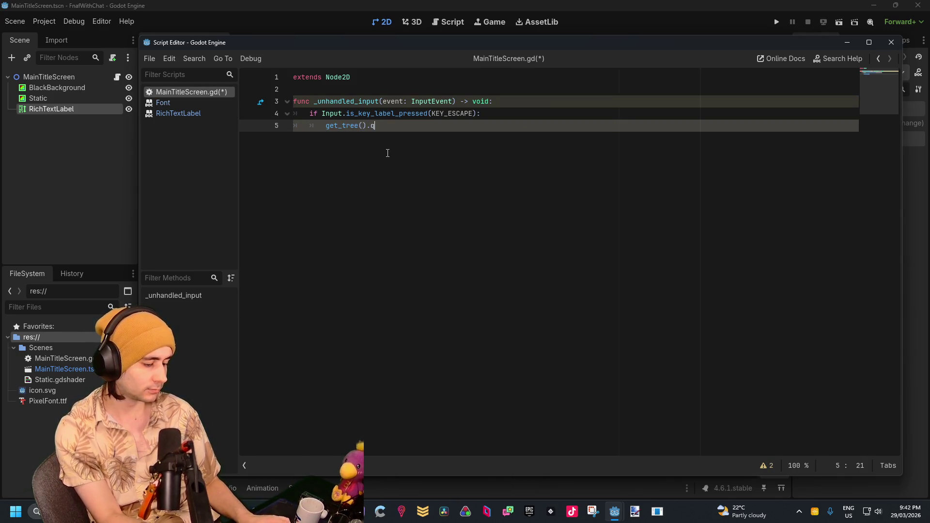
text(()
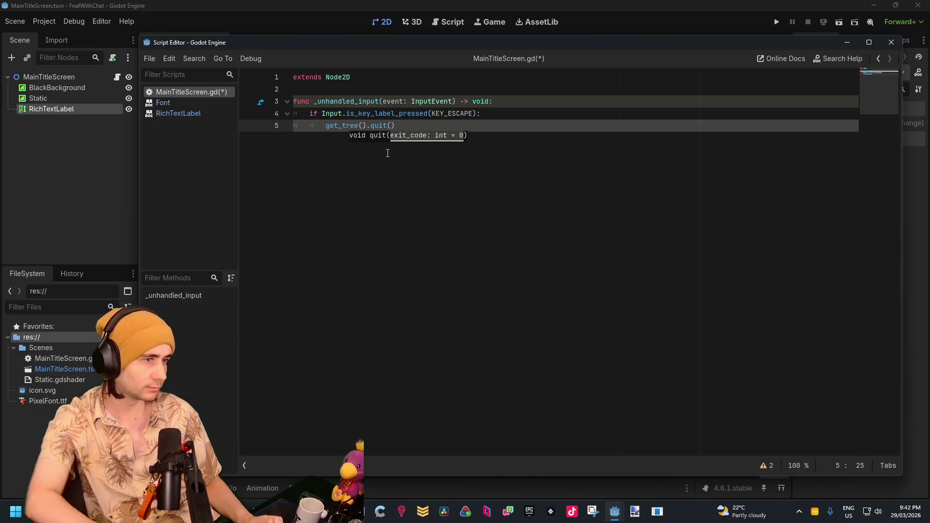
text())
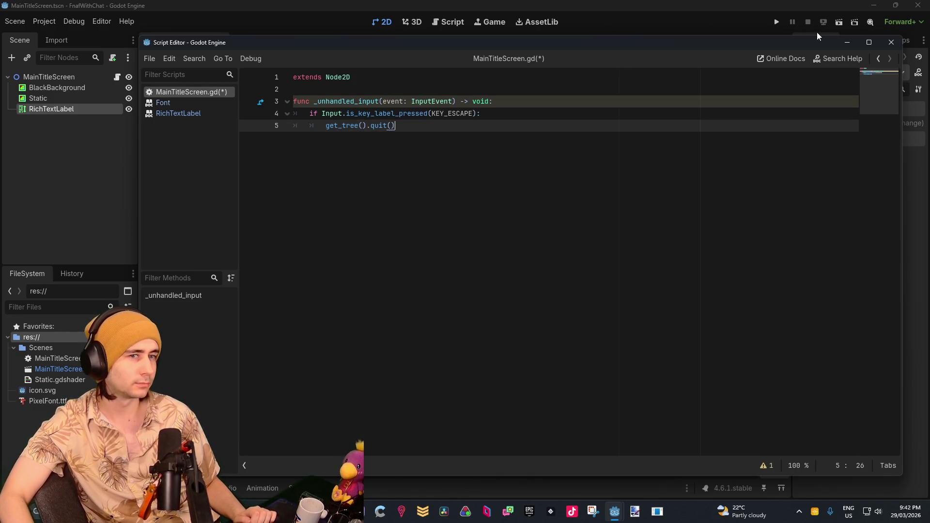
Step: Test-run the title screen, quit with Escape, and bring up the Static shader code
click(777, 22)
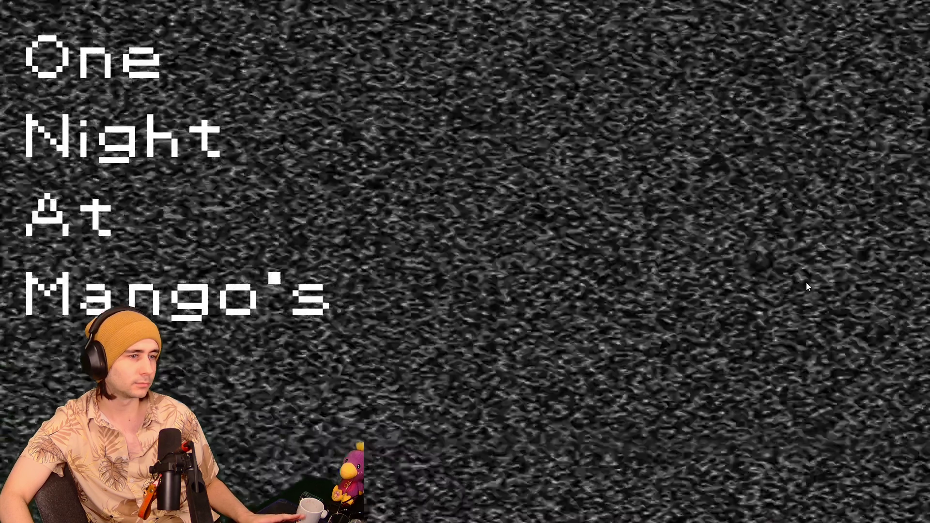
key(Escape)
scroll(620, 249, down, 4)
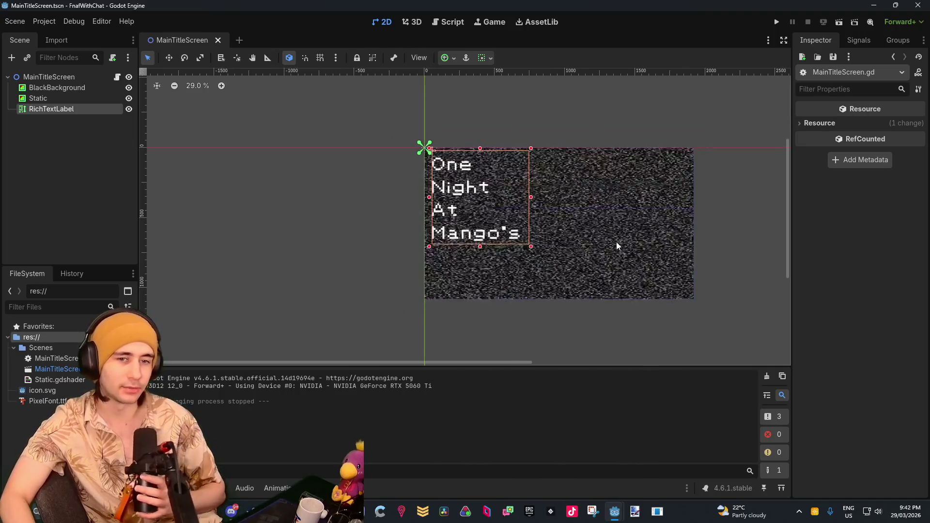
scroll(617, 242, up, 7)
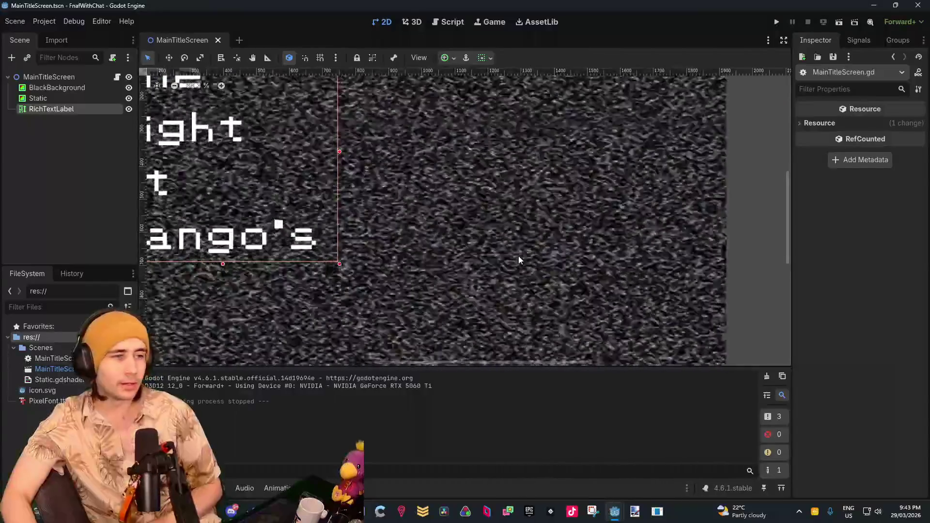
scroll(426, 237, down, 3)
scroll(427, 187, down, 1)
scroll(407, 256, left, 1)
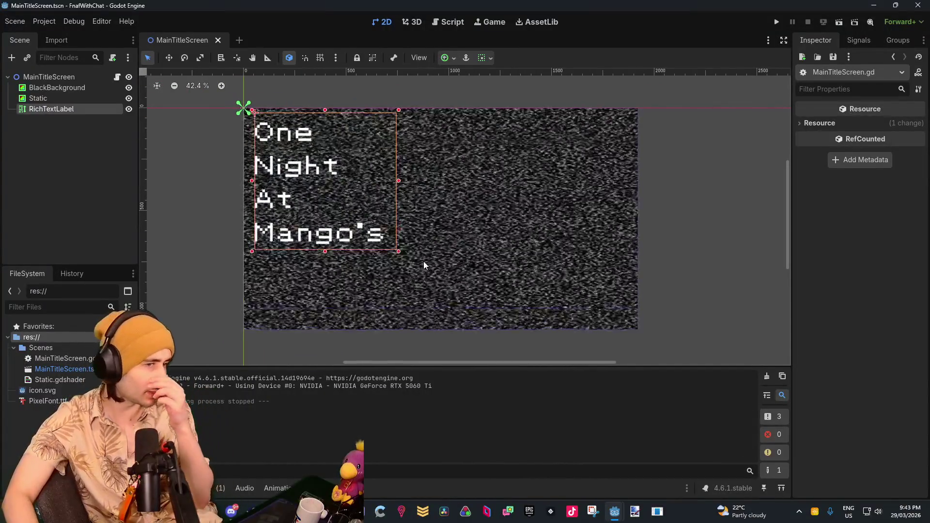
click(320, 488)
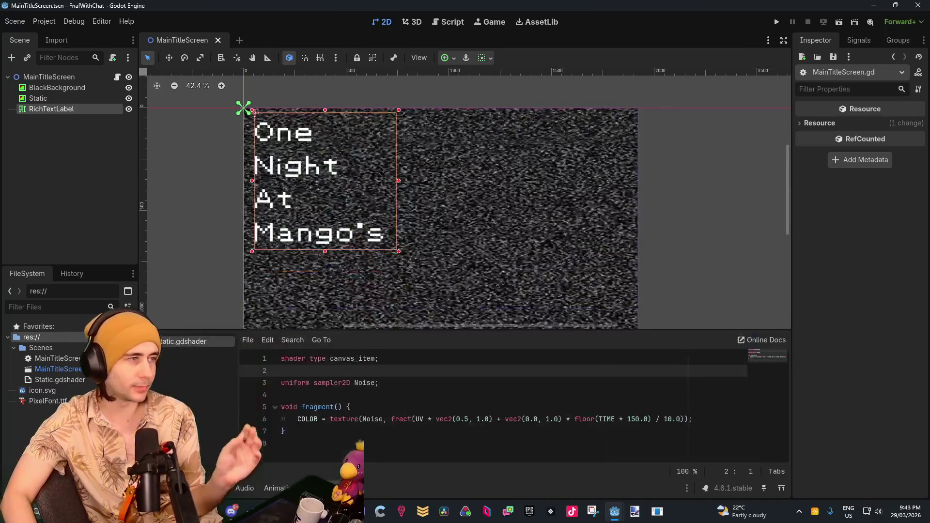
Step: Change the horizontal UV scale on line 6 from 0.5 to 0.05
click(522, 431)
click(484, 419)
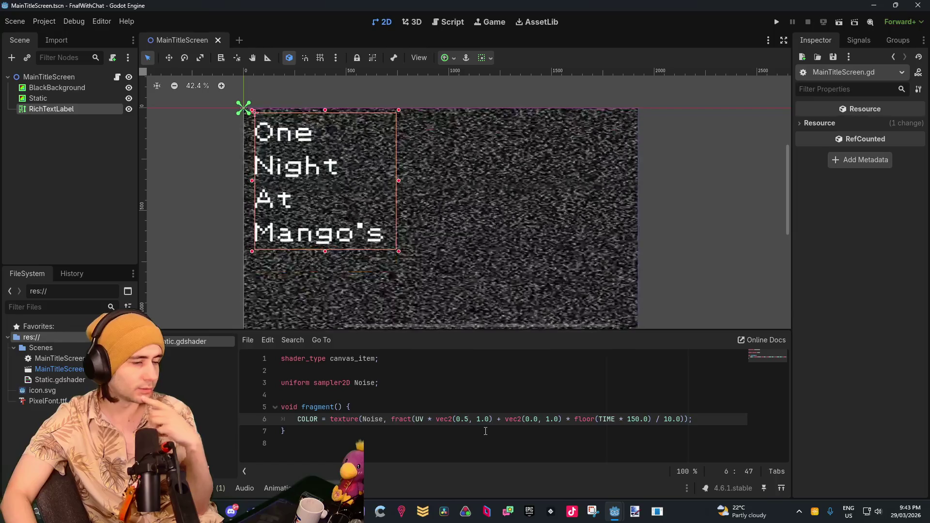
key(Left)
text(0)
key(Right)
key(Right)
key(Right)
key(BackSpace)
text(0)
key(Right)
key(Right)
key(BackSpace)
text(1)
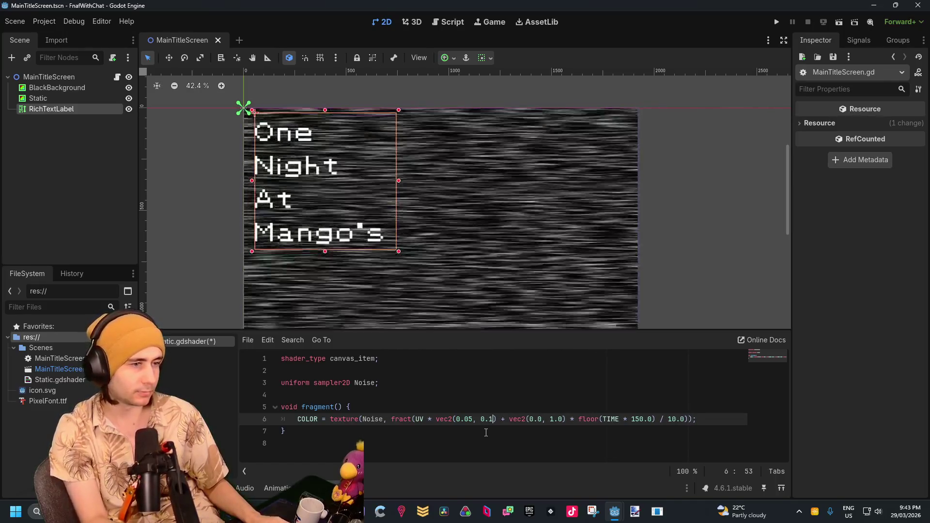
click(486, 431)
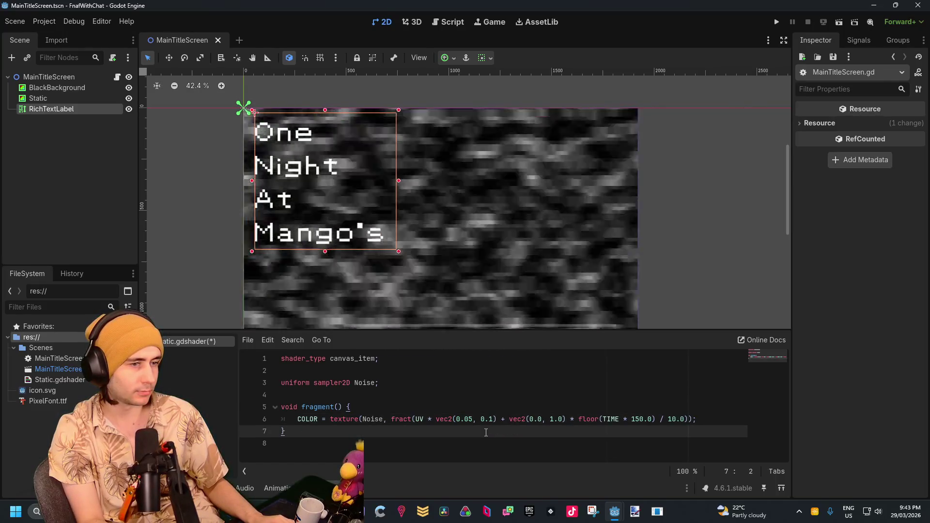
Step: Fix the vertical scale so the multiplier reads vec2(0.05, 1.0), then run the game
key(ctrl+z)
key(BackSpace)
key(BackSpace)
text(1/)
key(BackSpace)
text(.0)
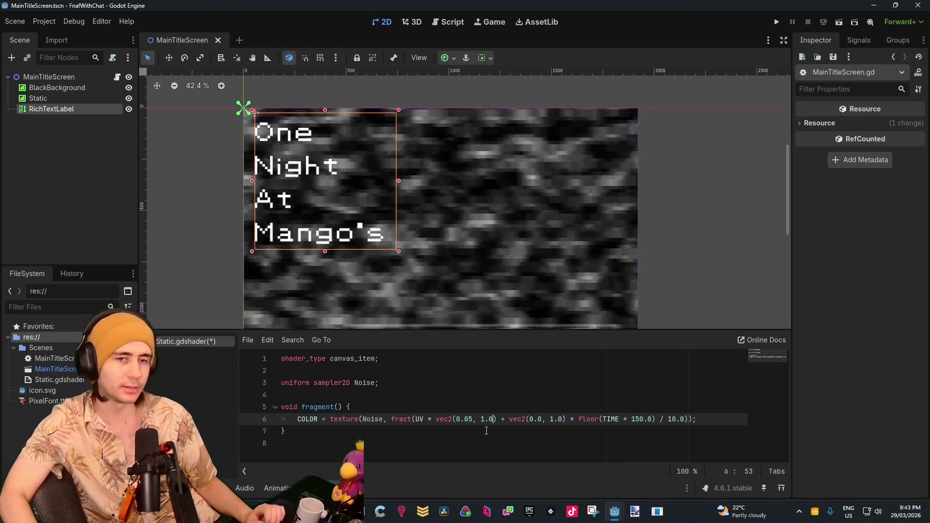
click(486, 443)
scroll(488, 252, down, 2)
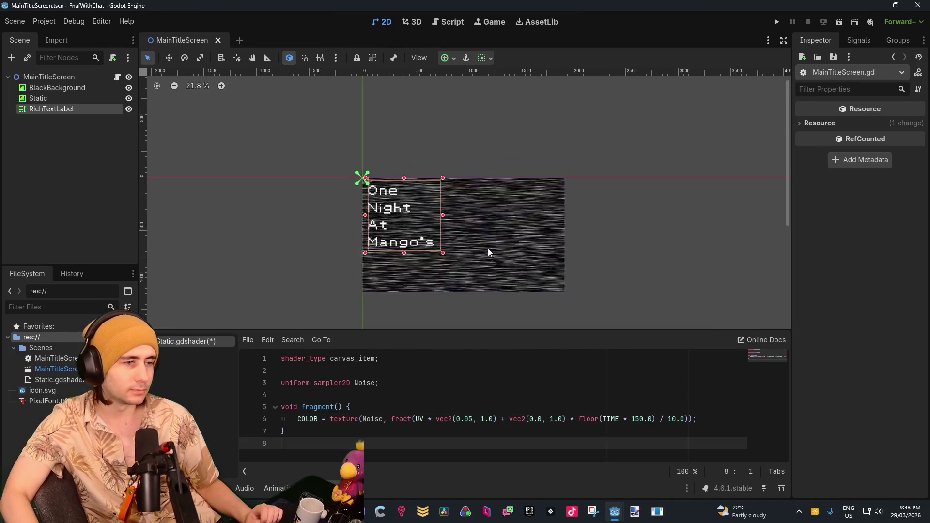
scroll(495, 267, up, 3)
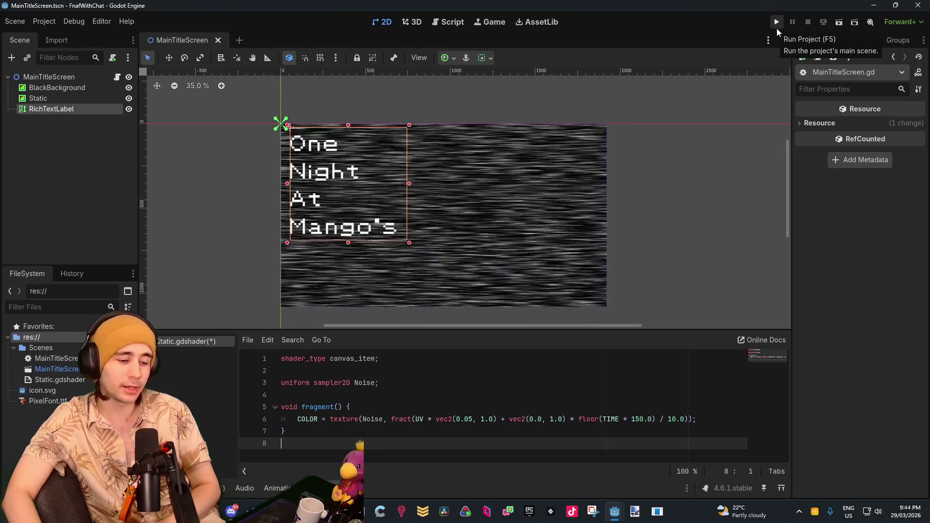
click(777, 30)
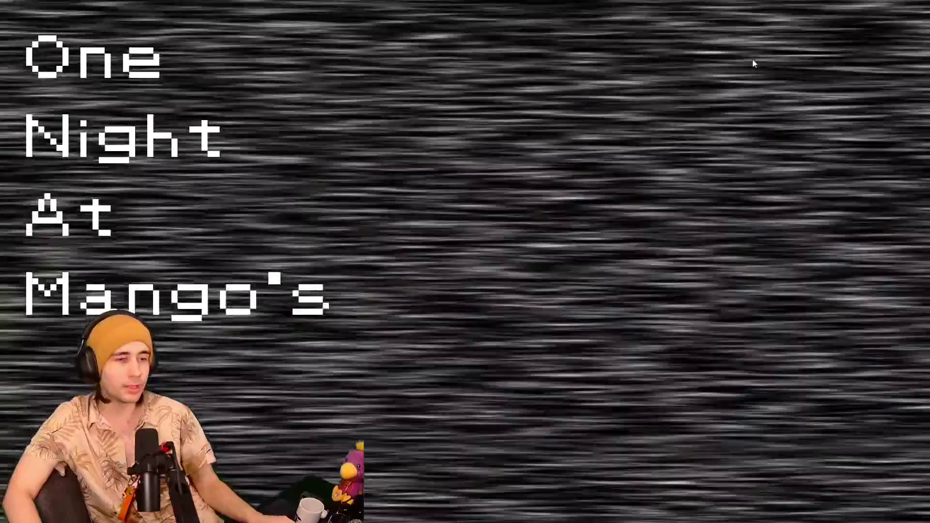
Step: Change the shader's UV scale to vec2(0.05, 0.8)
key(F8)
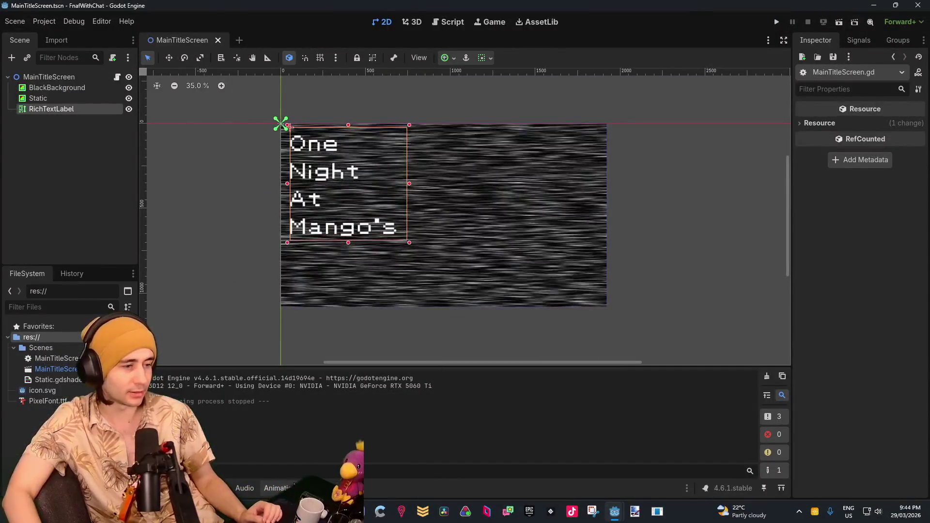
click(312, 488)
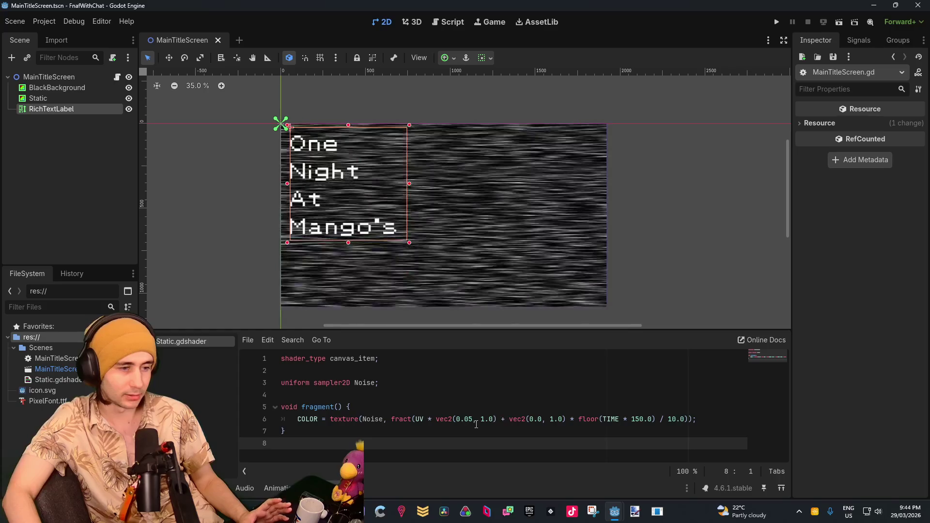
click(469, 420)
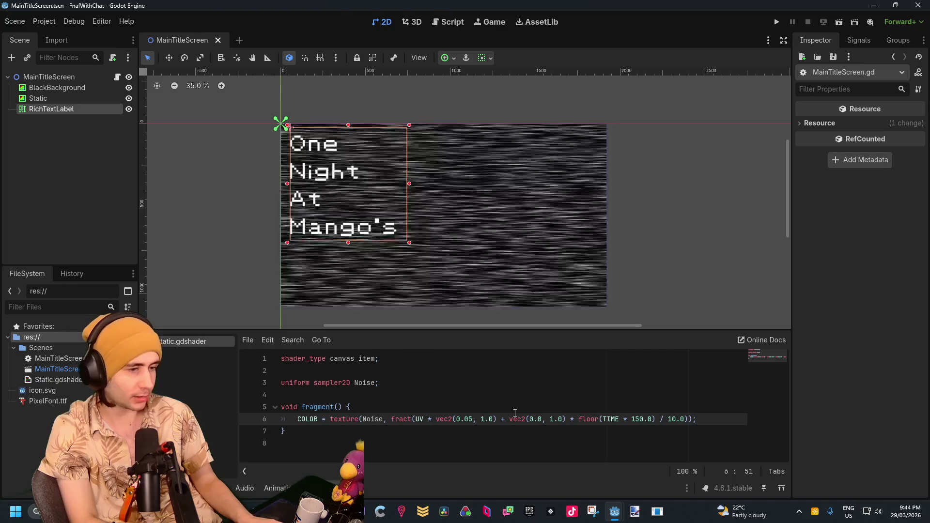
key(BackSpace)
text(0)
key(Right)
key(Delete)
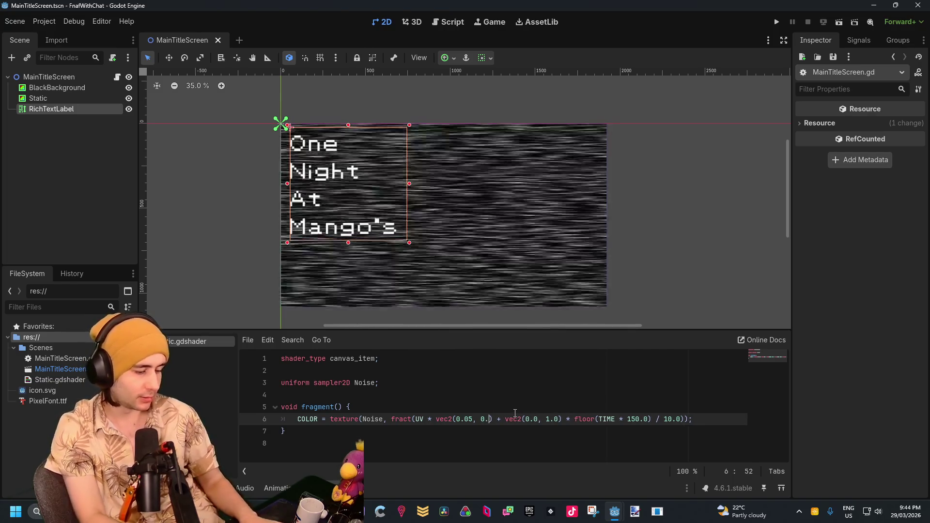
text(8)
click(530, 381)
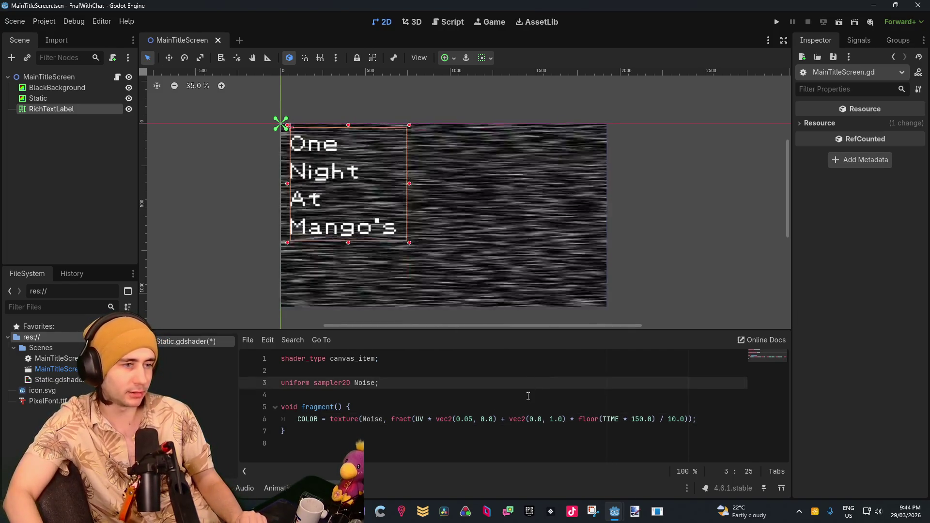
Step: Test-run the new static, then move RichTextLabel above Static in the scene tree
click(776, 22)
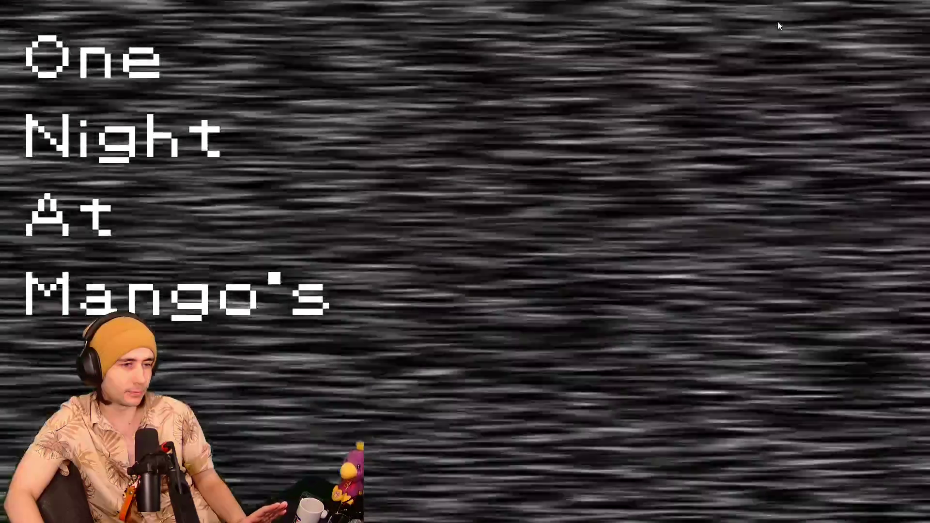
key(F8)
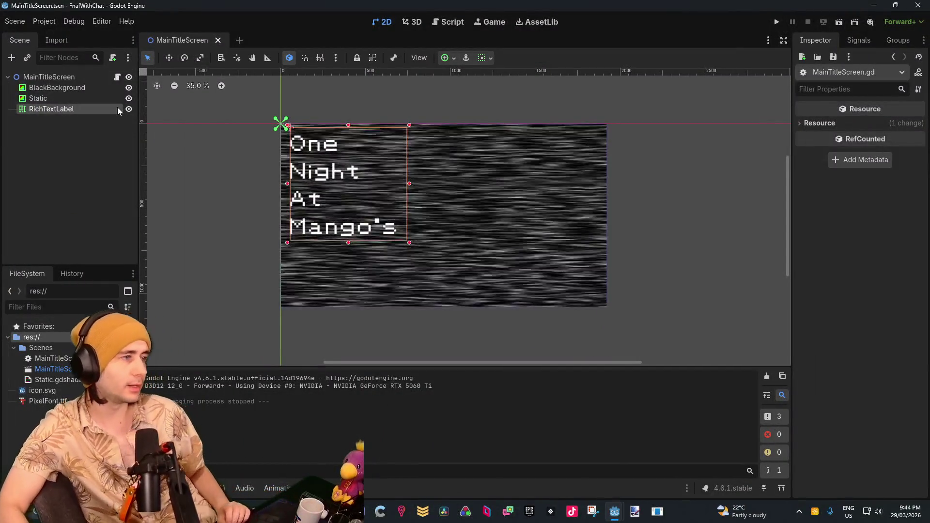
drag(44, 99, 44, 98)
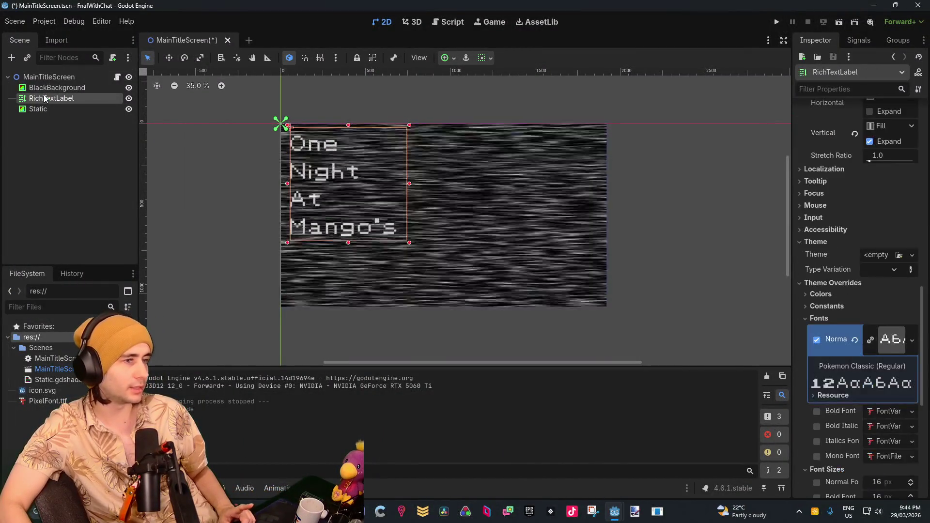
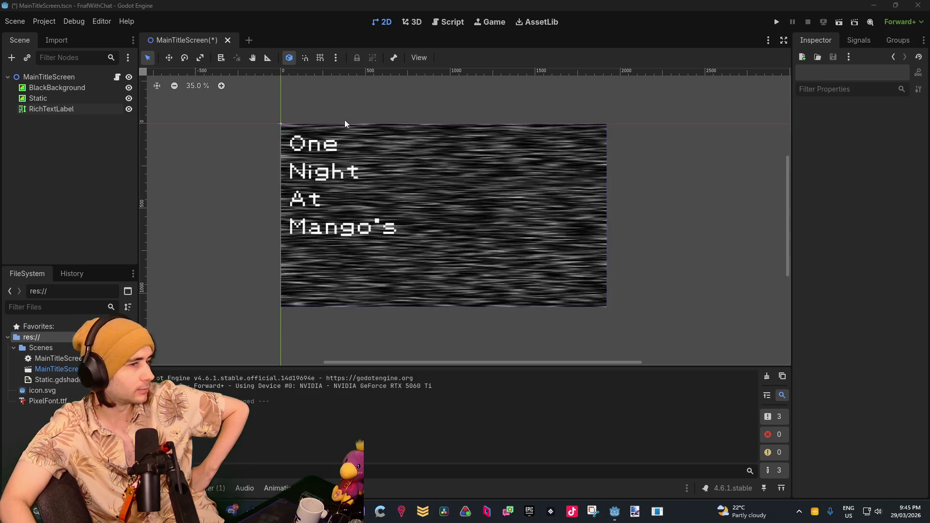
Step: Select the title RichTextLabel and shrink its box slightly
scroll(324, 156, down, 1)
scroll(323, 156, down, 2)
scroll(327, 156, up, 2)
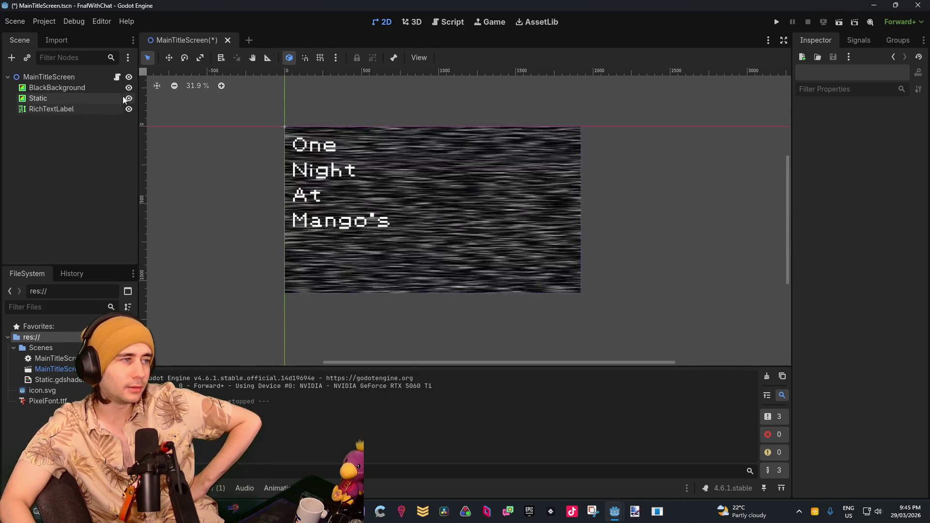
click(40, 107)
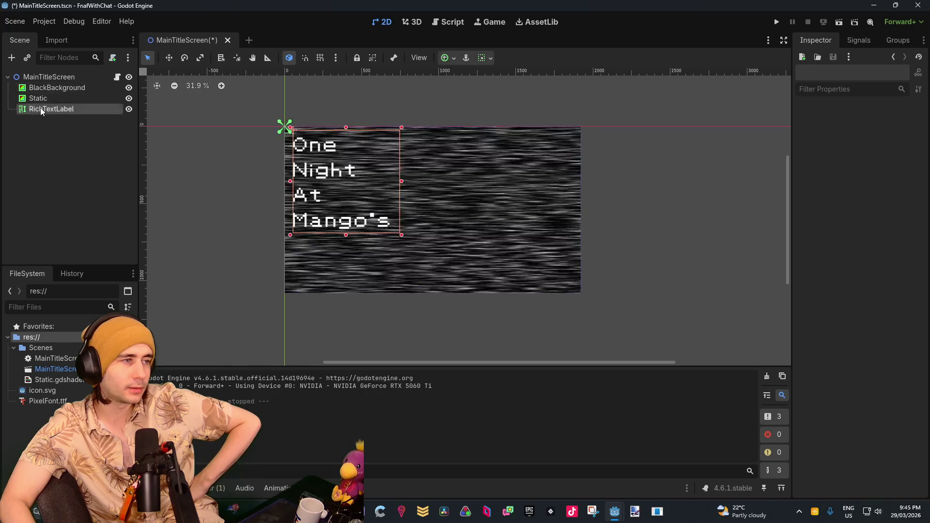
mouse_move(400, 234)
mouse_down()
mouse_move(370, 195)
mouse_move(393, 227)
mouse_move(385, 234)
mouse_move(400, 227)
mouse_move(403, 236)
mouse_up()
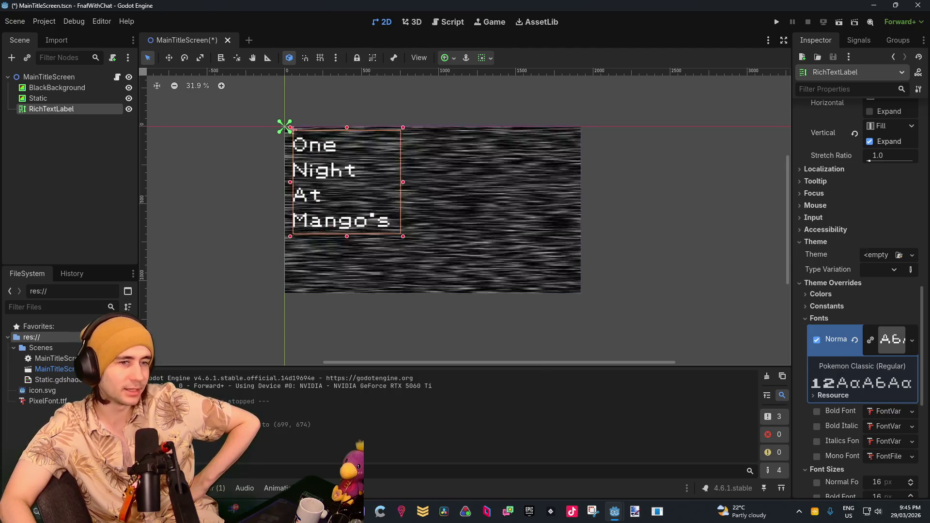
Step: Change the title's font_size from 100 to 80 in the Inspector
scroll(857, 290, up, 15)
scroll(902, 301, up, 3)
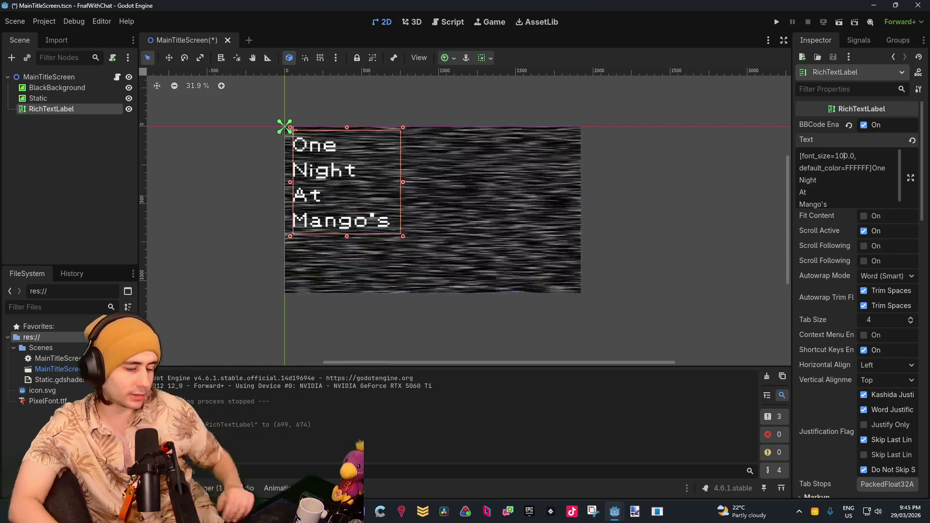
click(843, 156)
key(BackSpace)
key(BackSpace)
text(8)
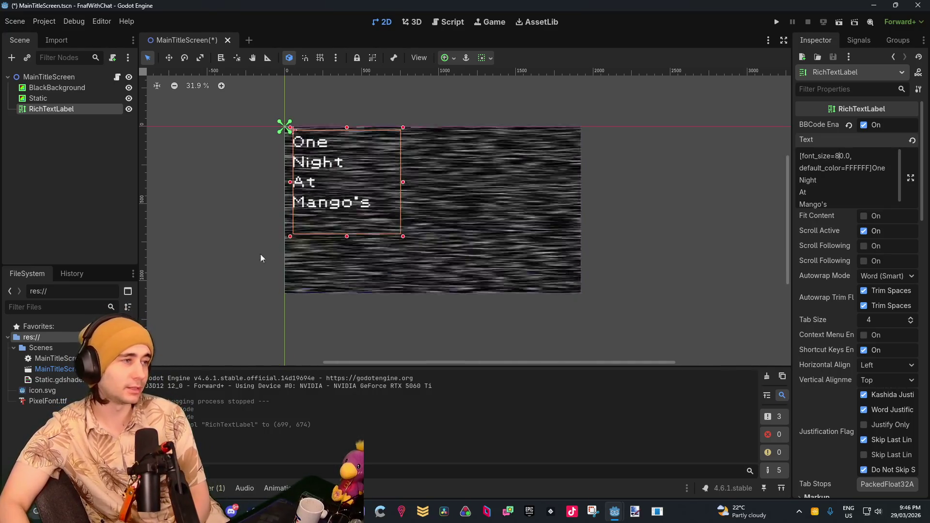
click(80, 153)
Step: Add a Button child node and size it to about 359x119 below the title
right_click(79, 145)
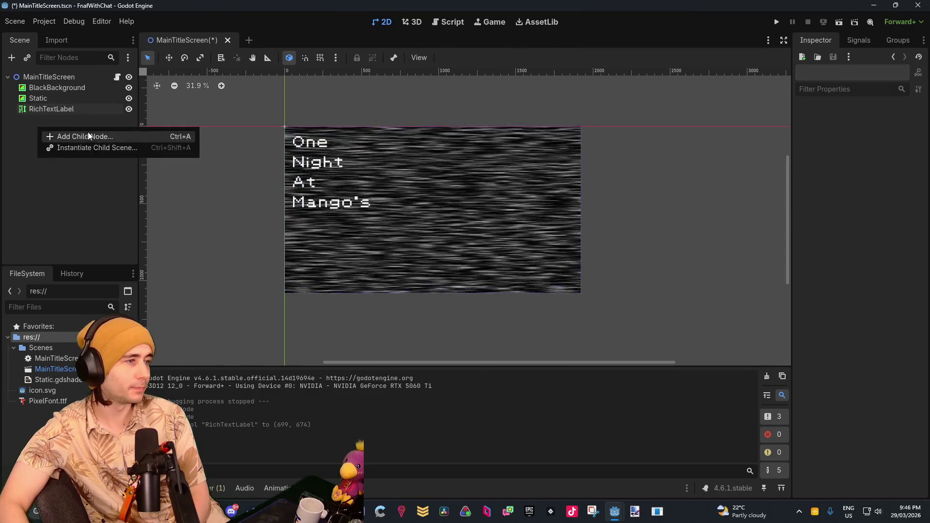
click(92, 137)
text(butt)
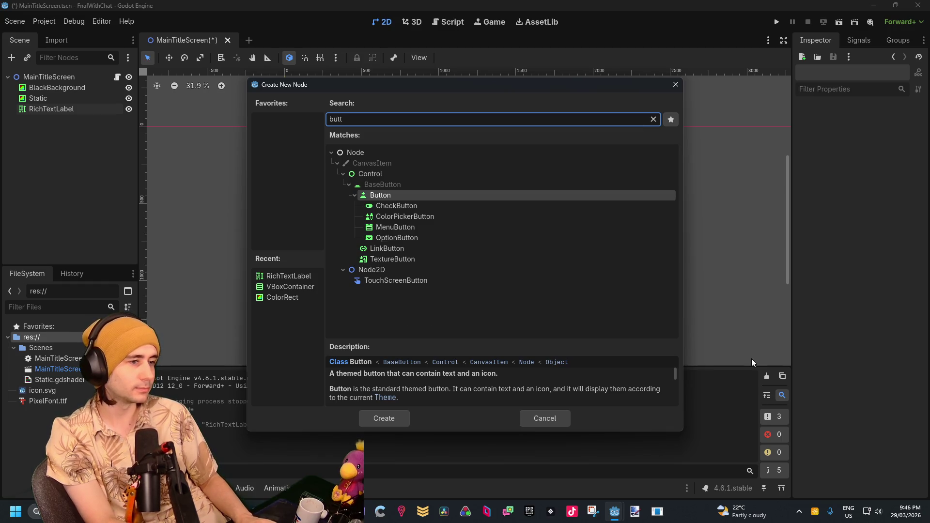
key(Return)
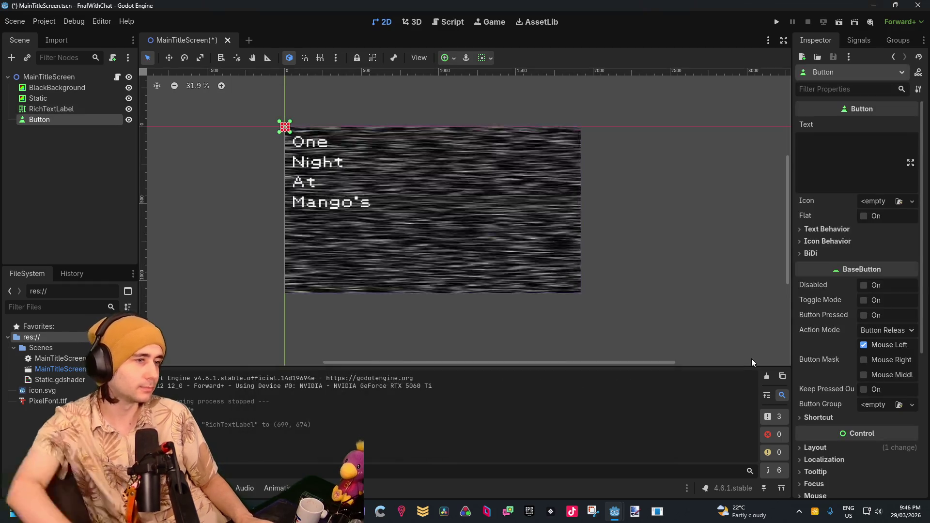
scroll(248, 100, up, 8)
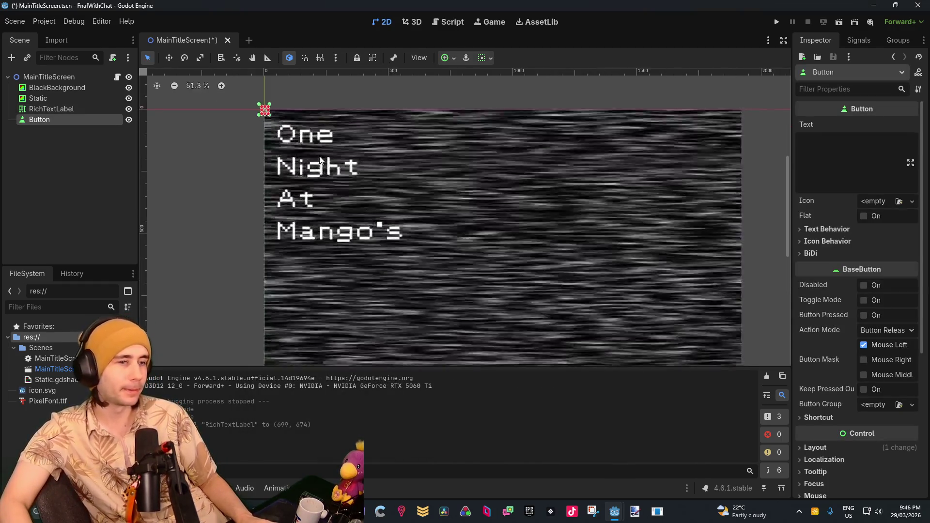
mouse_move(248, 101)
mouse_down()
mouse_move(367, 134)
mouse_move(411, 307)
mouse_move(344, 303)
mouse_up()
Step: Give the button the label text 'New Game' and start renaming its node
scroll(372, 293, down, 4)
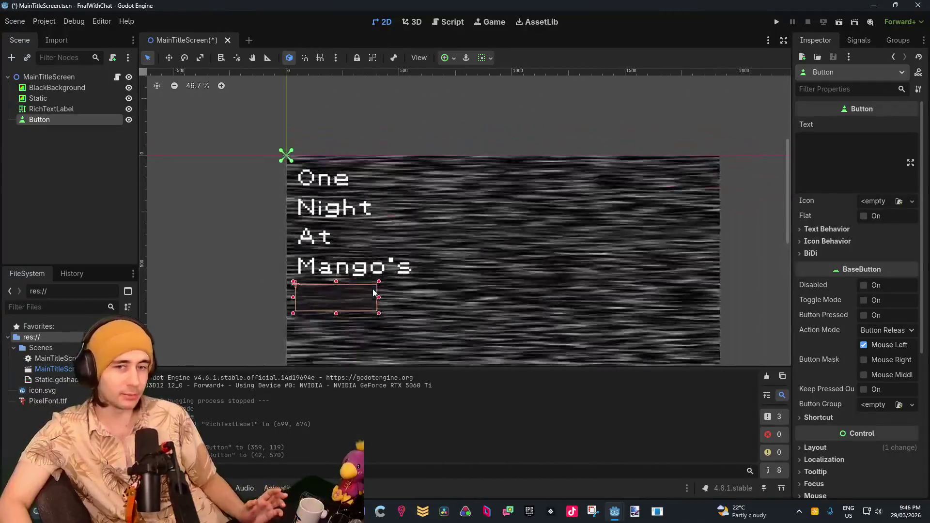
click(805, 175)
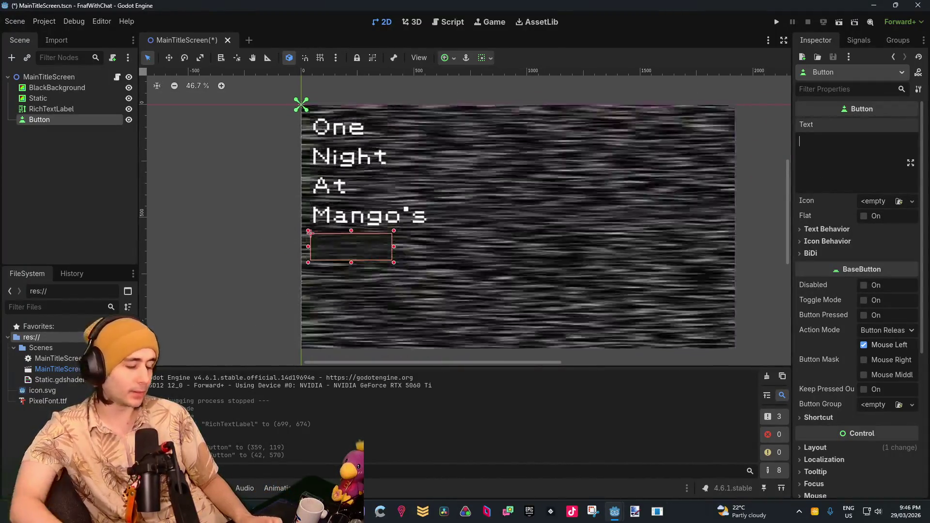
text(New Game)
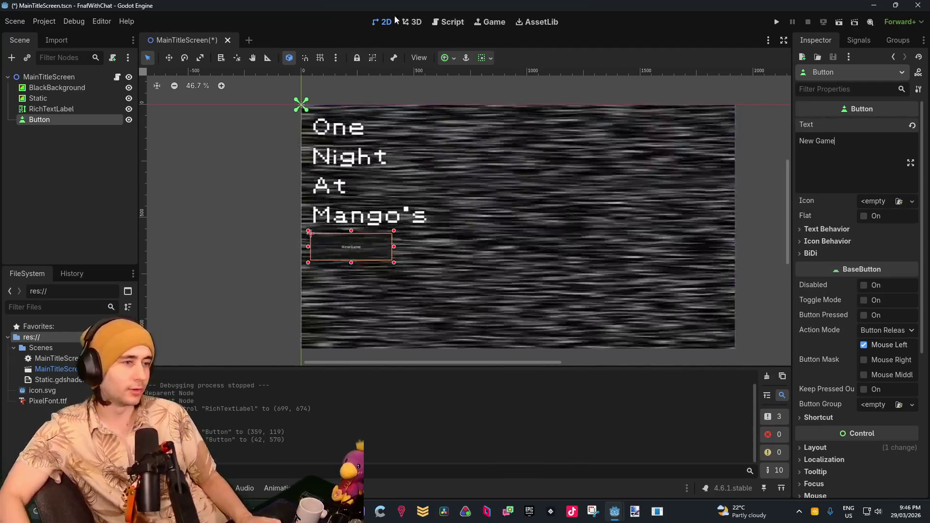
click(43, 167)
click(39, 120)
click(39, 120)
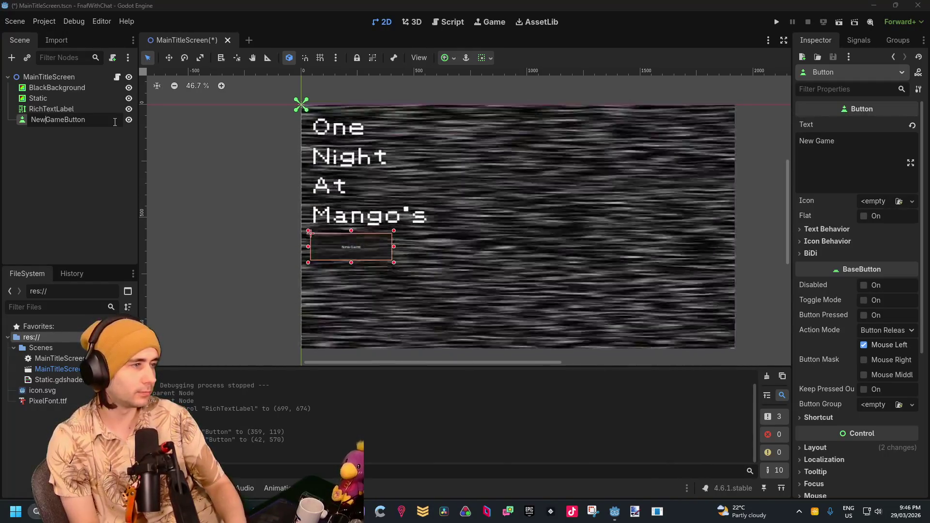
Step: Name the node NewGameButton, then duplicate it and rename the copy CustomNightButton
key(Return)
right_click(114, 121)
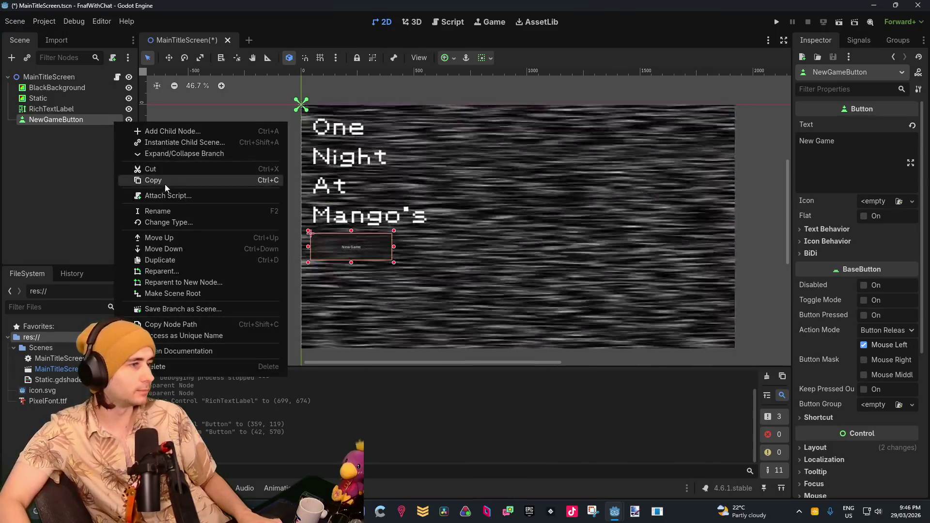
click(71, 124)
right_click(72, 124)
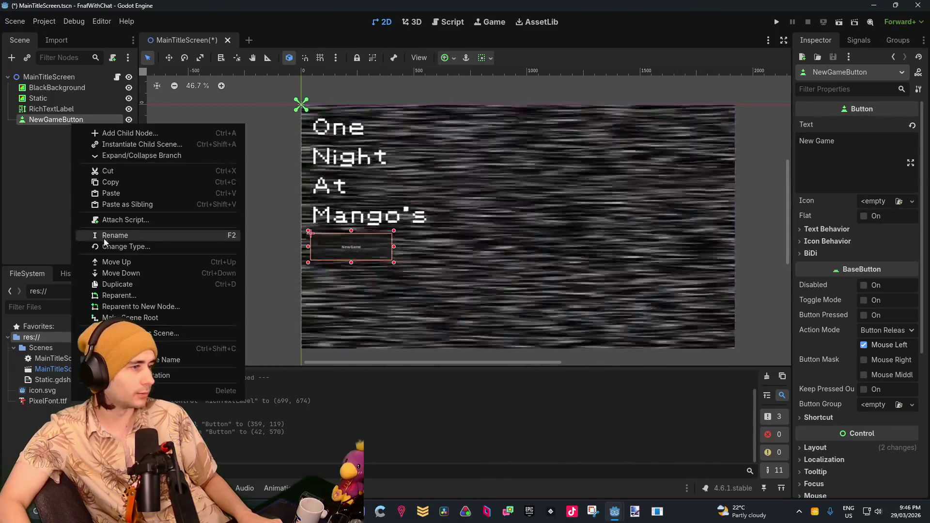
click(129, 284)
double_click(62, 134)
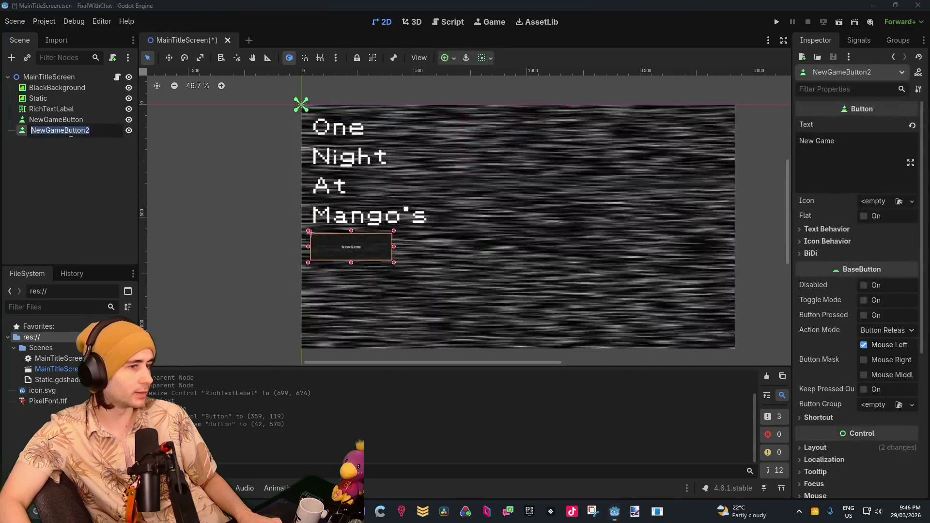
text(C)
text(U)
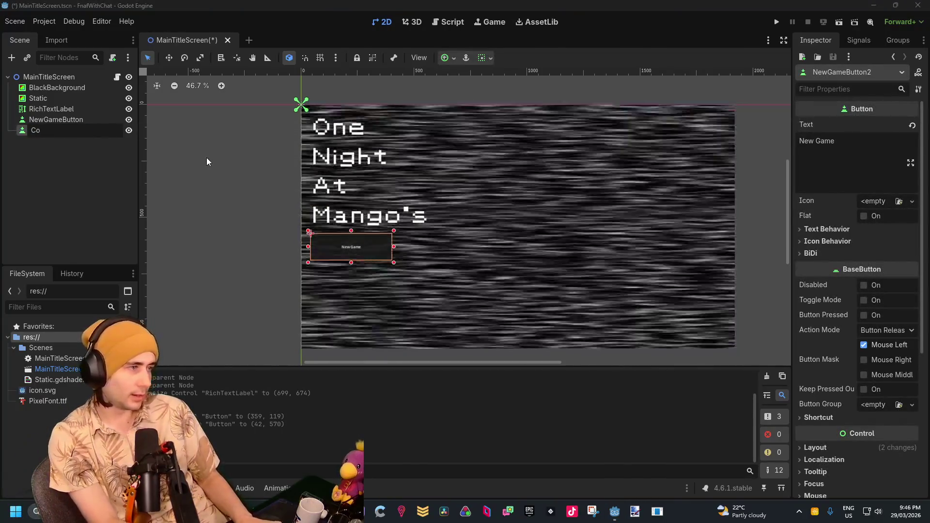
key(BackSpace)
text(ustomNigh)
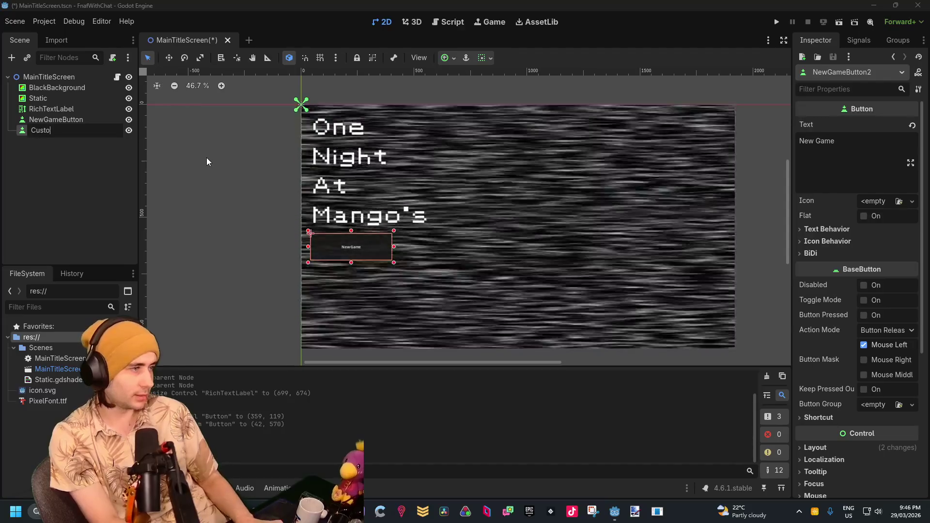
text(tButton)
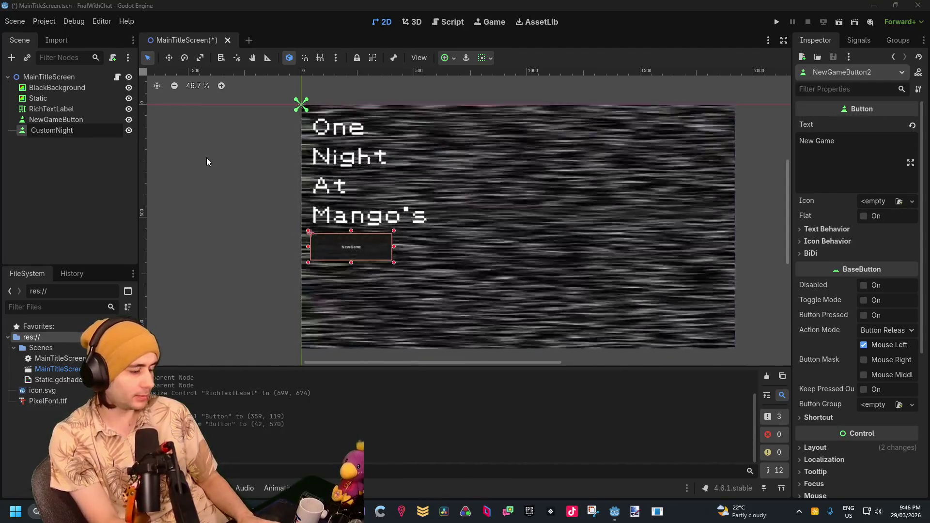
key(Return)
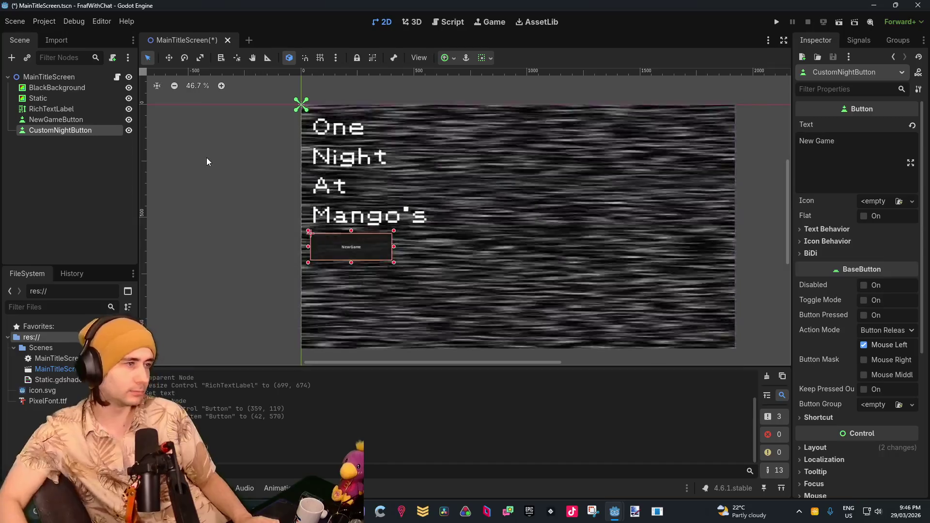
Step: Set the copy's text to 'CustomNight' and move it just below New Game
click(72, 193)
click(43, 131)
triple_click(823, 140)
text(CustomNight)
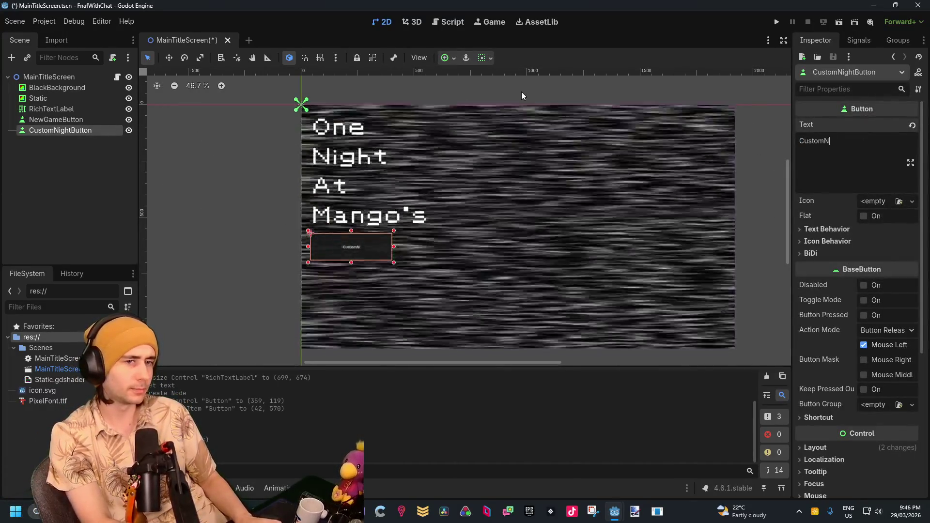
key(Return)
click(187, 192)
click(342, 242)
drag(373, 251, 374, 283)
click(502, 259)
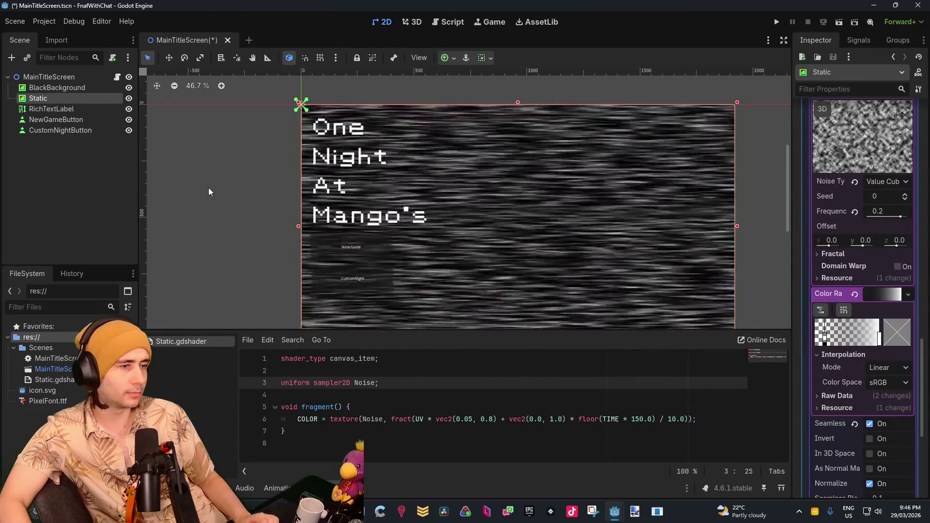
Step: Save the MainTitleScreen scene from its scene tab's Save Scene option
click(209, 187)
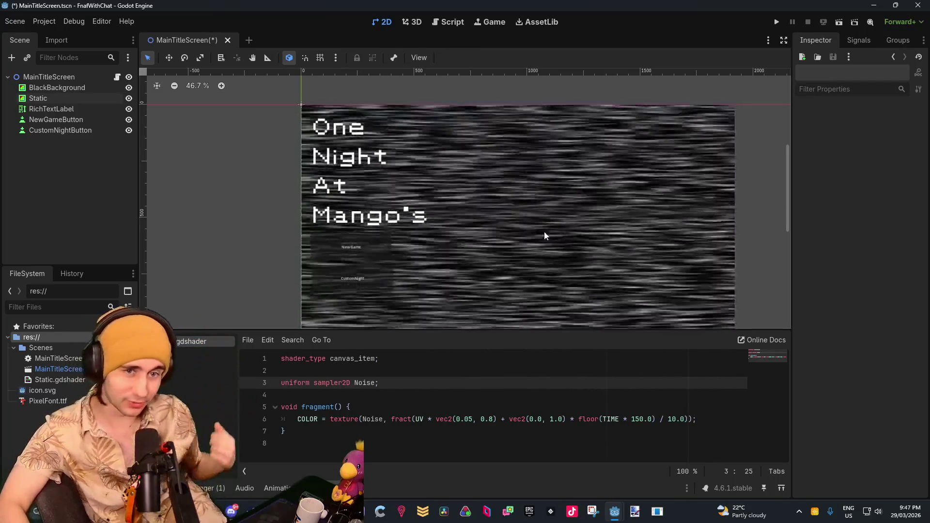
scroll(336, 261, down, 5)
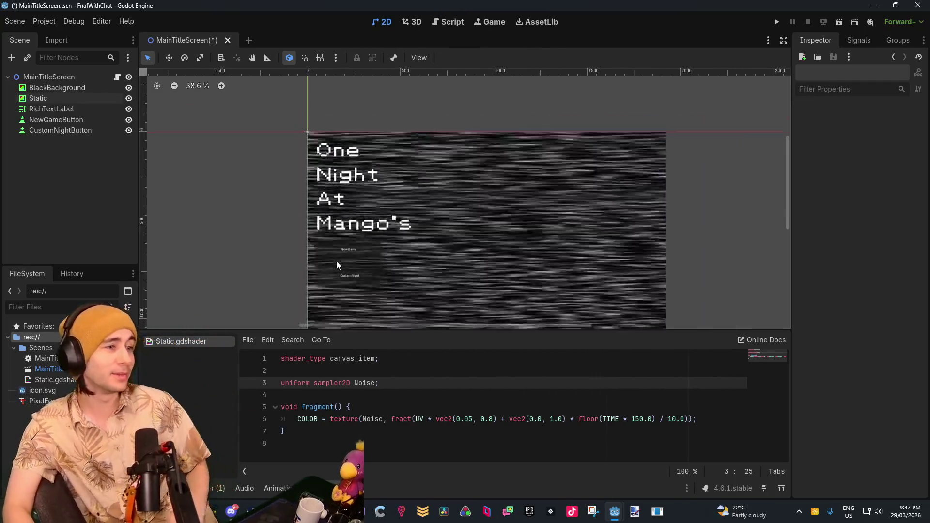
scroll(336, 237, up, 3)
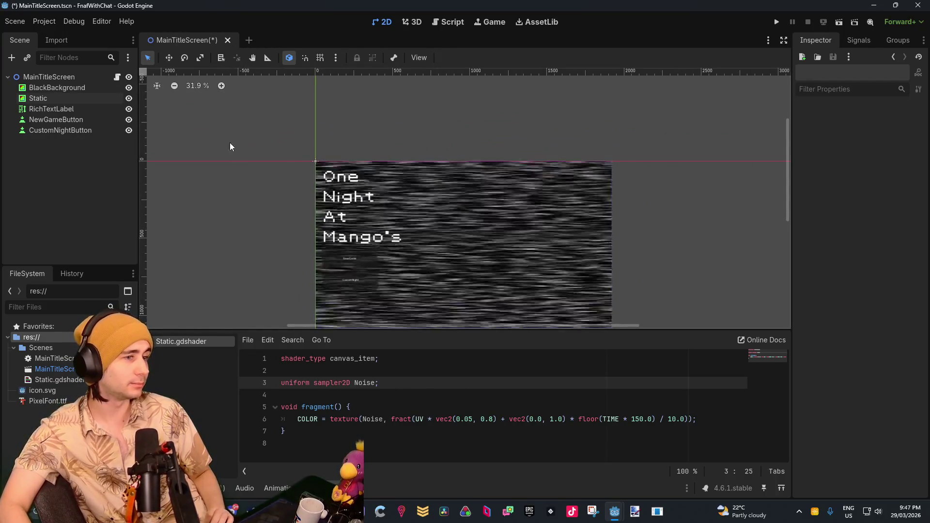
right_click(193, 42)
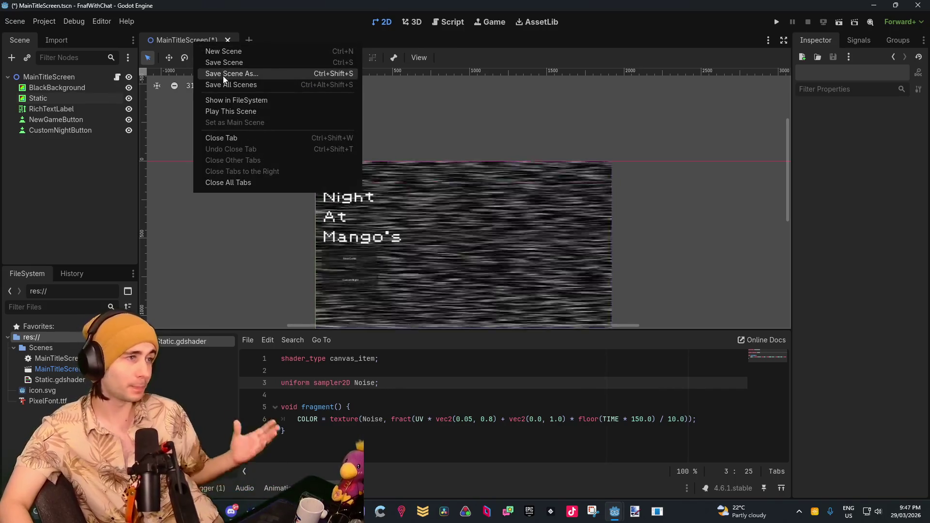
click(235, 56)
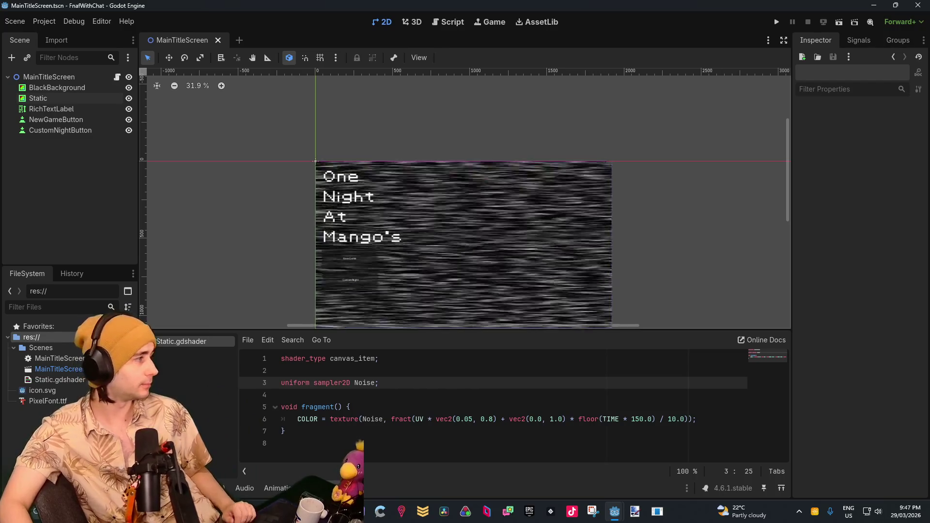
drag(388, 274, 385, 228)
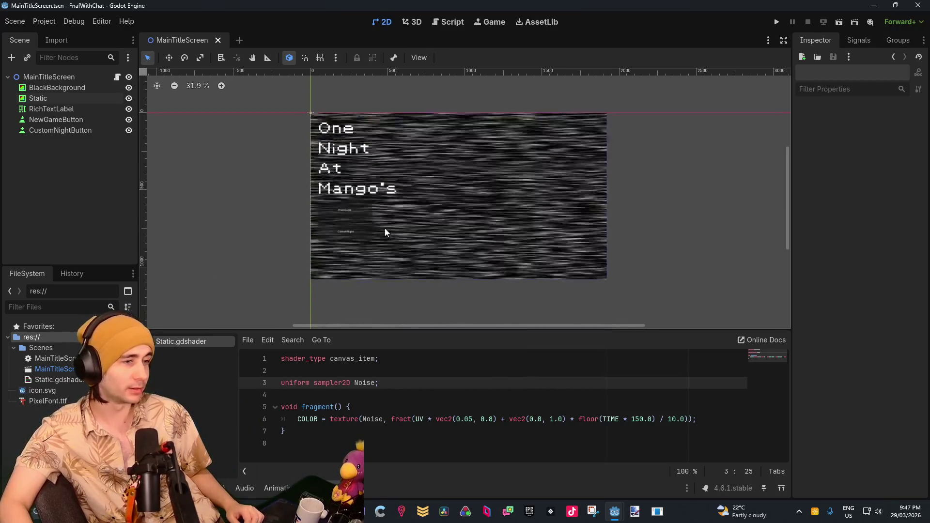
scroll(310, 210, up, 2)
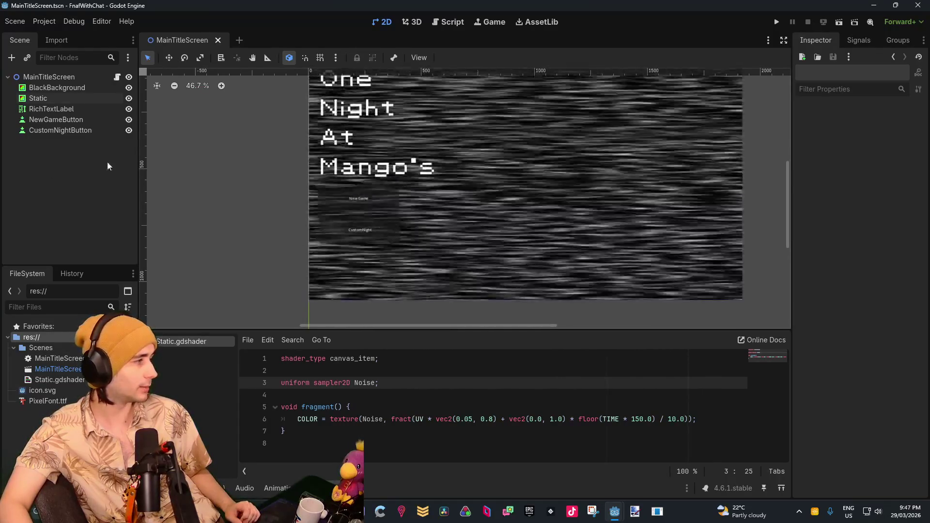
click(53, 120)
Step: Duplicate CustomNightButton and name the copy QuitButton
click(21, 131)
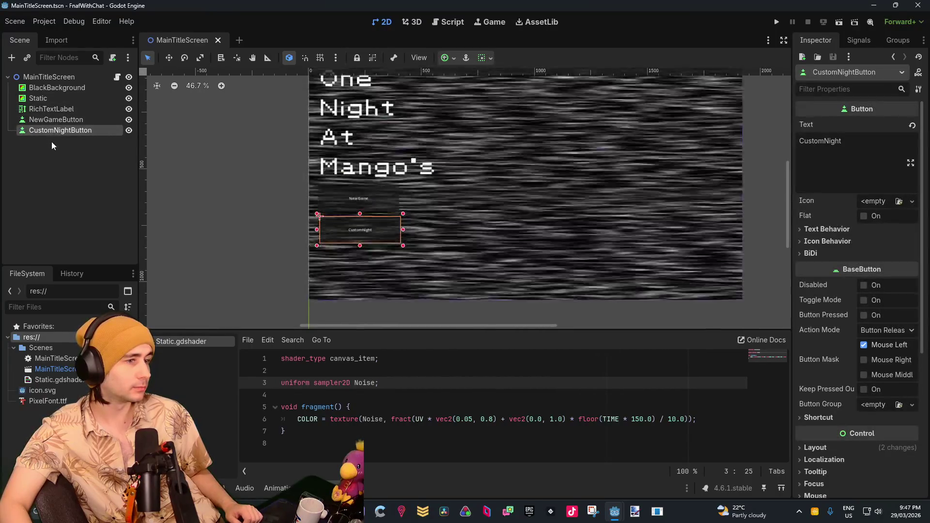
click(33, 211)
click(63, 128)
right_click(64, 131)
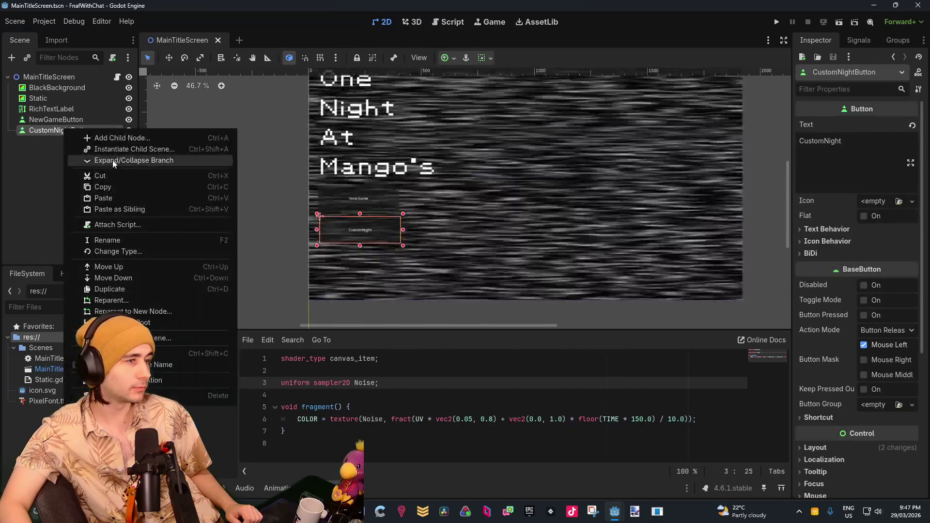
click(106, 291)
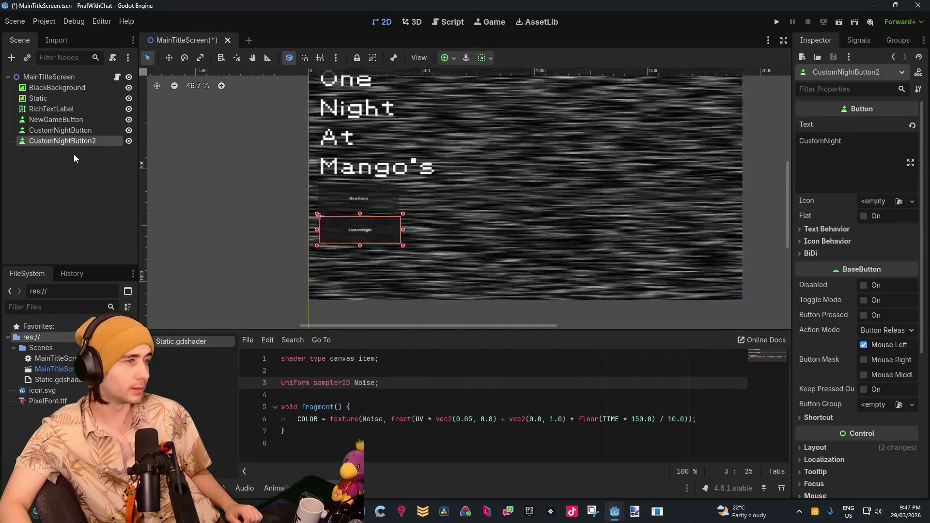
text(Quit)
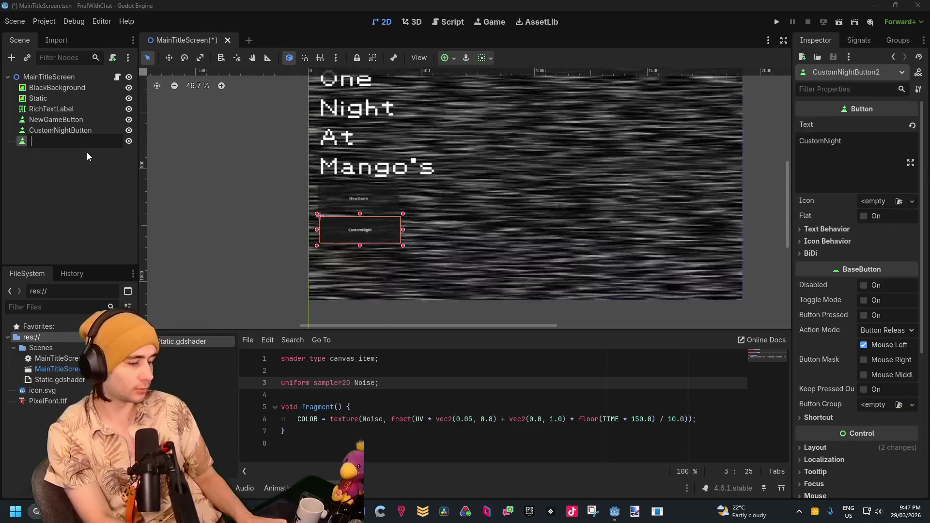
text(Button)
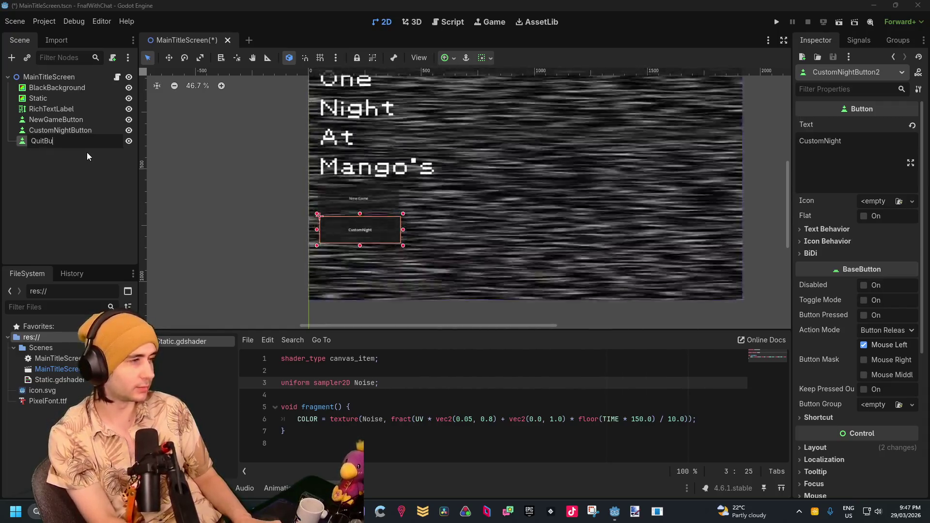
key(Return)
Step: Change the copy's label to 'Quit' and place it beneath the CustomNight button
drag(330, 219, 474, 235)
scroll(545, 242, up, 1)
key(ctrl+a)
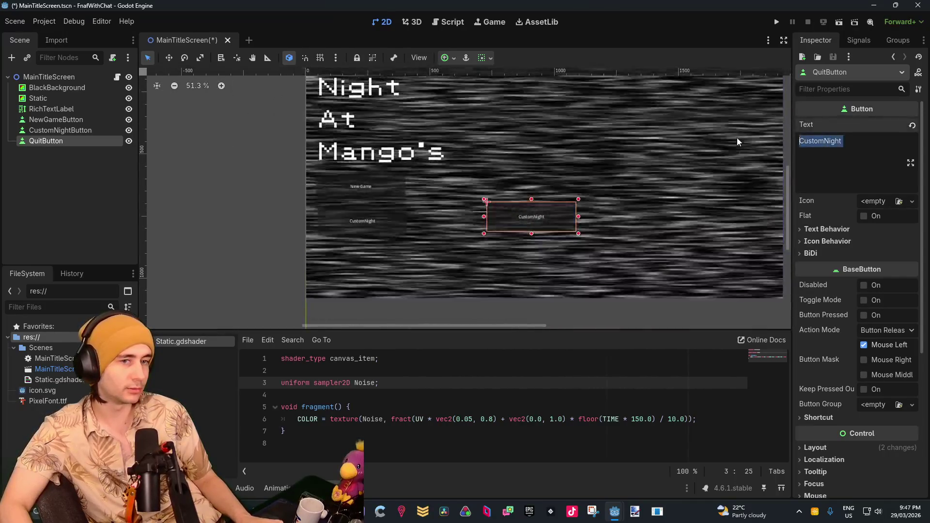
text(Quit)
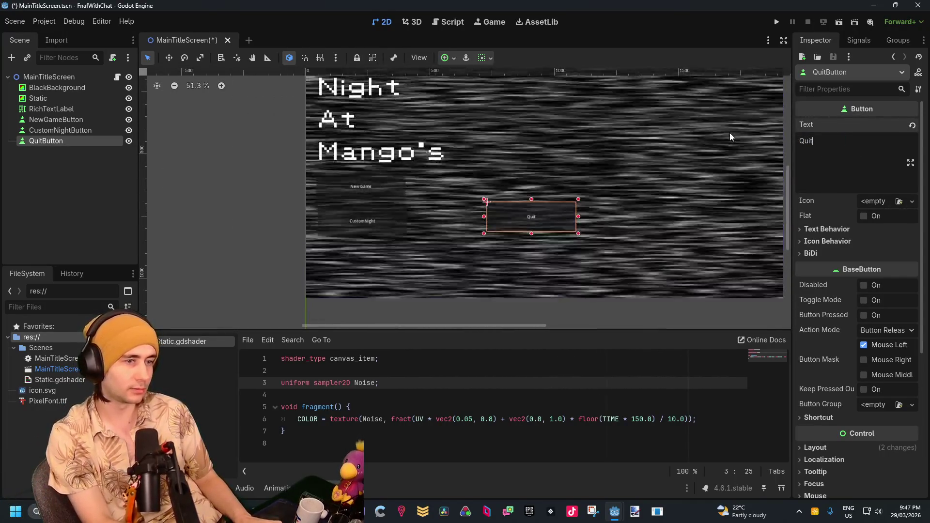
scroll(698, 208, down, 7)
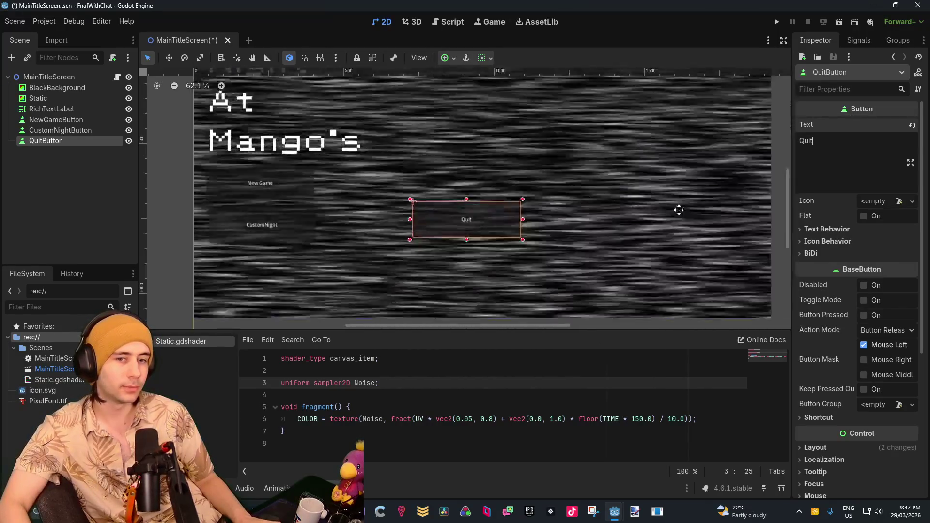
mouse_move(439, 252)
mouse_down()
mouse_move(592, 253)
mouse_move(290, 279)
mouse_move(273, 268)
mouse_up()
scroll(482, 252, up, 6)
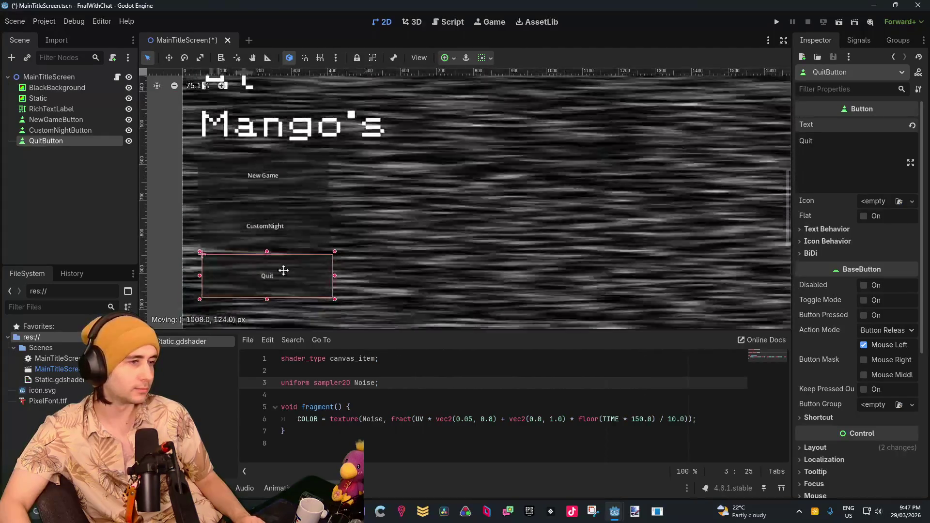
scroll(371, 252, down, 3)
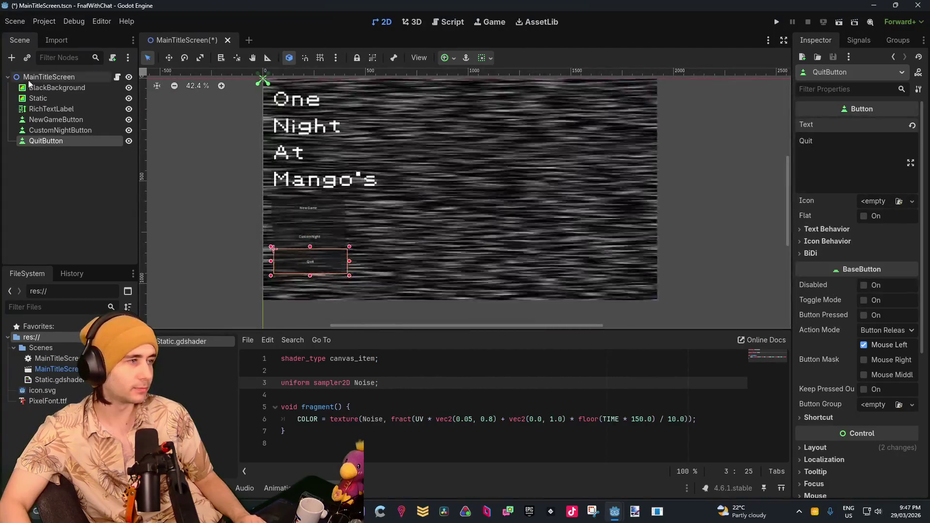
Step: Add a new RichTextLabel node to the title screen scene
click(54, 191)
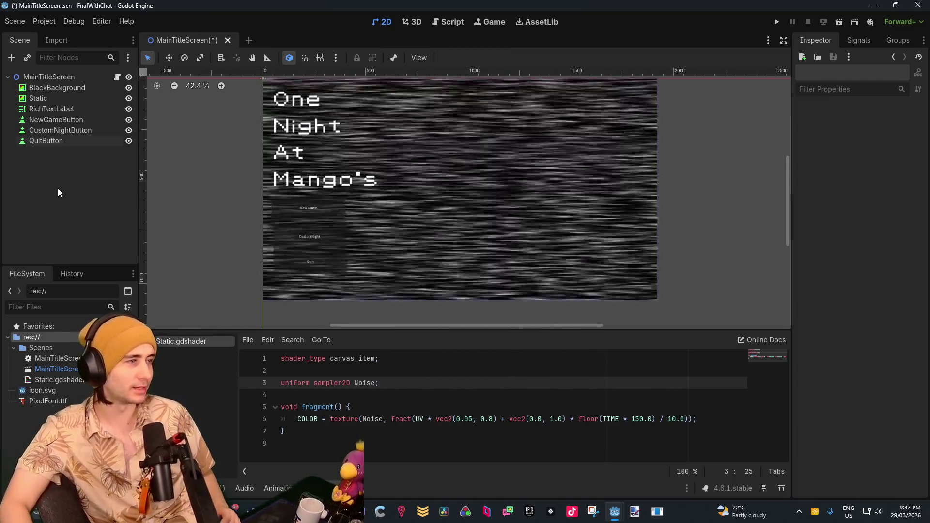
click(70, 109)
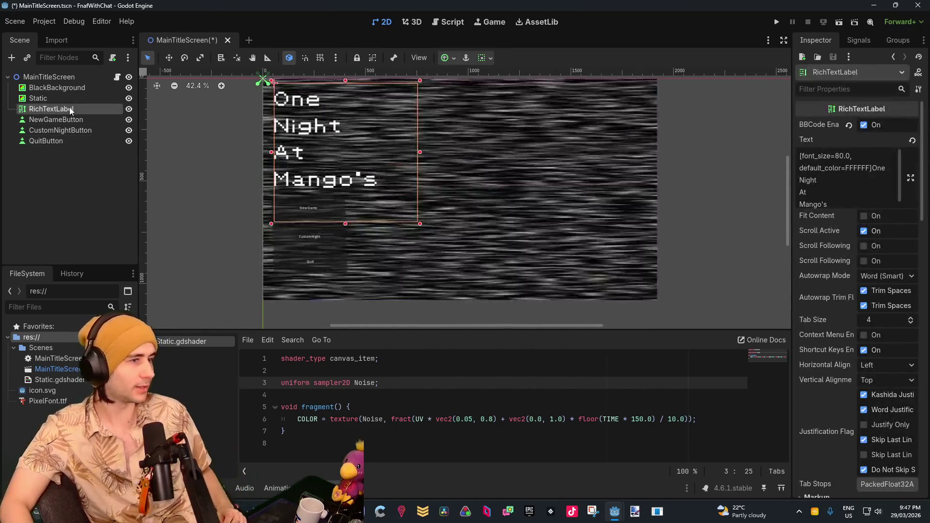
right_click(84, 171)
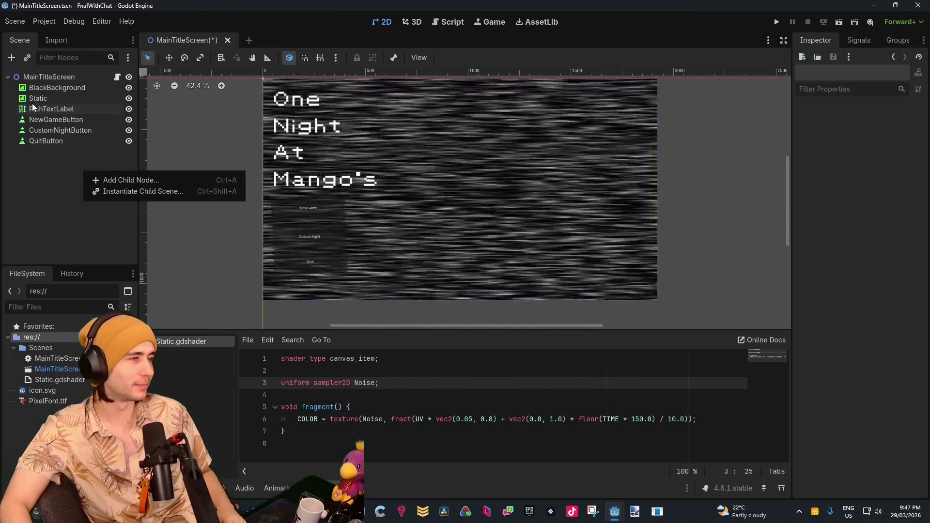
click(34, 108)
right_click(35, 108)
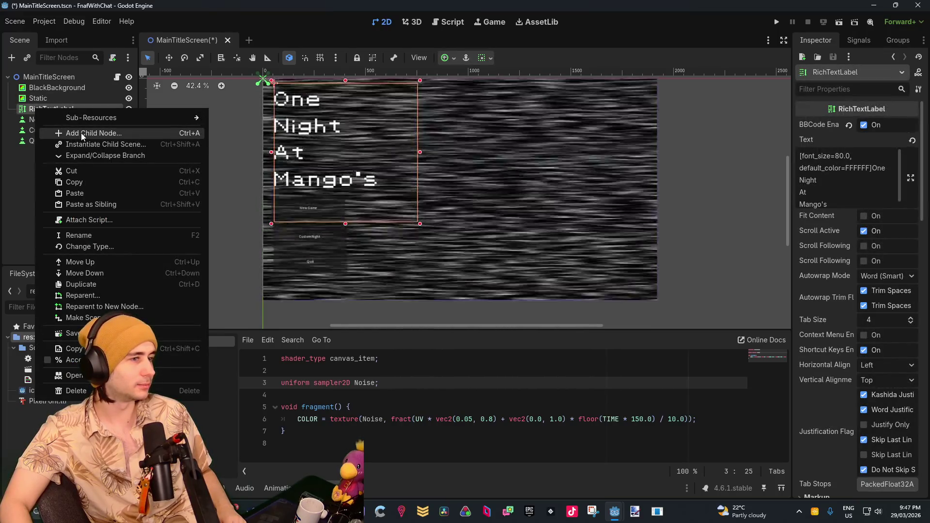
click(80, 133)
click(557, 418)
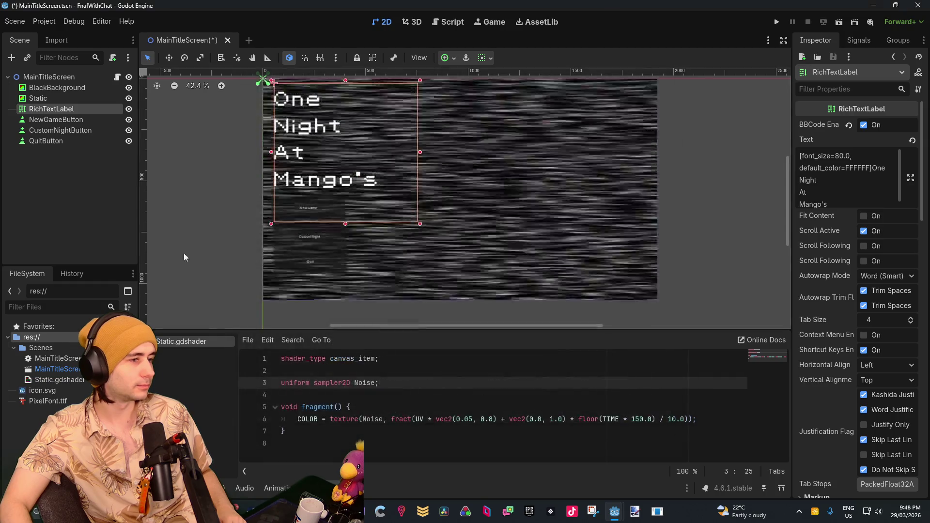
right_click(53, 163)
click(86, 174)
text(rich)
key(Return)
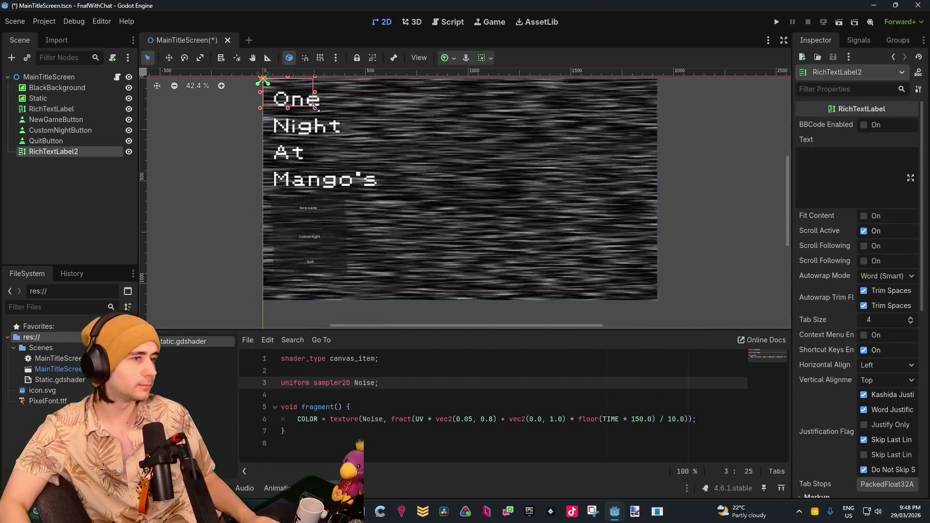
Step: Move the label to the bottom-right and enter the 2026 credit text with the creator's name
drag(275, 92, 634, 303)
scroll(669, 298, up, 7)
scroll(552, 269, up, 5)
drag(552, 269, 565, 268)
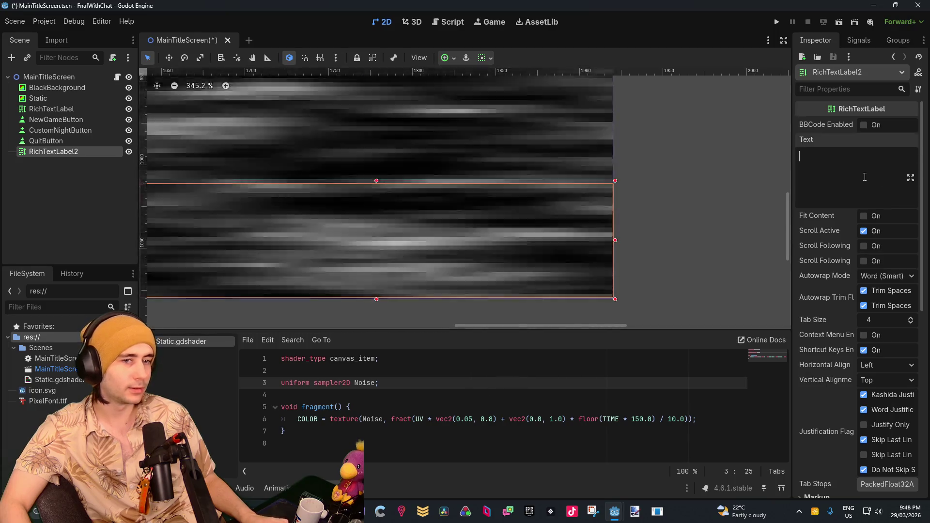
click(864, 176)
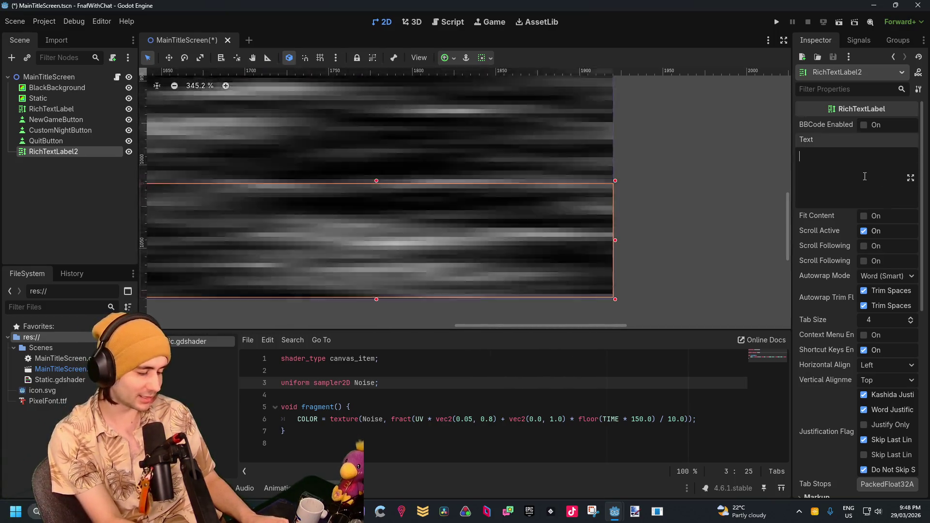
text(20206)
key(BackSpace)
key(BackSpace)
text(6)
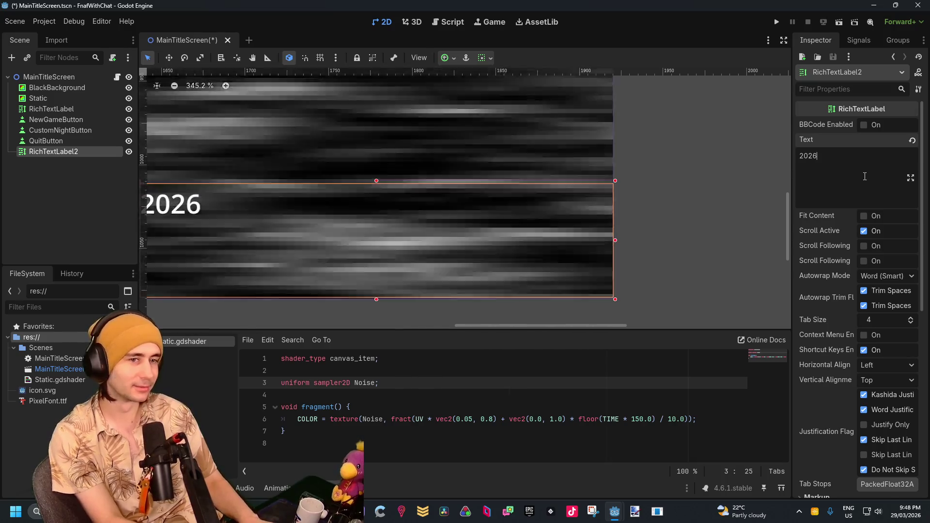
text( Dytolan)
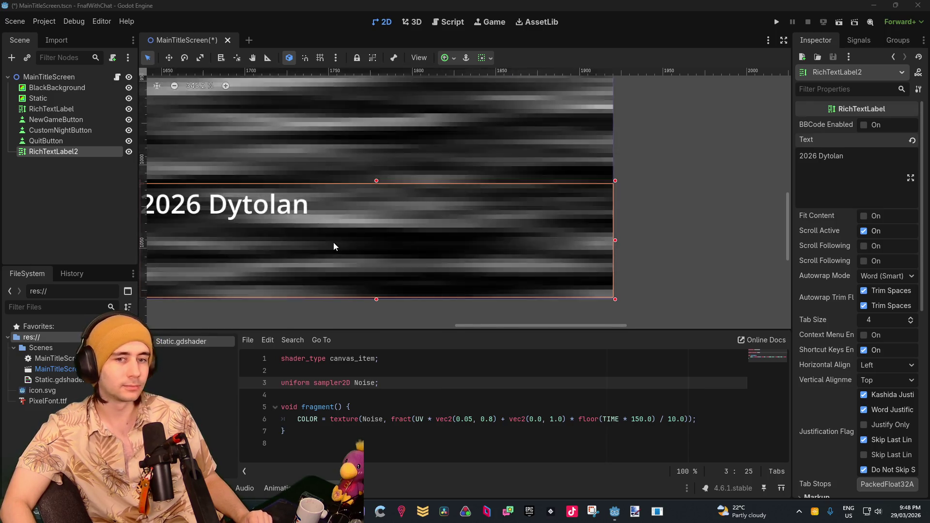
Step: Wrap the credit text in a [wave] tag and enable BBCode
scroll(333, 242, down, 2)
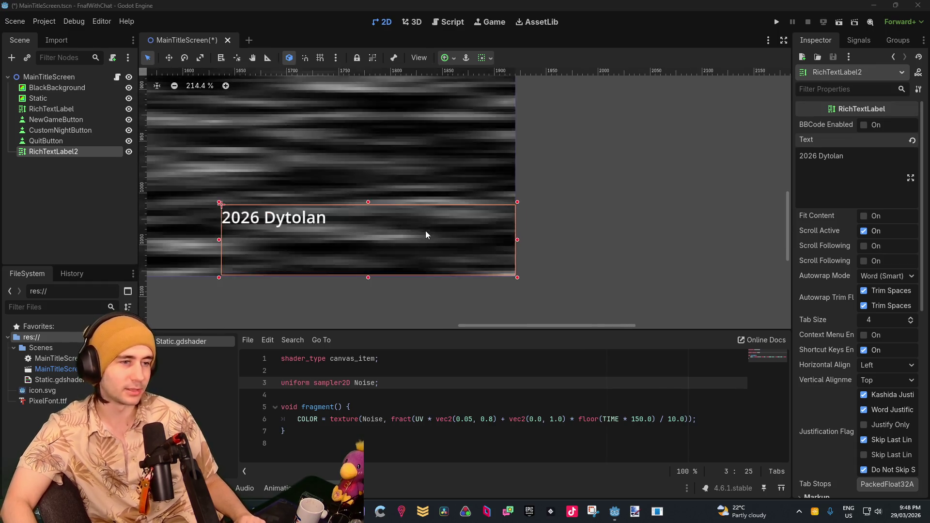
click(519, 224)
scroll(600, 204, down, 6)
scroll(570, 224, down, 1)
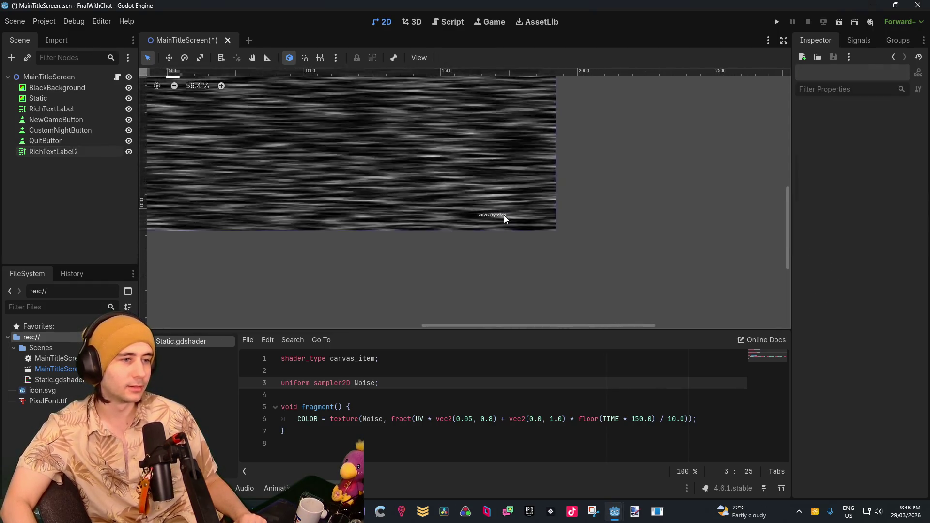
click(503, 215)
drag(311, 176, 482, 244)
scroll(482, 244, down, 1)
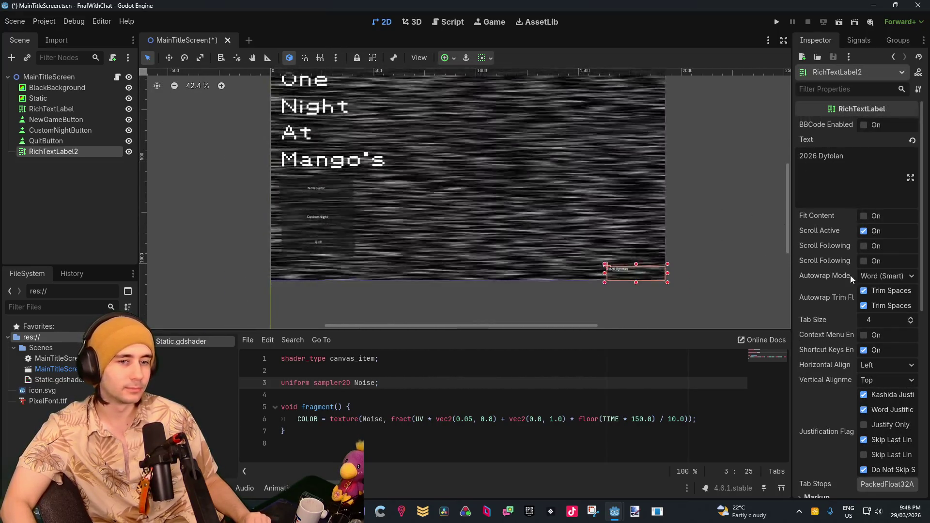
click(845, 176)
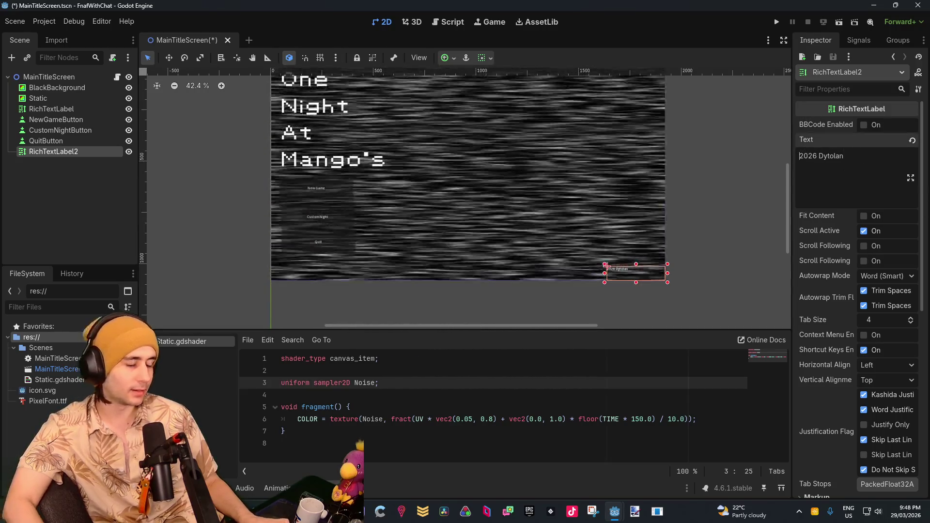
text((wave])
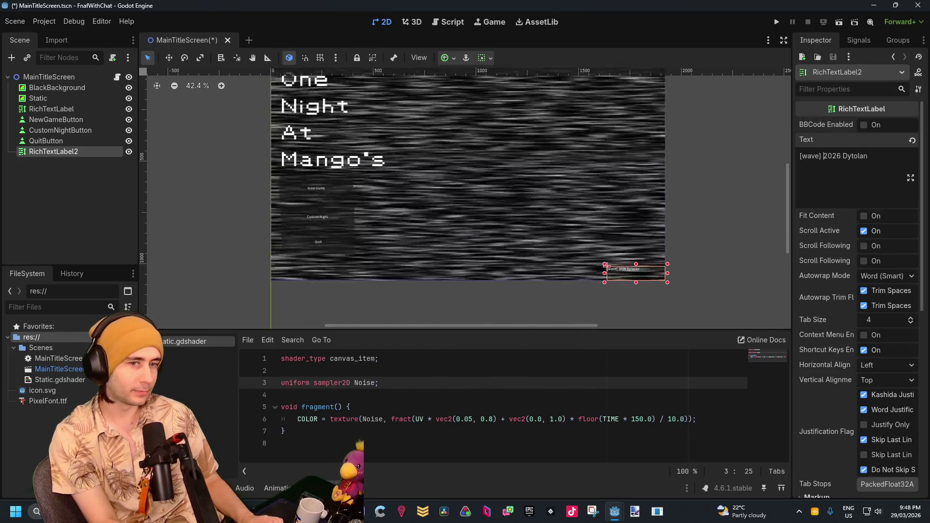
key(BackSpace)
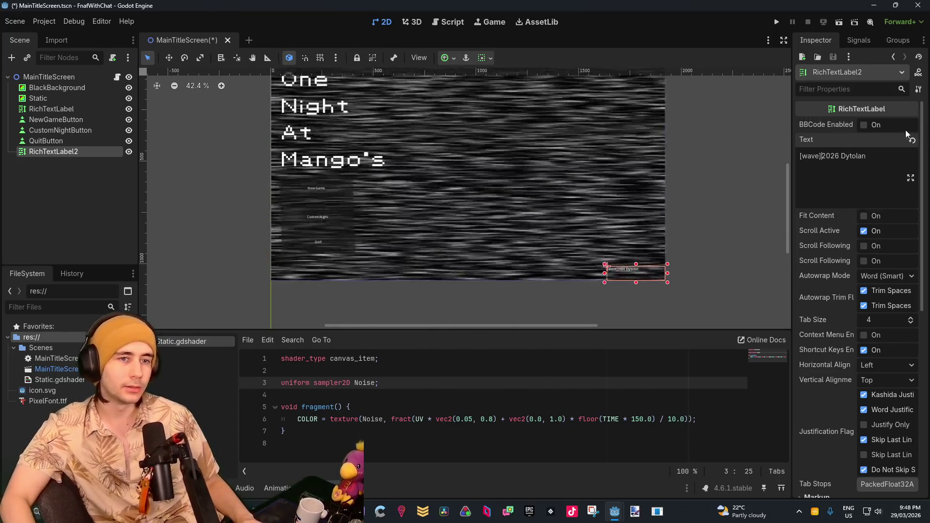
click(870, 125)
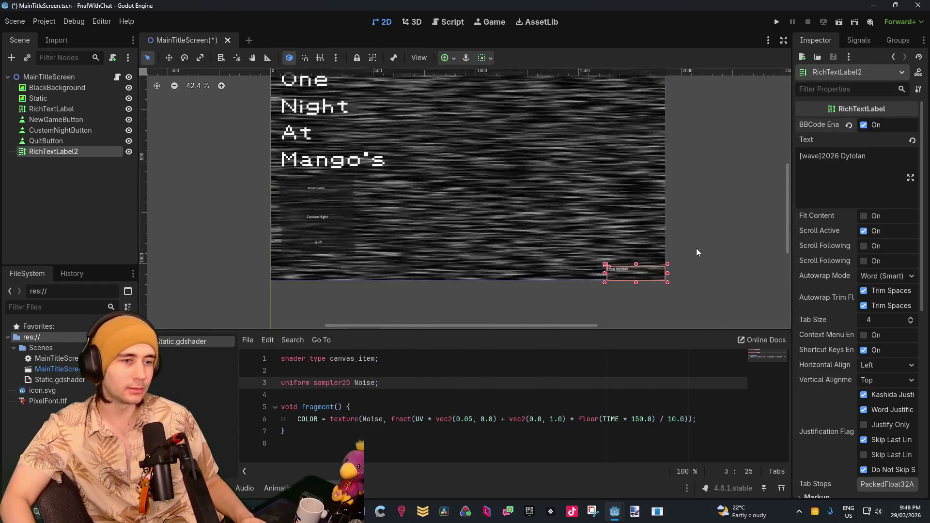
scroll(377, 164, down, 2)
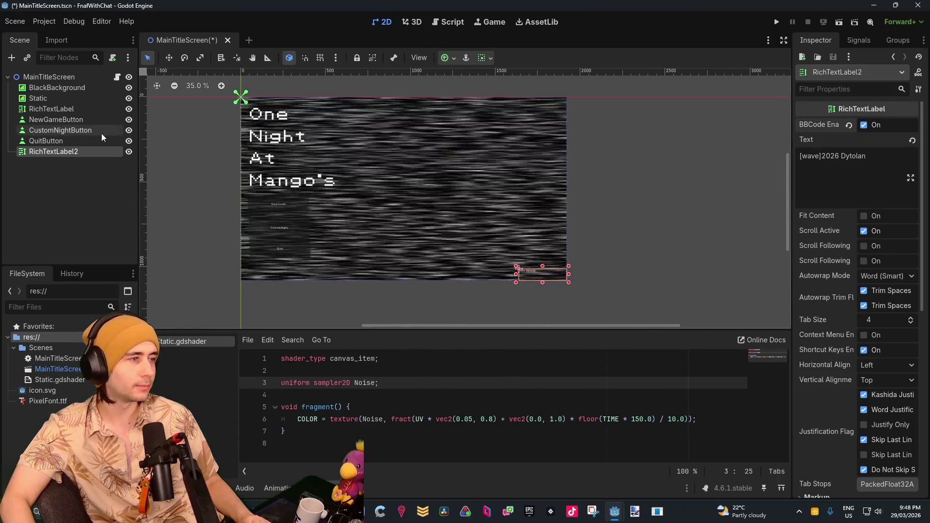
double_click(63, 152)
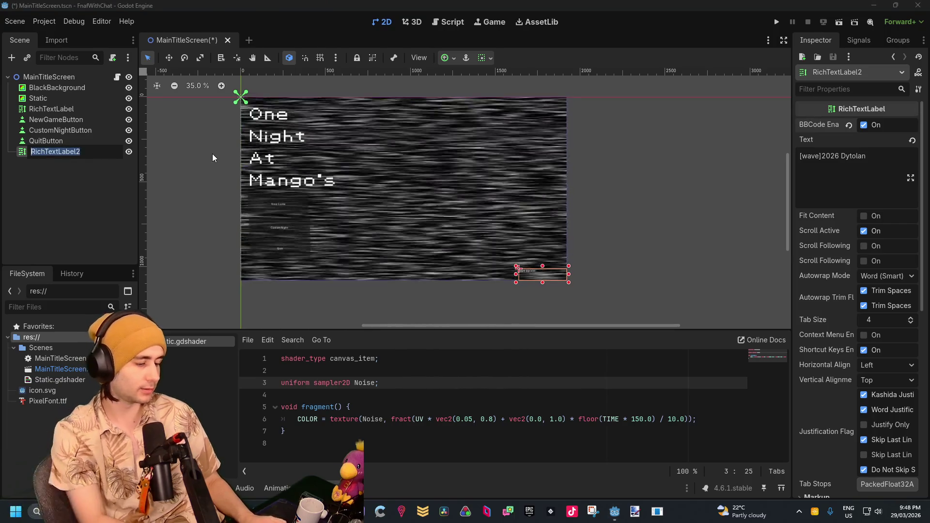
Step: Rename the credit label node to NAME and the title node to GAMETITLE
text(NAME)
key(Return)
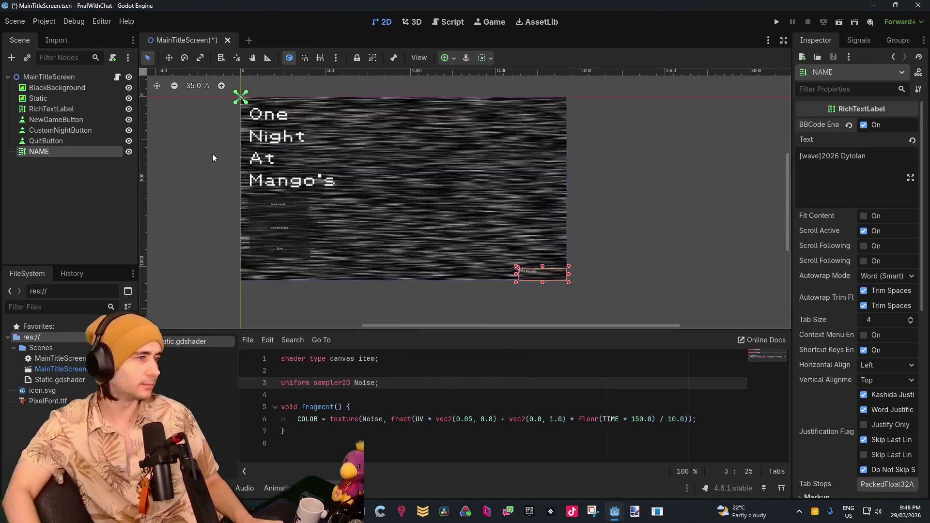
double_click(53, 108)
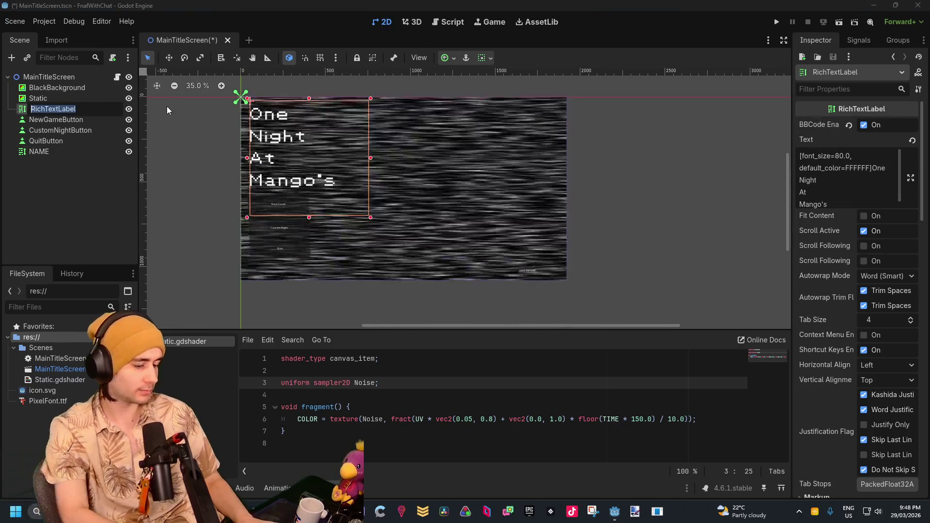
text(GAMETITLE)
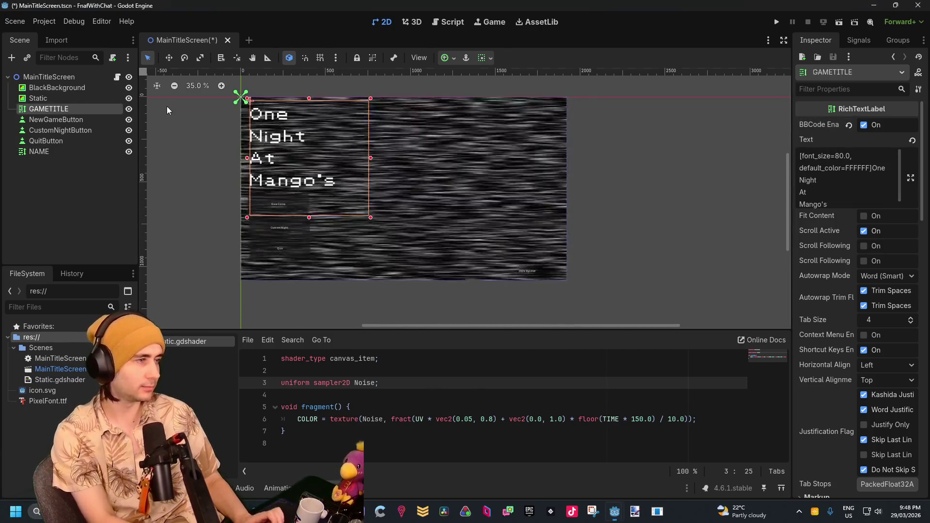
key(Return)
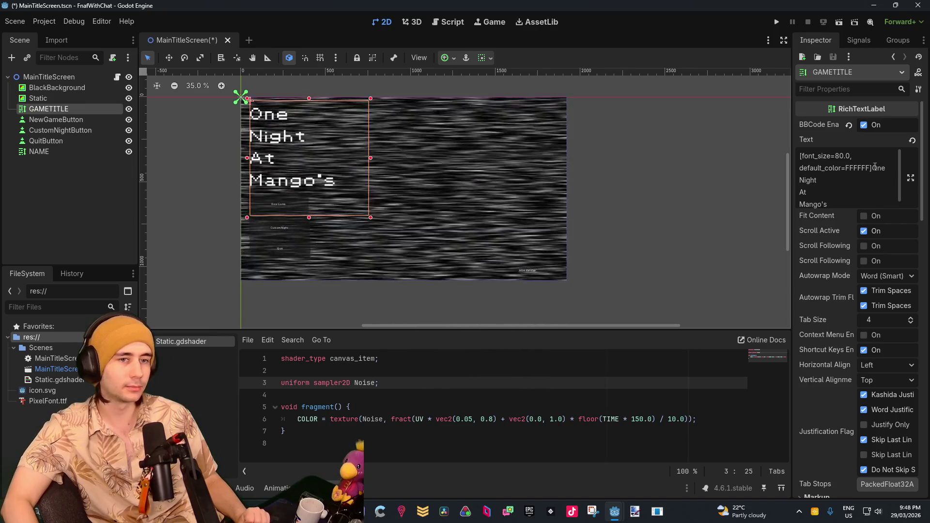
Step: Raise the NAME credit label's font size to 30
drag(872, 168, 796, 156)
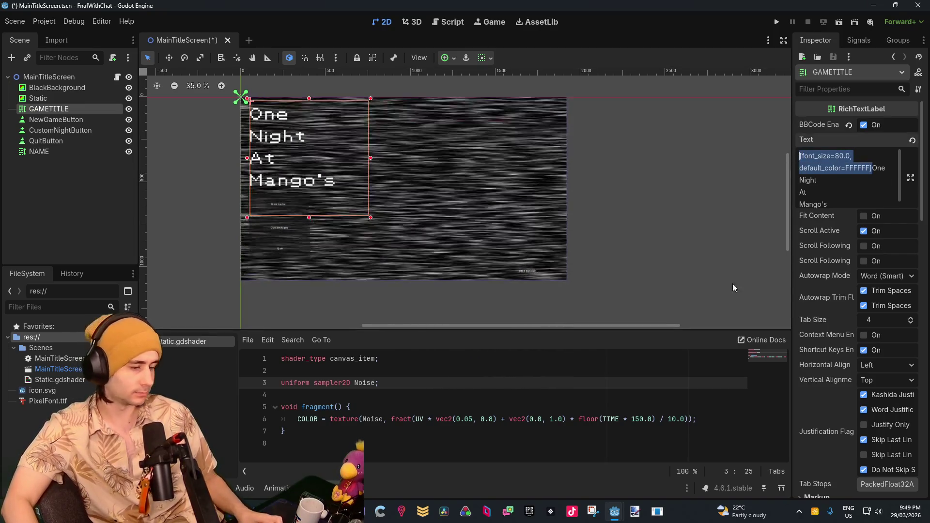
click(53, 151)
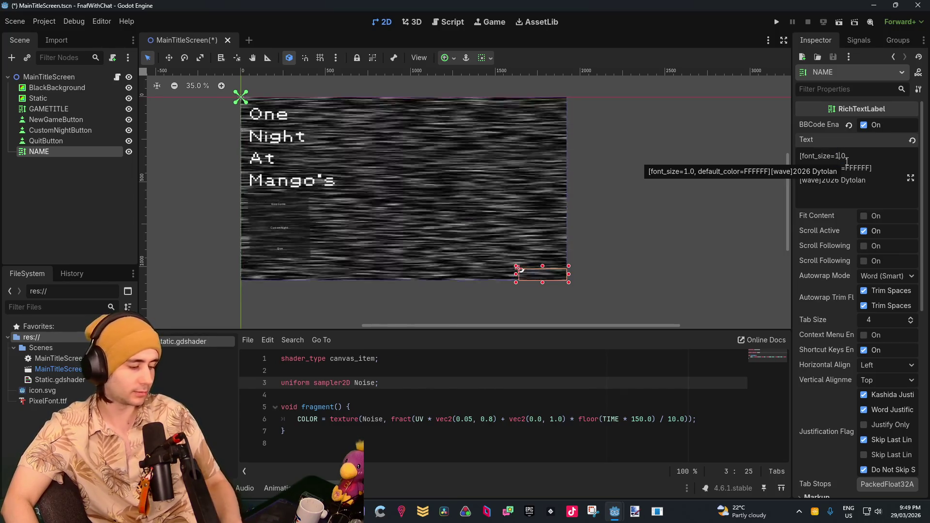
text(0)
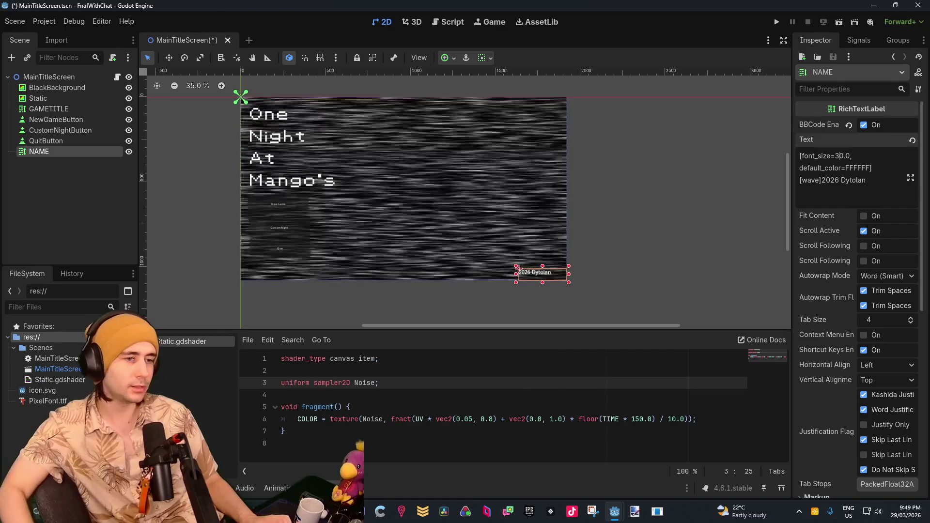
scroll(539, 286, up, 14)
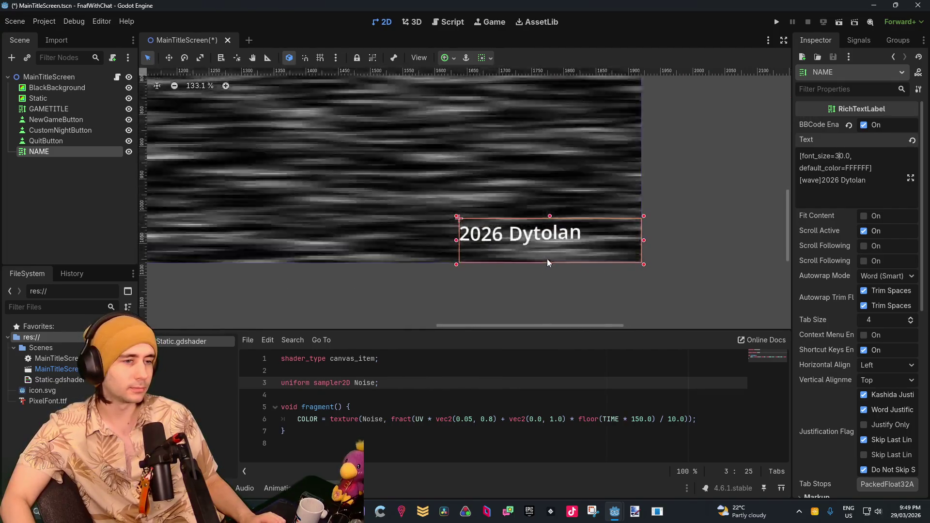
scroll(824, 297, down, 8)
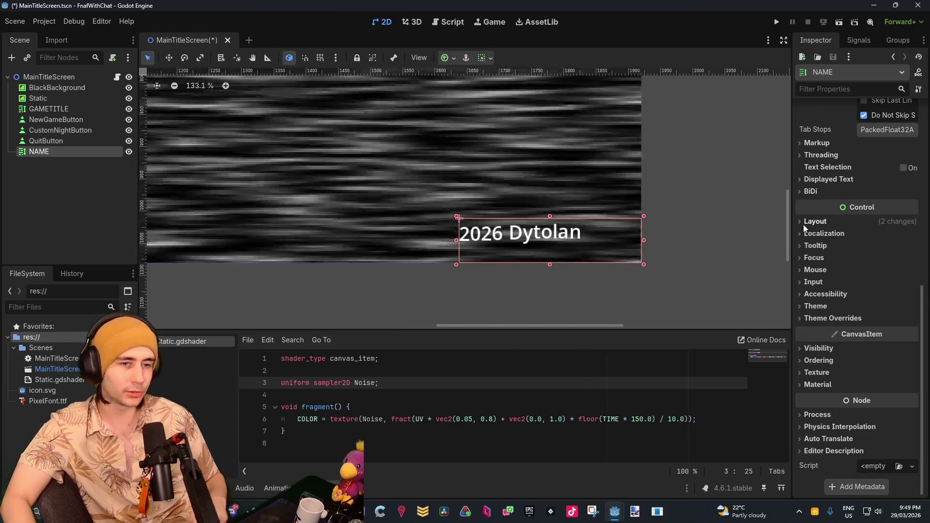
Step: Load PixelFont.ttf as the credit label's Normal Font theme override
click(807, 257)
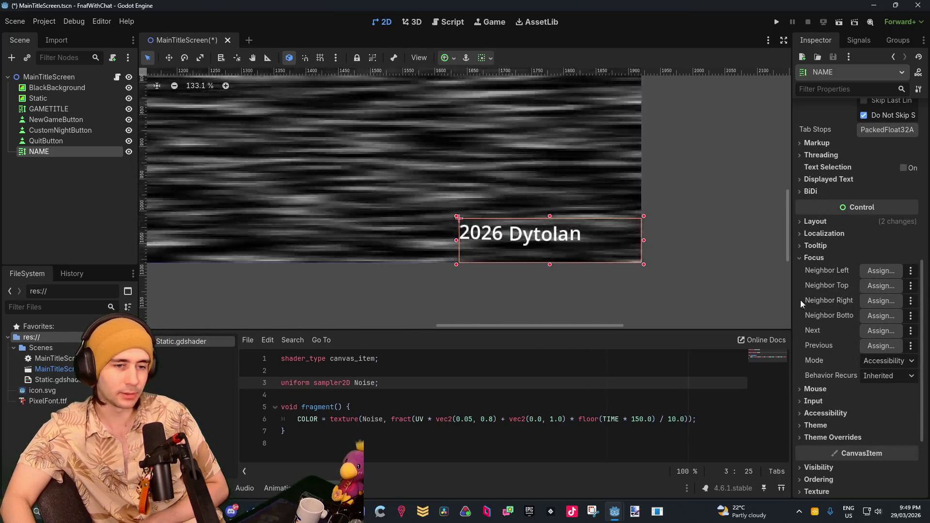
click(804, 244)
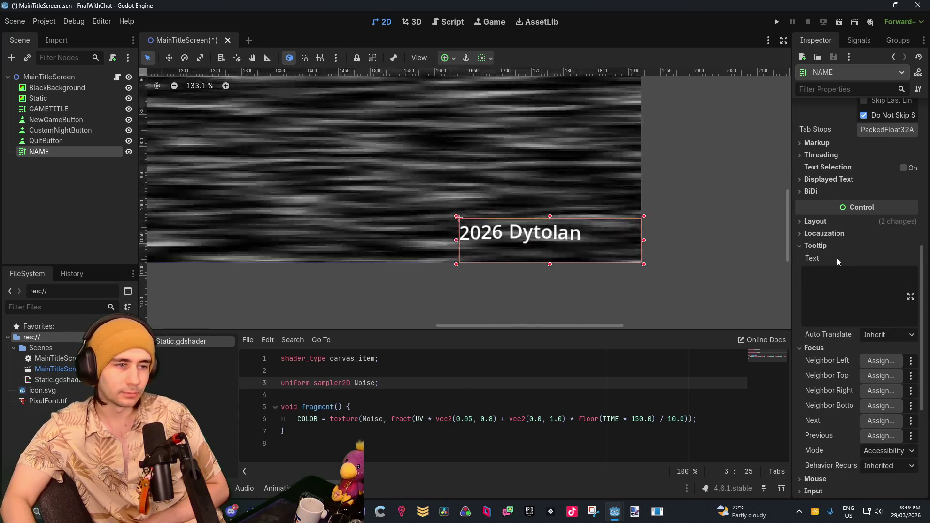
scroll(849, 370, down, 5)
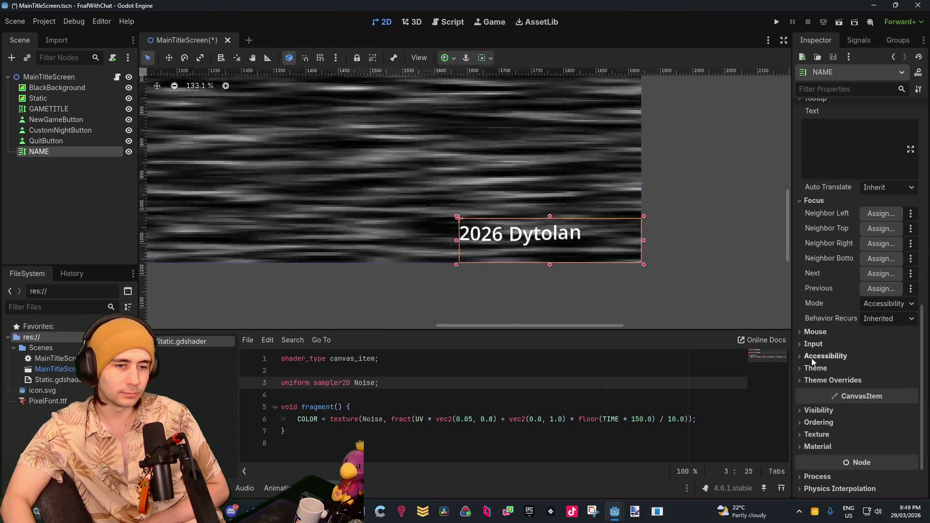
click(807, 370)
click(805, 408)
scroll(819, 387, down, 3)
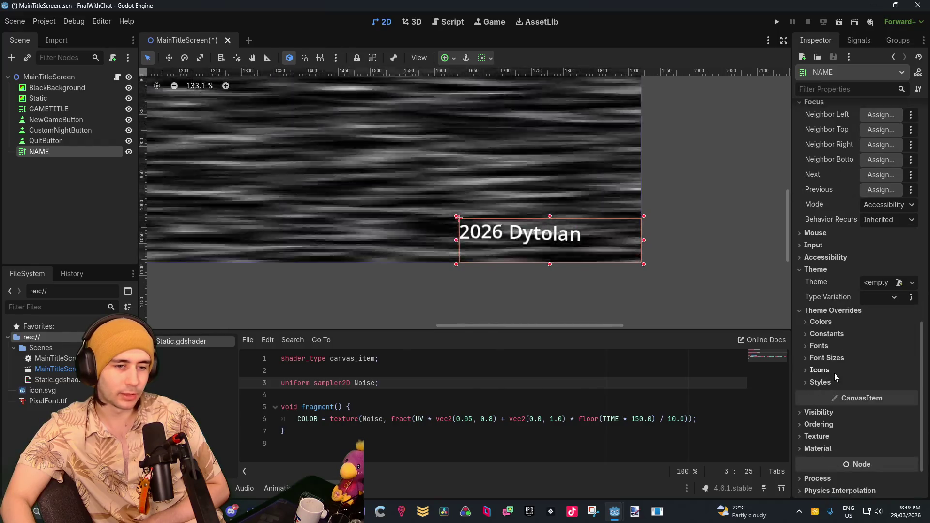
click(819, 347)
click(884, 346)
click(885, 346)
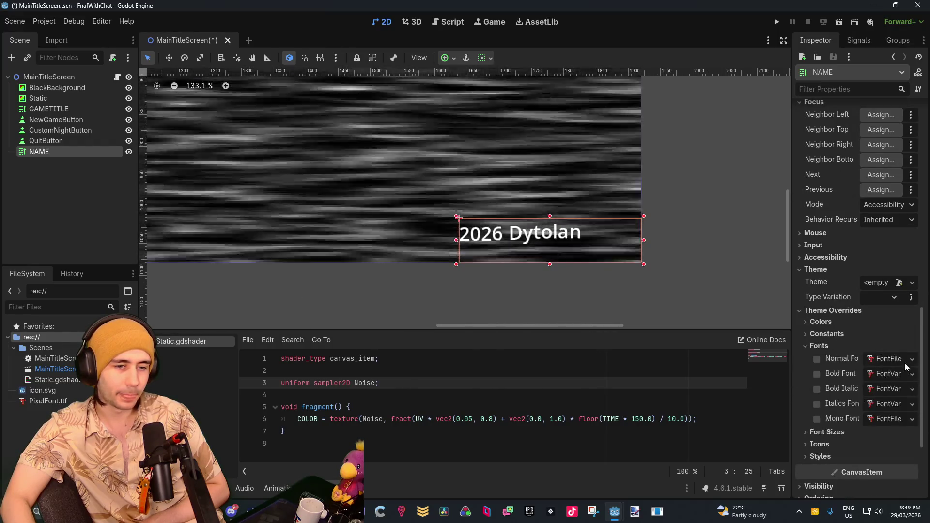
click(896, 358)
click(911, 359)
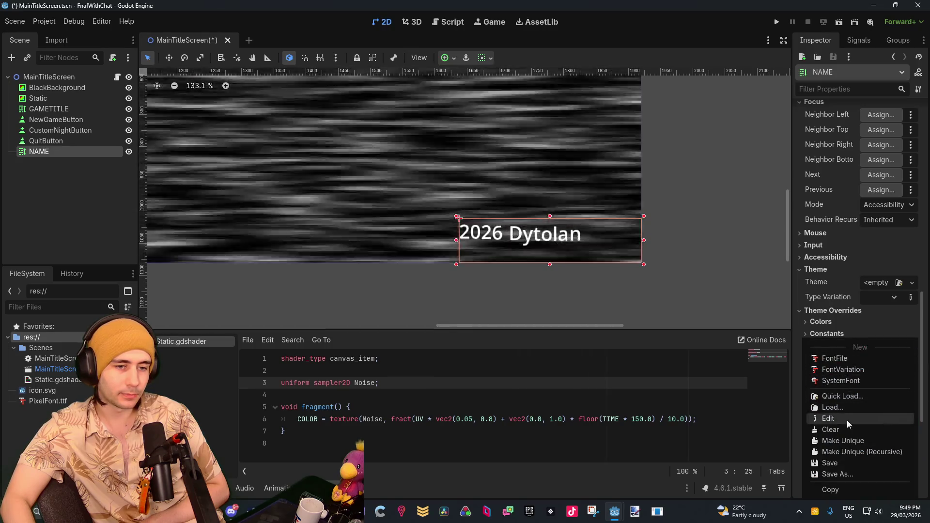
click(830, 408)
double_click(418, 159)
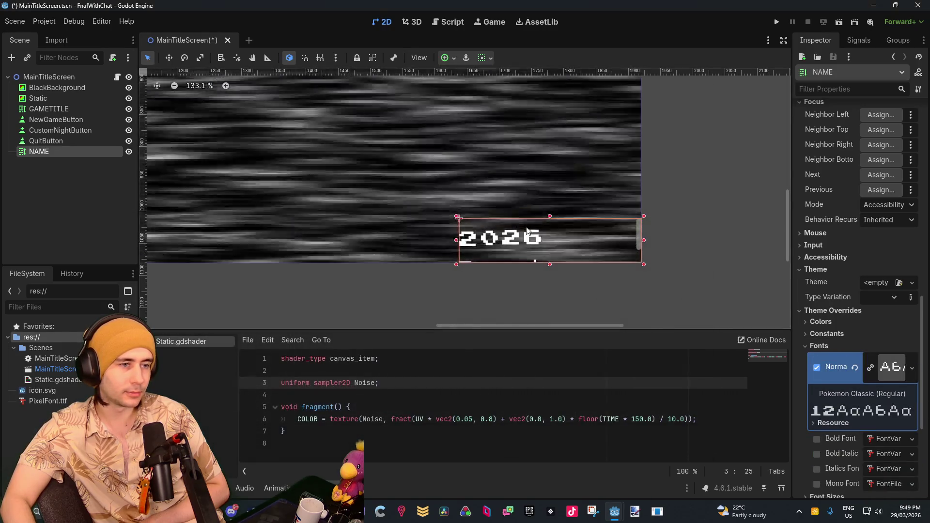
Step: Widen the credit label leftward so the full 2026 line fits
mouse_move(428, 238)
mouse_down()
mouse_move(380, 238)
mouse_move(413, 245)
mouse_up()
scroll(475, 264, down, 6)
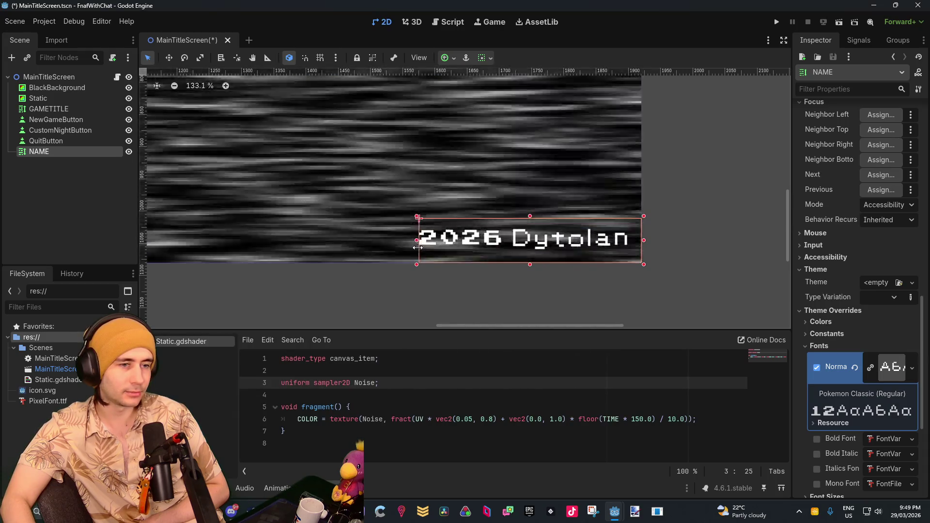
scroll(474, 264, down, 4)
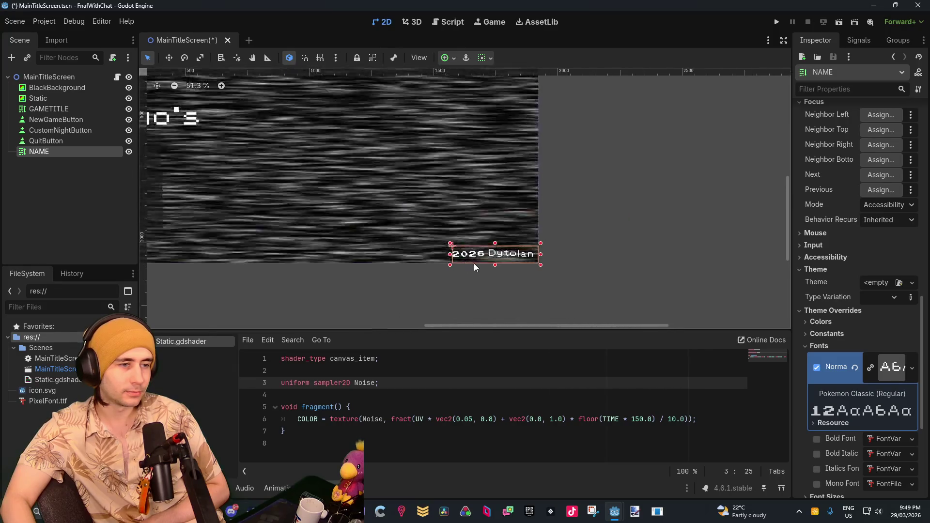
click(529, 275)
scroll(529, 275, down, 7)
scroll(477, 254, down, 6)
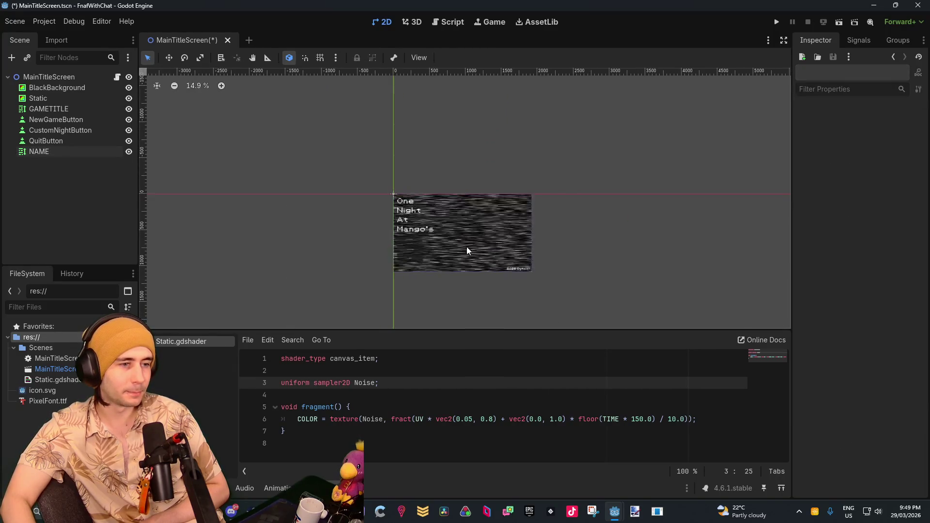
scroll(458, 227, up, 7)
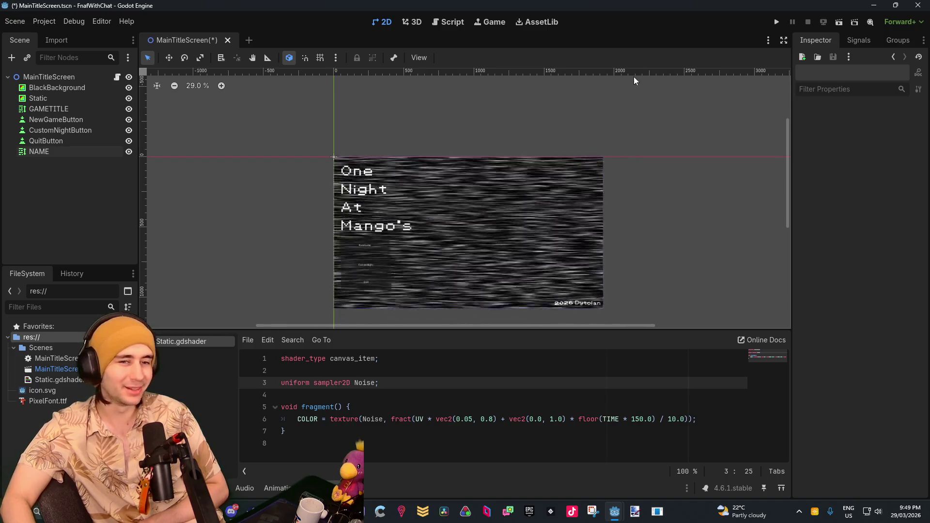
click(68, 77)
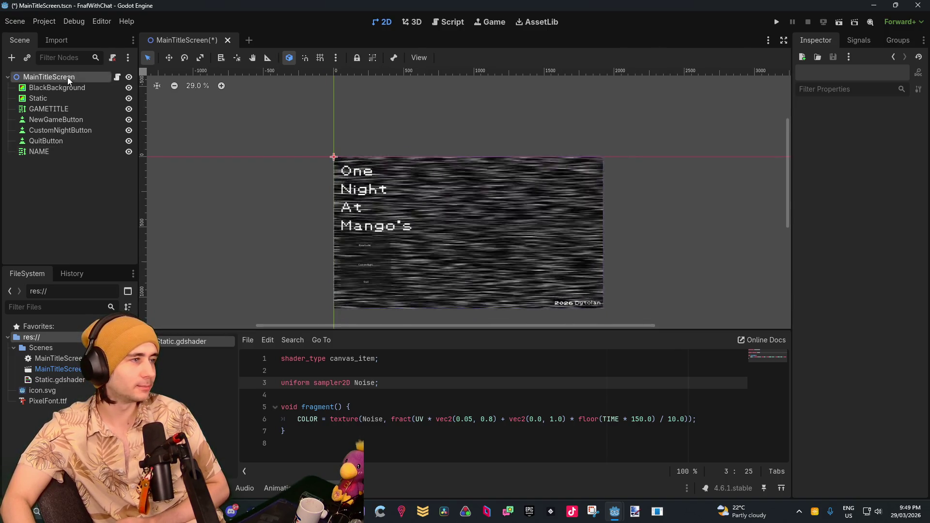
Step: Connect QuitButton's pressed() signal to a new _on_quit_button_pressed function
click(53, 141)
click(850, 41)
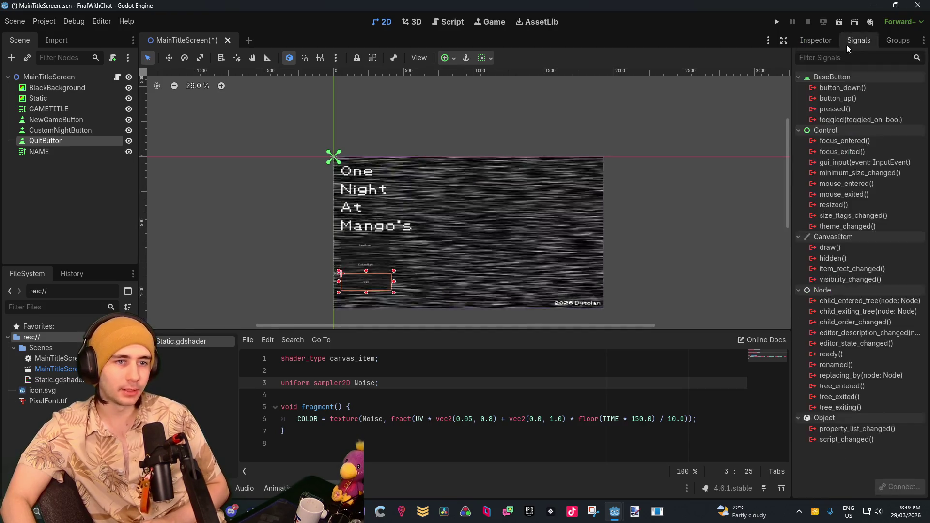
double_click(836, 109)
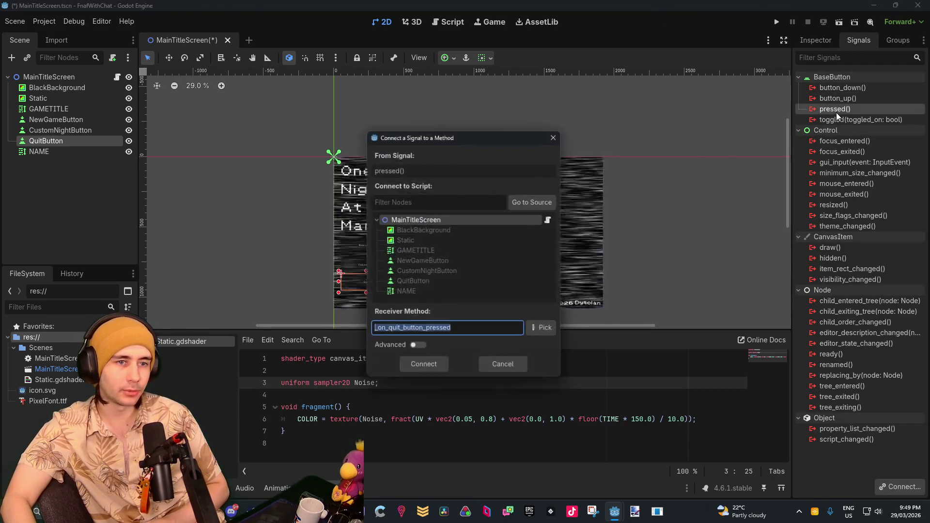
click(416, 373)
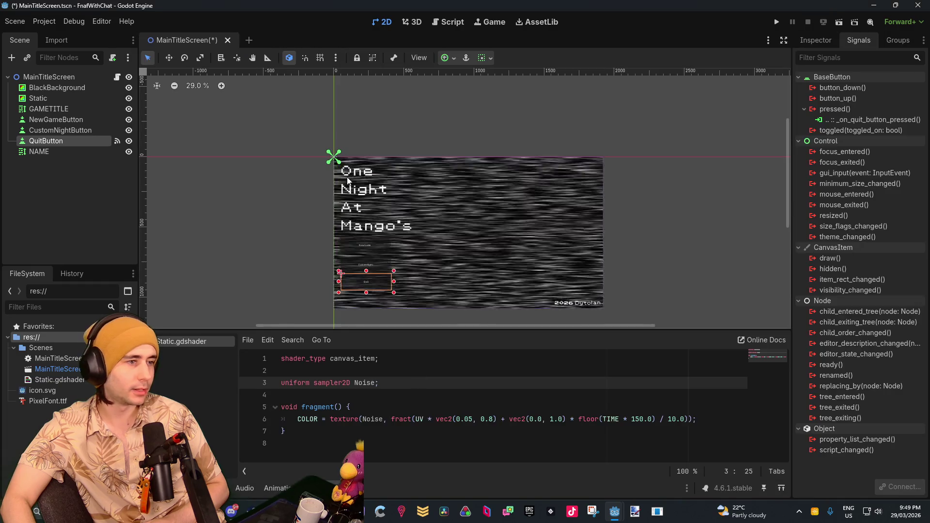
Step: In MainTitleScreen.gd, make _on_quit_button_pressed call get_tree().quit()
click(40, 81)
click(40, 87)
click(63, 77)
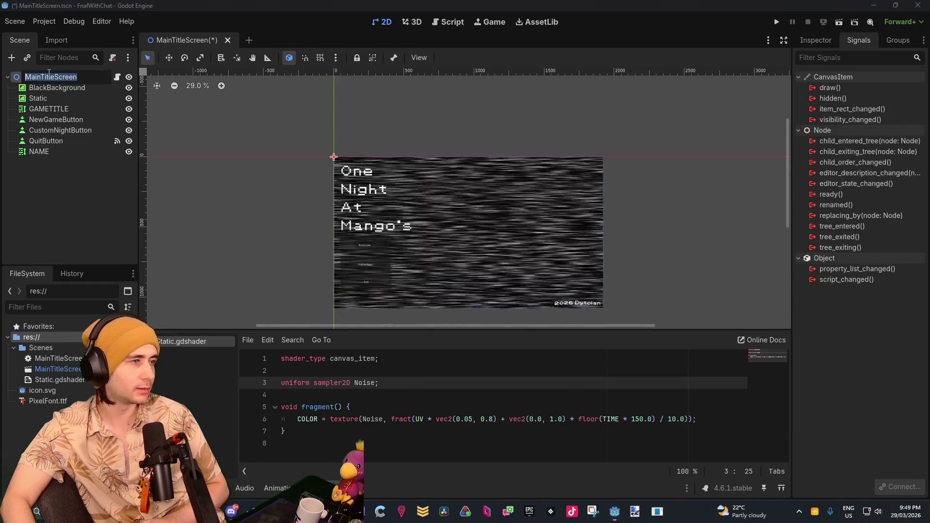
click(116, 78)
click(399, 139)
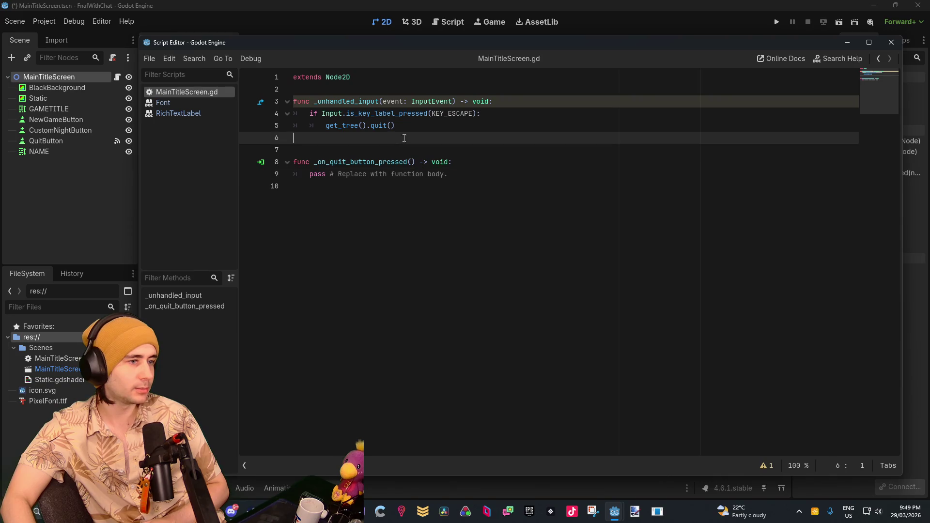
mouse_move(395, 125)
mouse_down()
mouse_move(315, 114)
mouse_move(326, 122)
mouse_up()
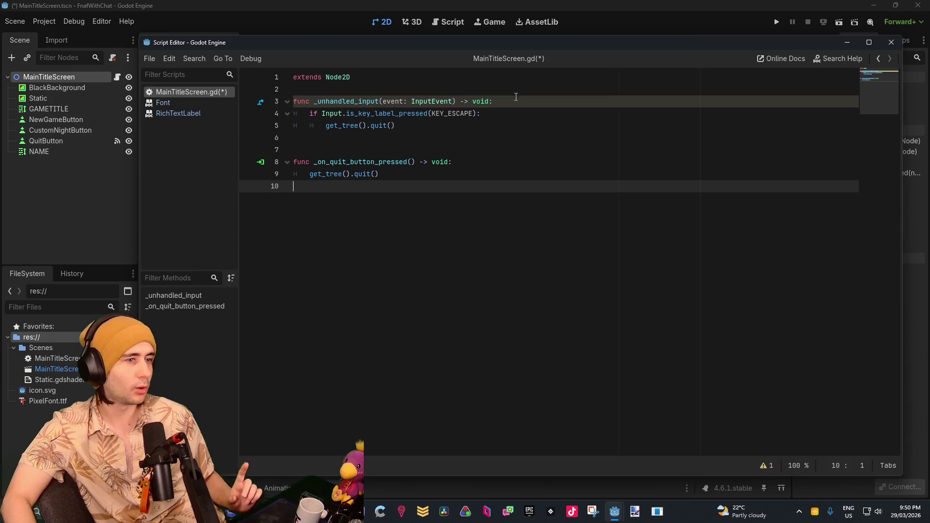
click(669, 3)
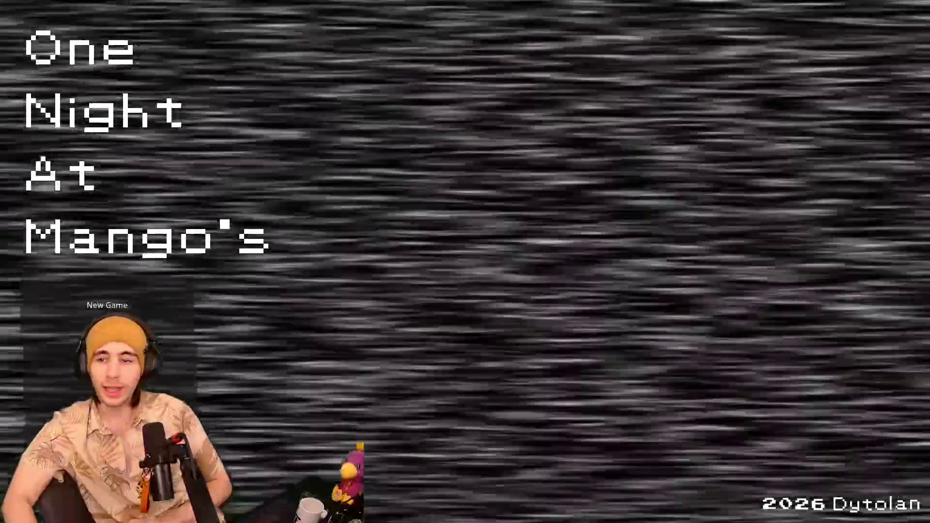
Step: Stop the running title screen game and start a new empty scene
key(F8)
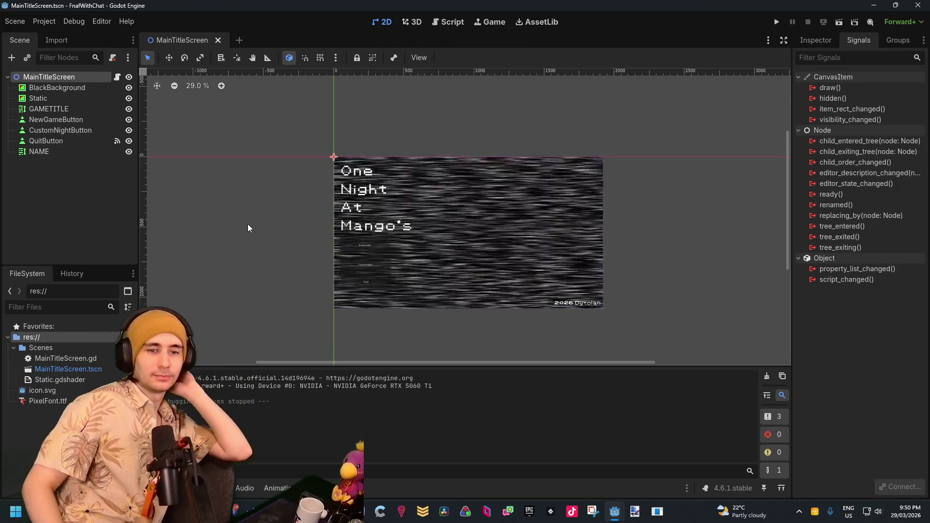
click(234, 45)
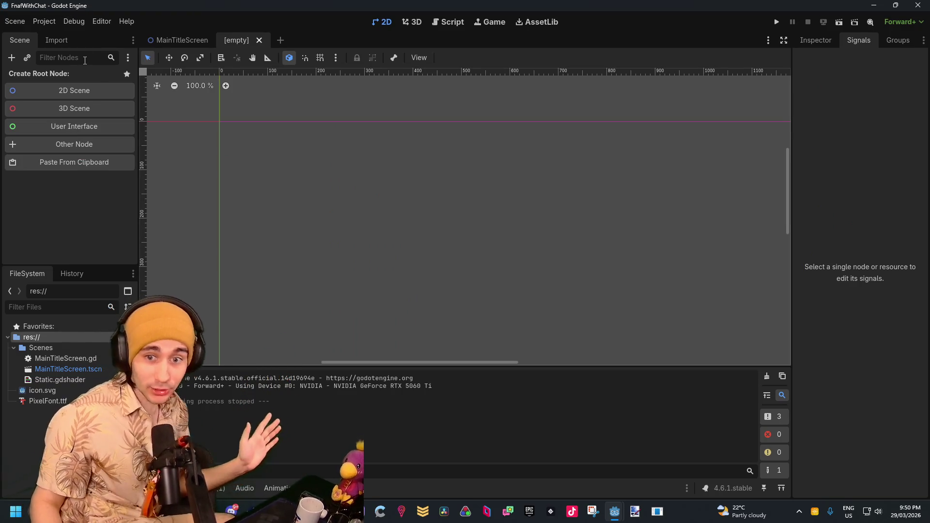
Step: Give the new scene a 2D root node named World
click(81, 96)
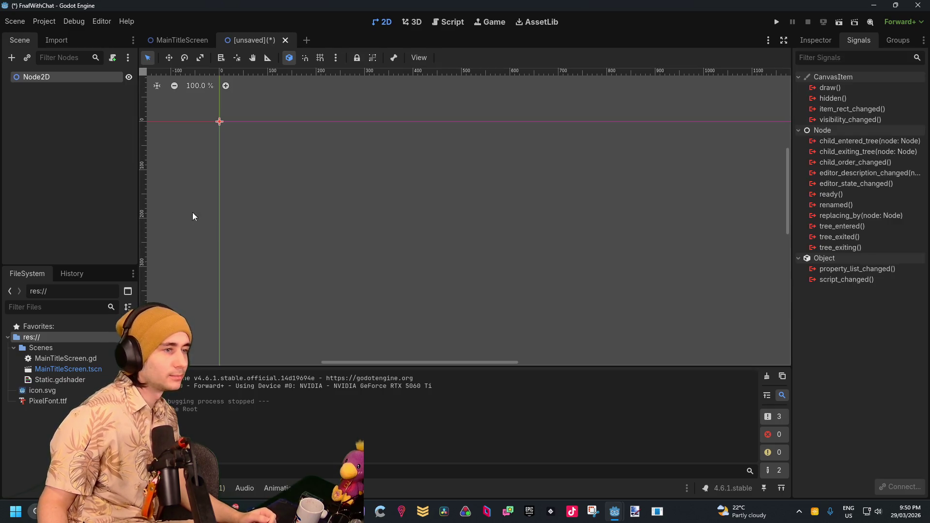
text(orld)
key(Return)
scroll(270, 217, down, 6)
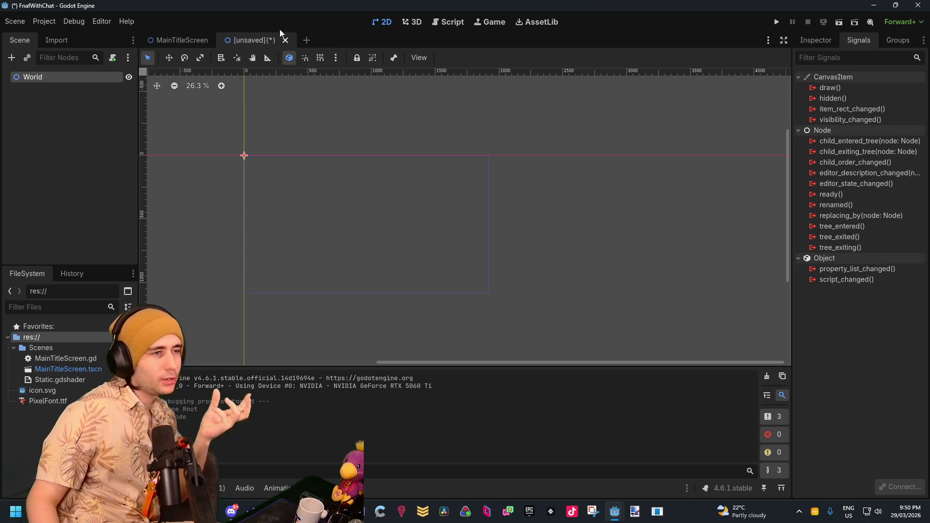
Step: Add a second new scene with a 2D root node renamed CameraMonitor
click(308, 40)
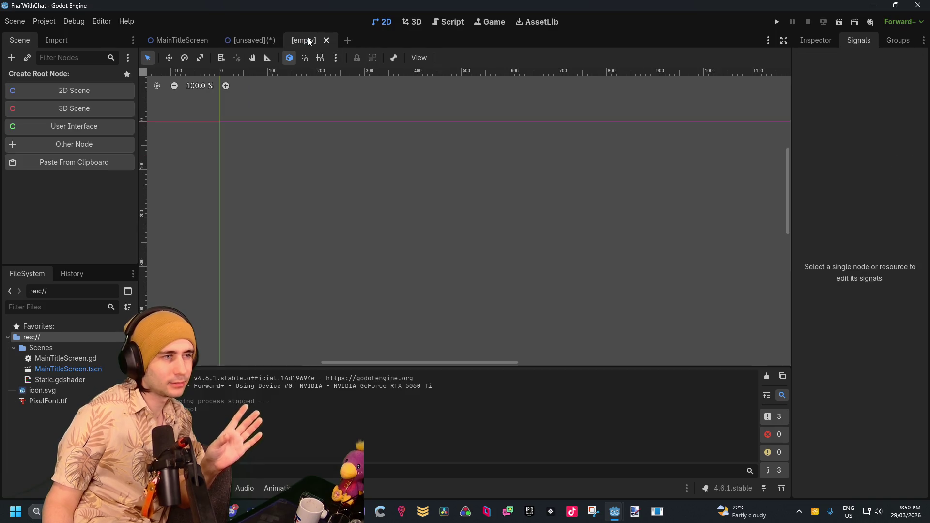
click(55, 93)
double_click(65, 76)
text(CameraMonitor)
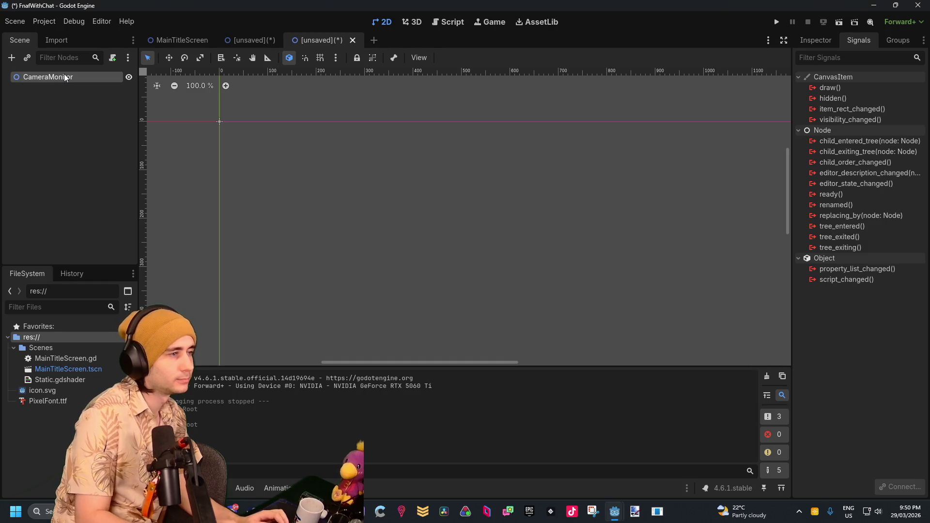
click(112, 138)
Step: Return to the World scene and select its World root node
click(246, 39)
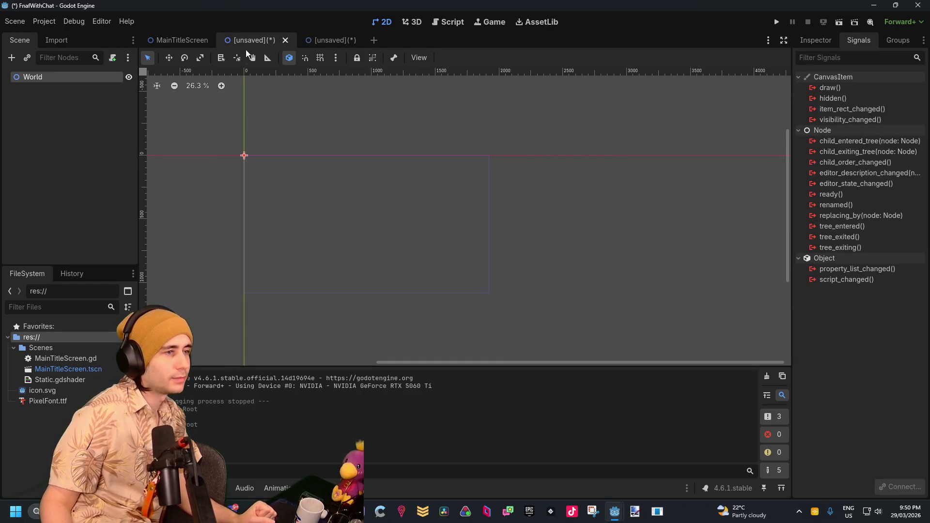
scroll(433, 264, down, 1)
scroll(376, 252, up, 3)
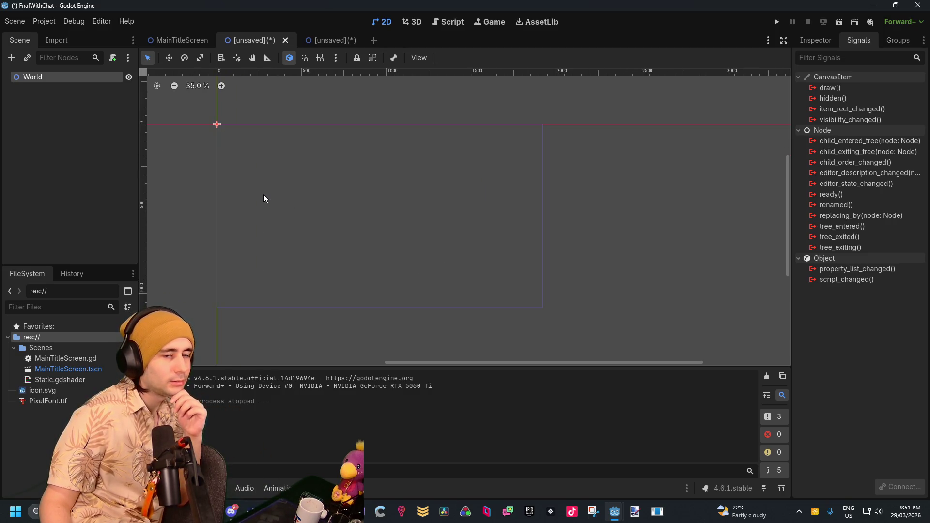
click(66, 131)
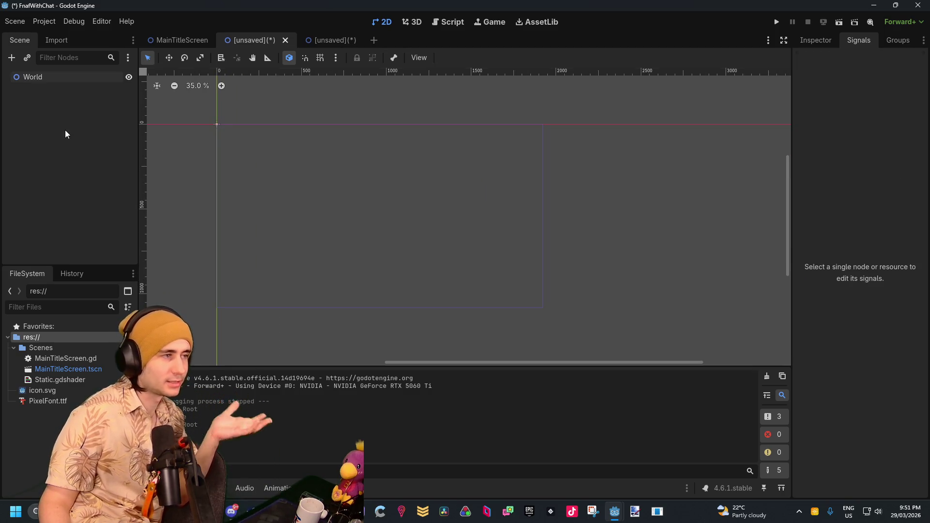
click(87, 76)
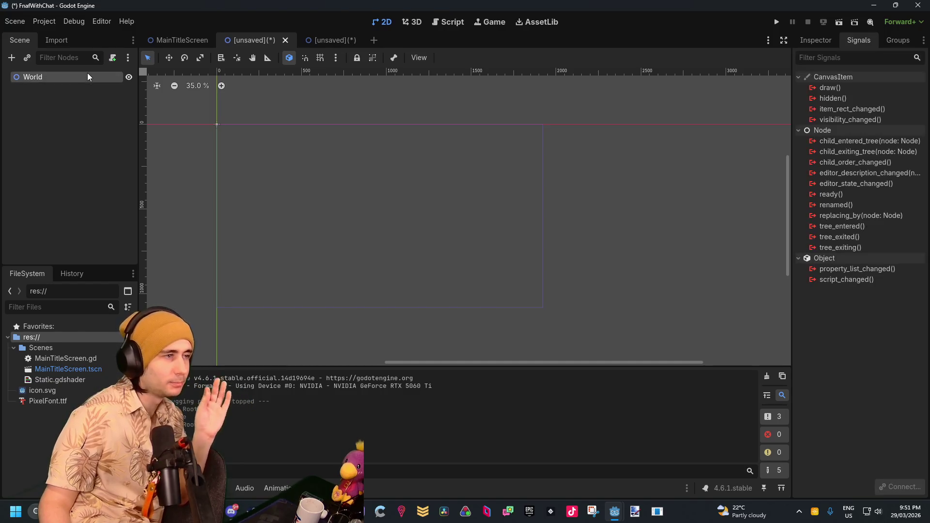
click(168, 38)
click(249, 41)
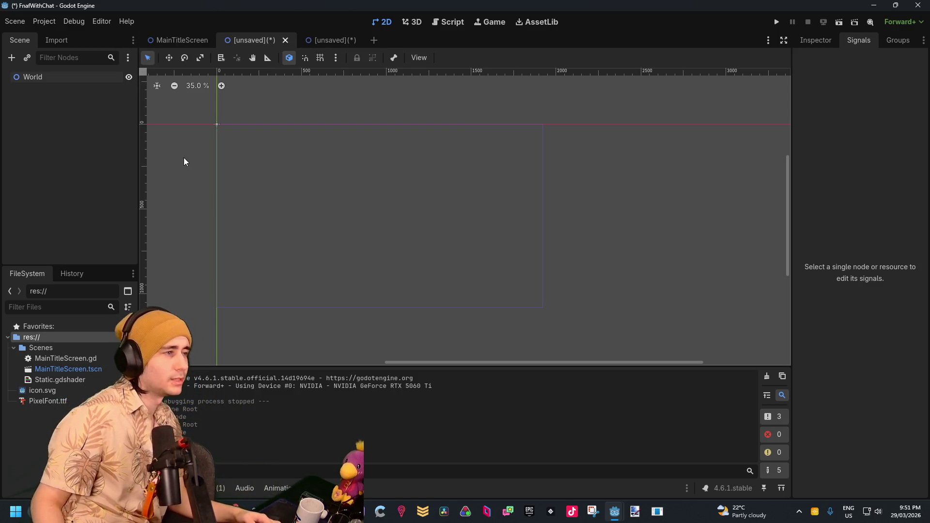
Step: Add a Camera2D child node under World
right_click(48, 76)
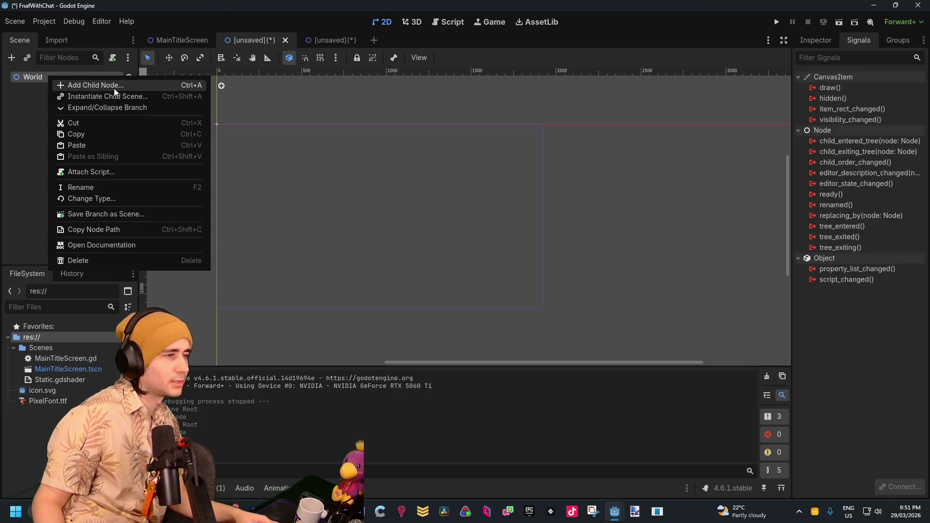
click(112, 86)
text(ca)
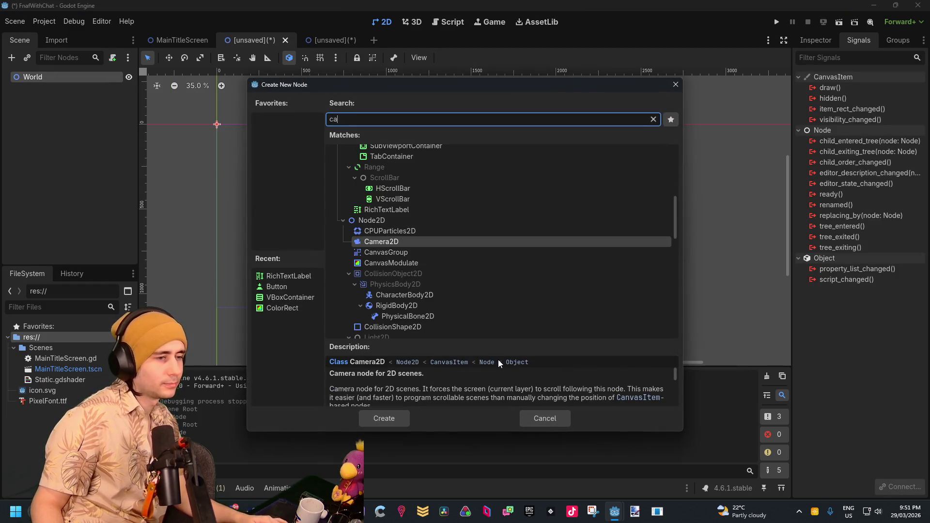
double_click(392, 242)
Step: Drag the camera frame so it starts near the origin
scroll(220, 164, down, 5)
scroll(221, 171, up, 2)
mouse_move(217, 137)
mouse_down()
mouse_move(262, 172)
mouse_move(316, 190)
mouse_up()
scroll(193, 143, up, 10)
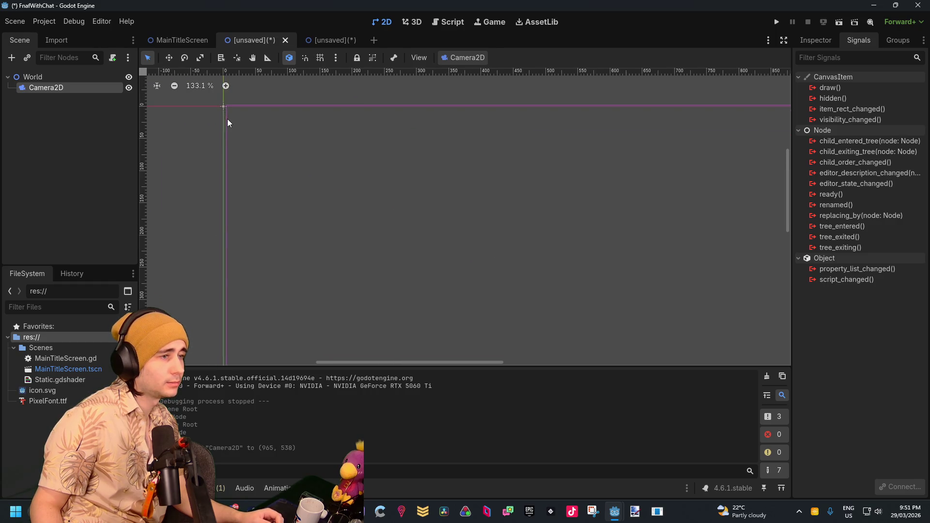
scroll(211, 135, down, 10)
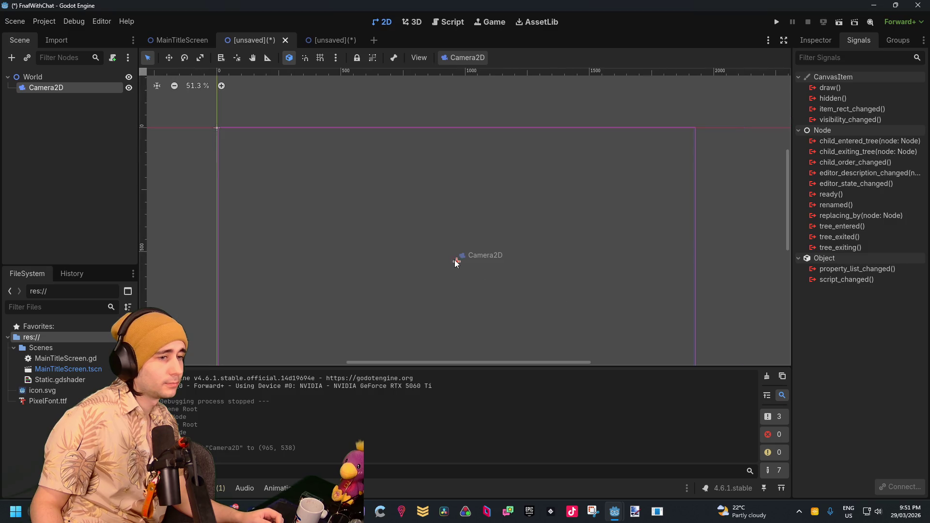
drag(459, 263, 457, 262)
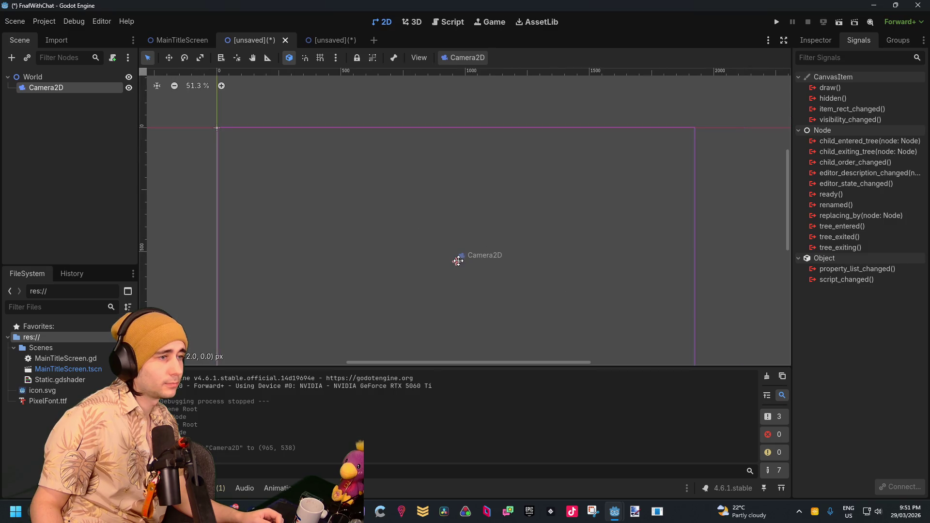
scroll(233, 129, up, 8)
scroll(238, 148, up, 5)
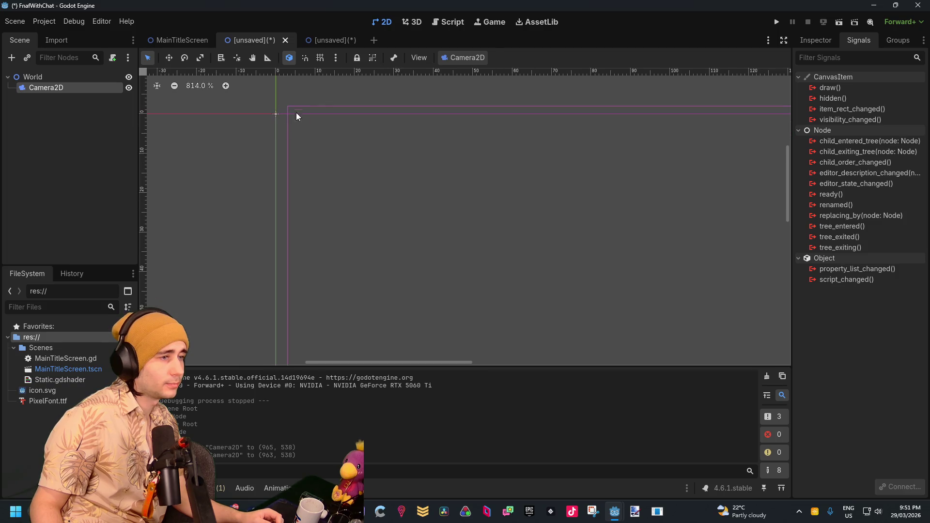
drag(315, 130, 310, 138)
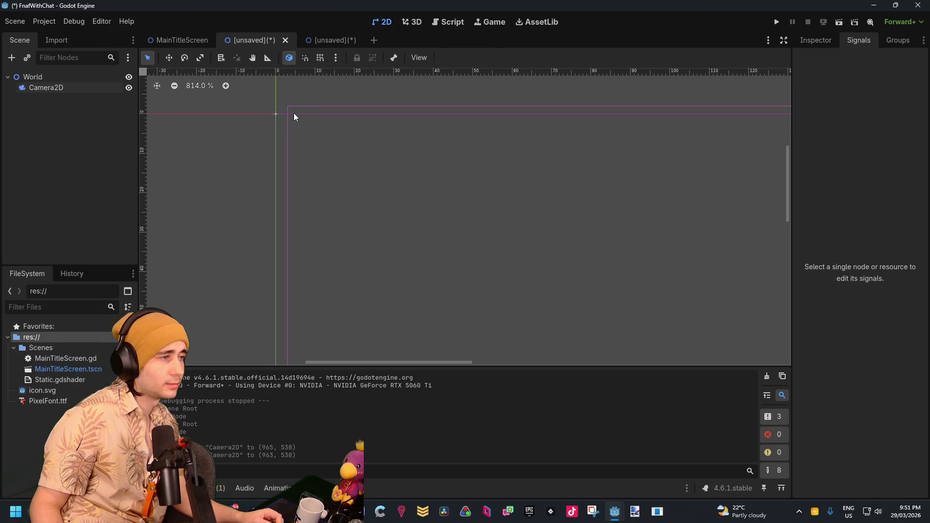
Step: Set the Camera2D's Transform position to 960, 540 in the Inspector
click(57, 87)
click(818, 39)
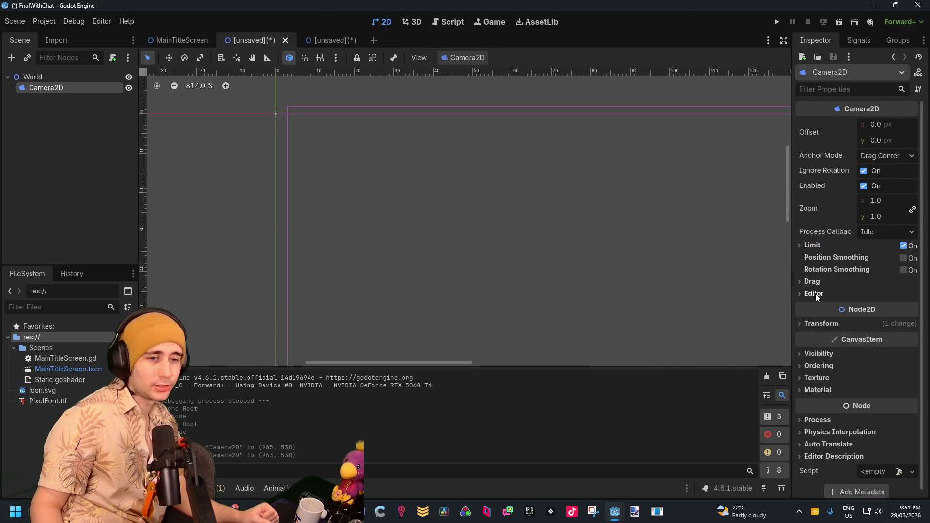
click(821, 323)
click(883, 338)
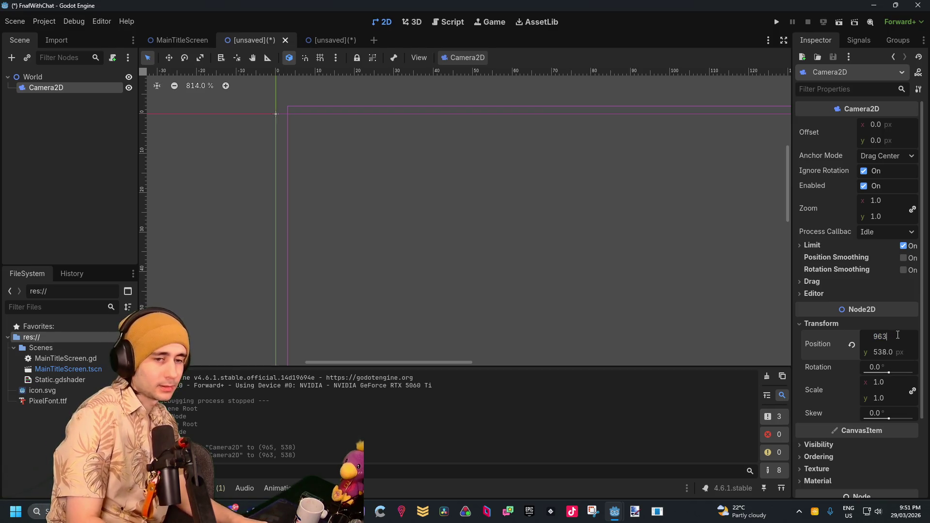
text(0)
key(Return)
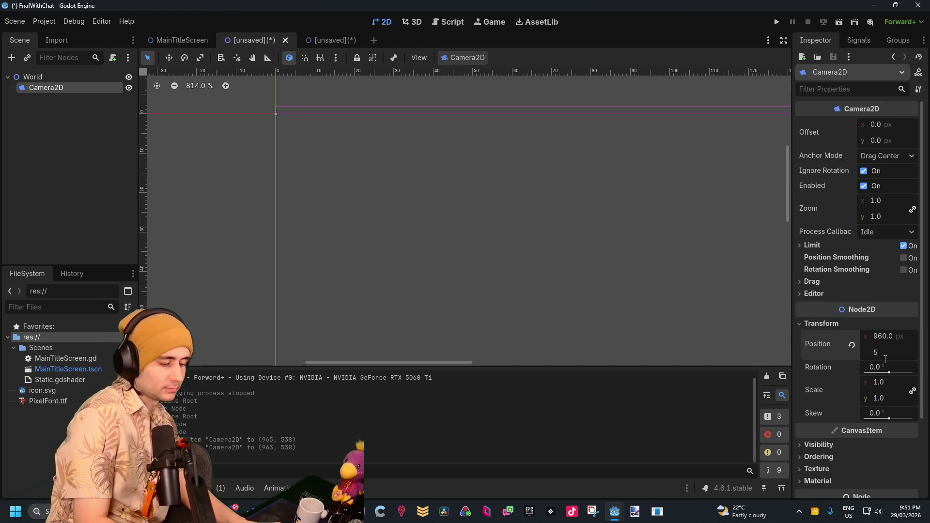
text(40)
key(Return)
Step: Bring the whole camera frame into view, then show the CameraMonitor scene's screen-sized frame
scroll(511, 256, down, 10)
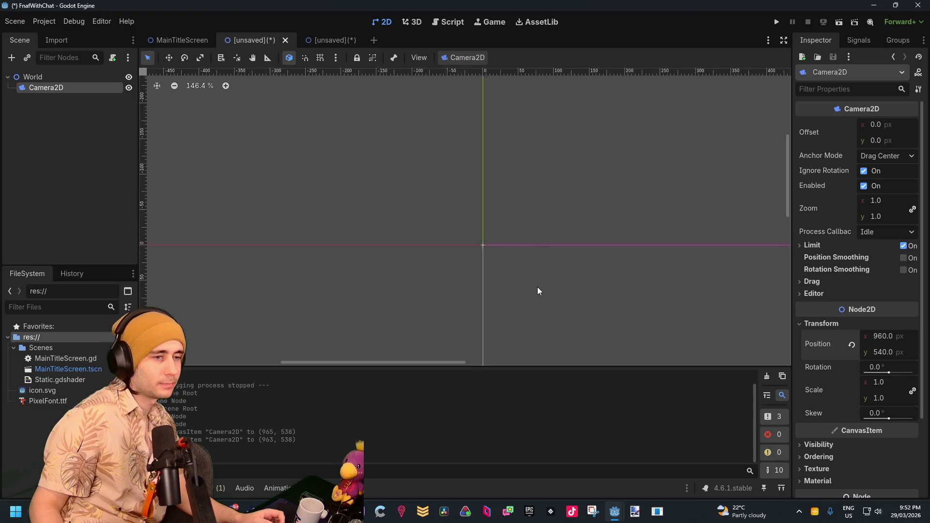
scroll(454, 231, down, 6)
mouse_move(560, 218)
mouse_down()
mouse_move(415, 151)
mouse_move(363, 174)
mouse_up()
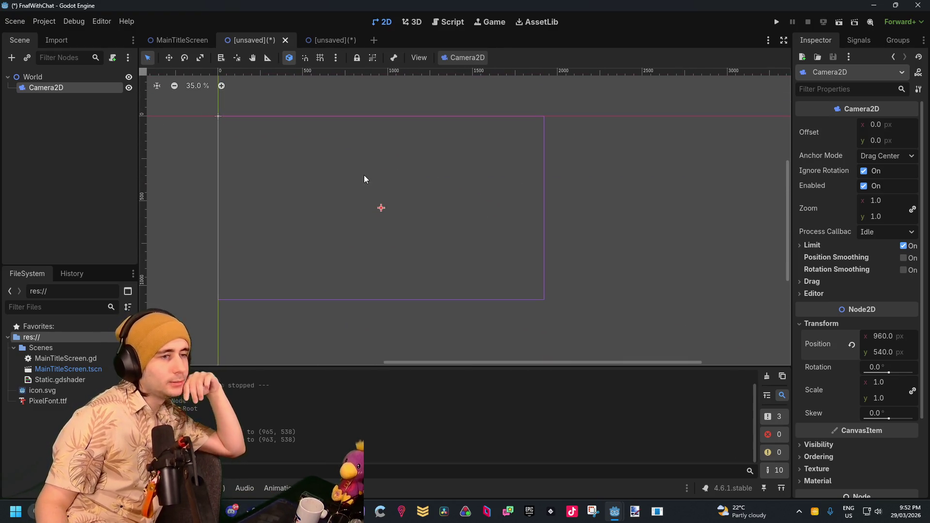
click(59, 116)
click(327, 41)
scroll(476, 189, down, 5)
mouse_move(455, 266)
mouse_down()
mouse_move(330, 203)
mouse_move(402, 223)
mouse_up()
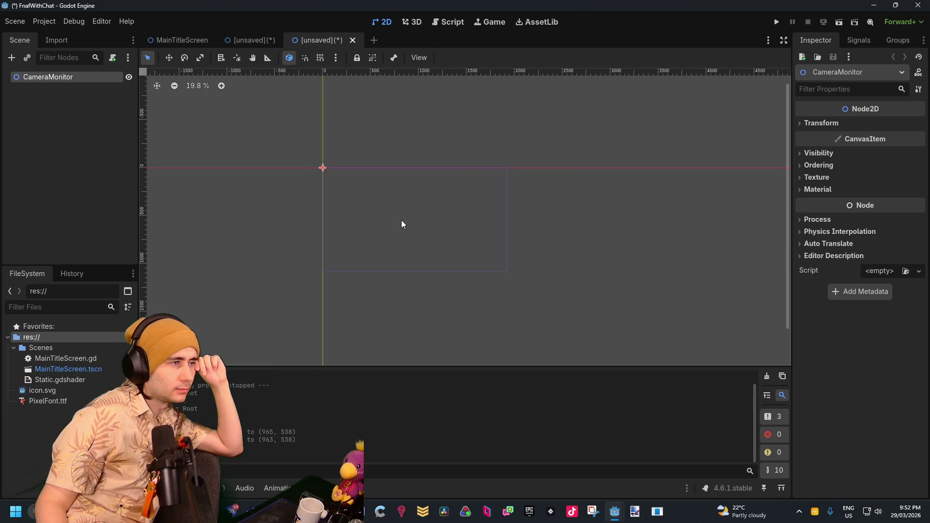
Step: Add a ColorRect child node under CameraMonitor
click(99, 145)
right_click(93, 115)
click(120, 122)
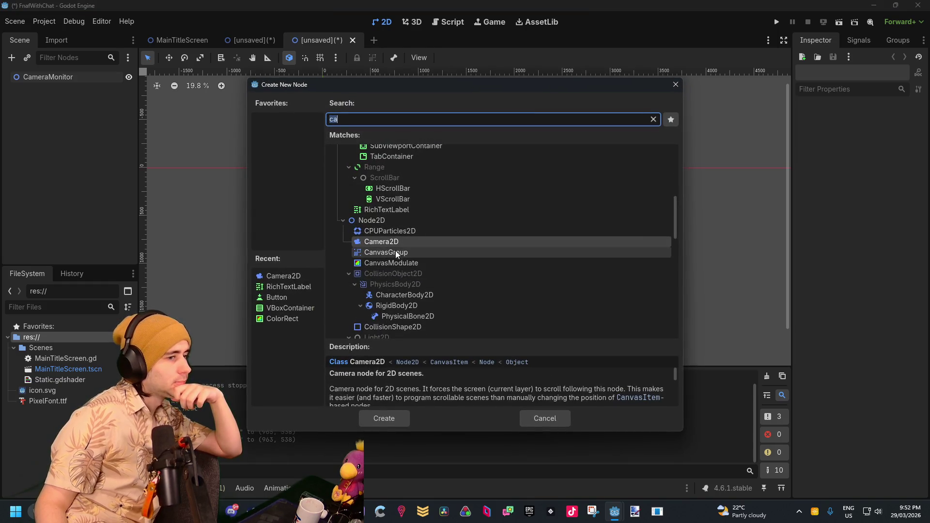
scroll(394, 221, up, 3)
click(289, 319)
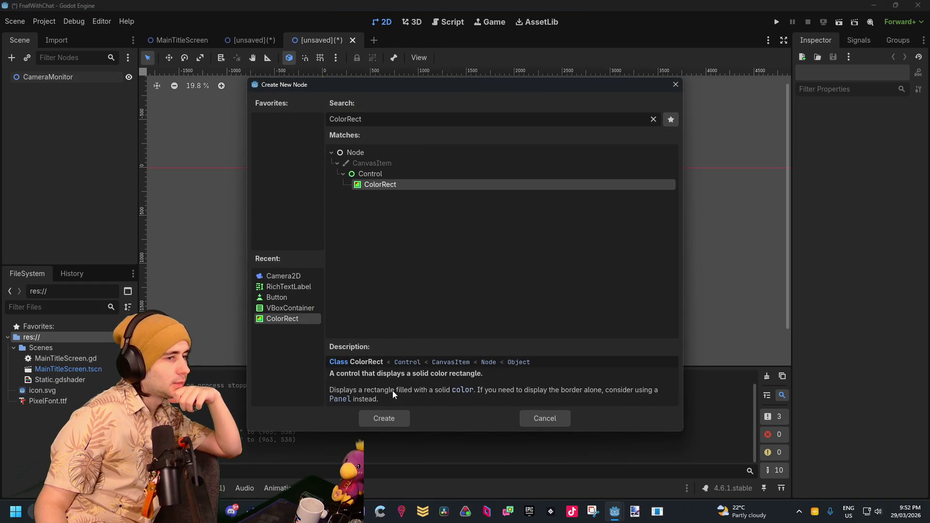
click(391, 419)
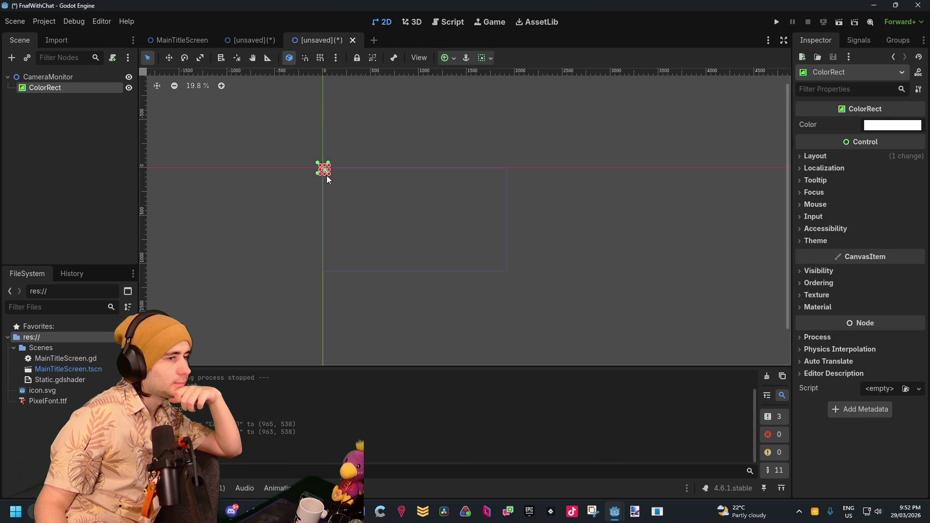
Step: Stretch the ColorRect so its corner fits 1920×1080
drag(329, 175, 512, 276)
scroll(509, 271, up, 10)
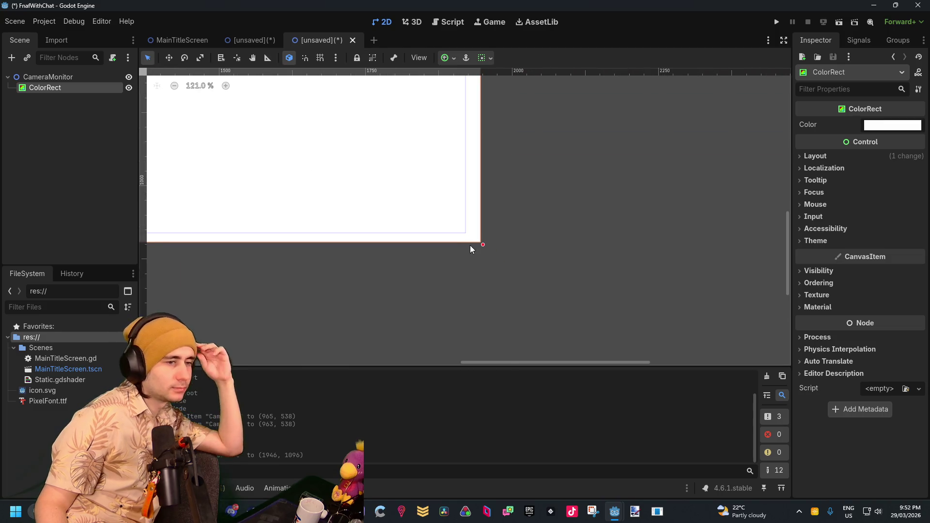
mouse_move(485, 246)
mouse_down()
mouse_move(461, 231)
mouse_move(485, 249)
mouse_up()
scroll(460, 233, up, 10)
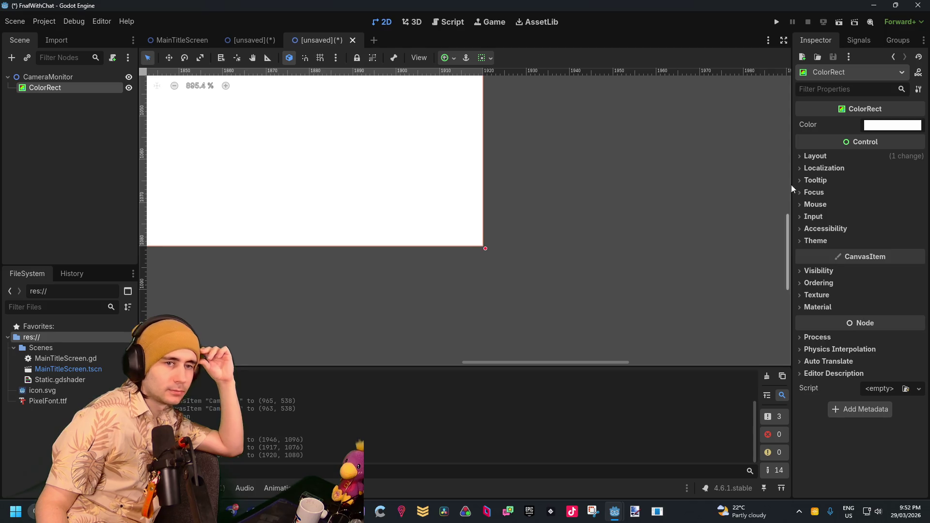
Step: Colour the ColorRect dark purple and go back to the World scene
click(878, 126)
drag(916, 196, 916, 210)
drag(867, 179, 907, 138)
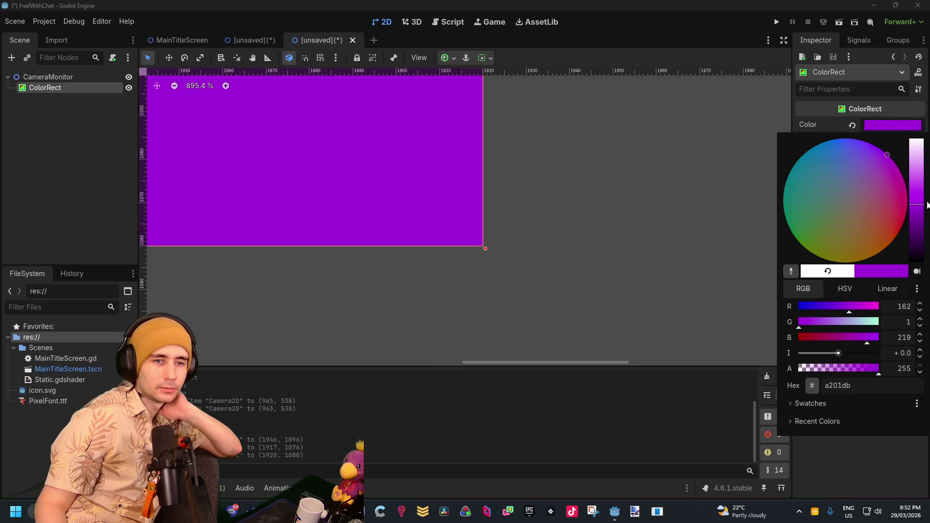
drag(922, 206, 920, 226)
click(572, 228)
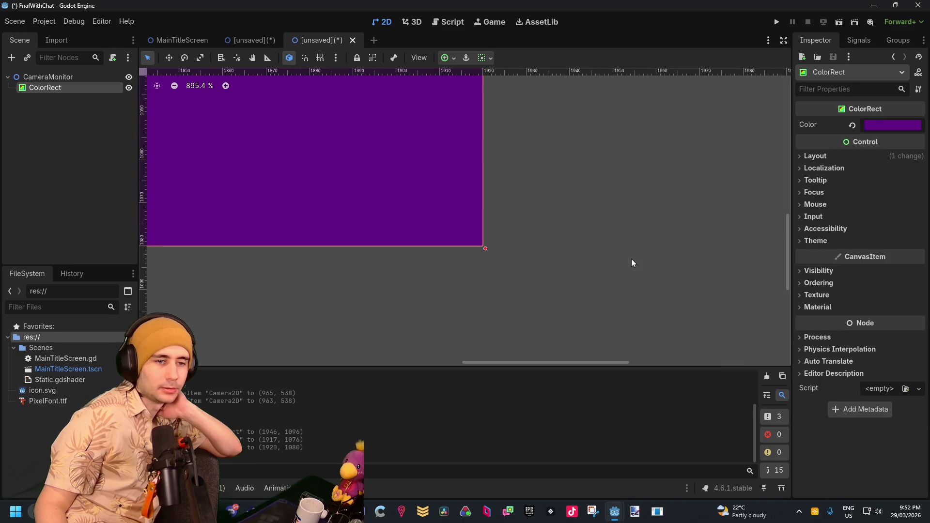
scroll(566, 234, down, 10)
scroll(614, 276, down, 3)
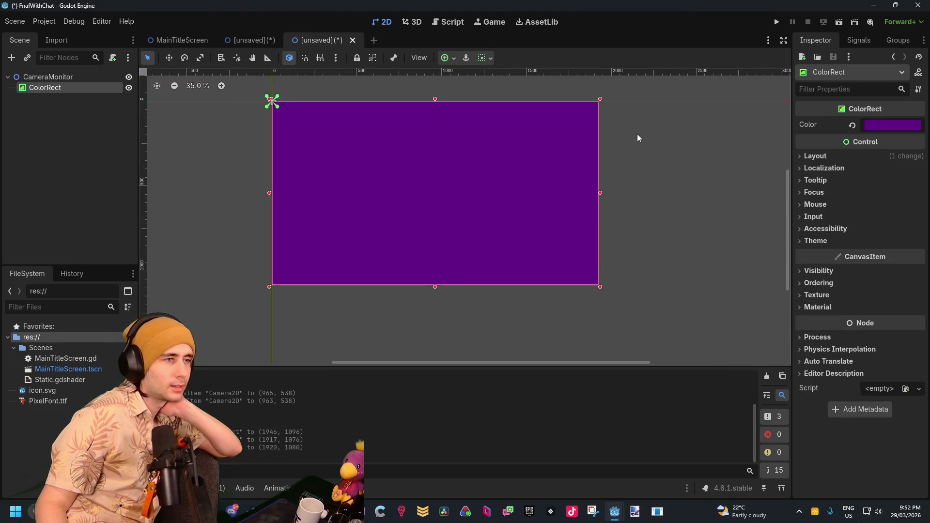
click(251, 40)
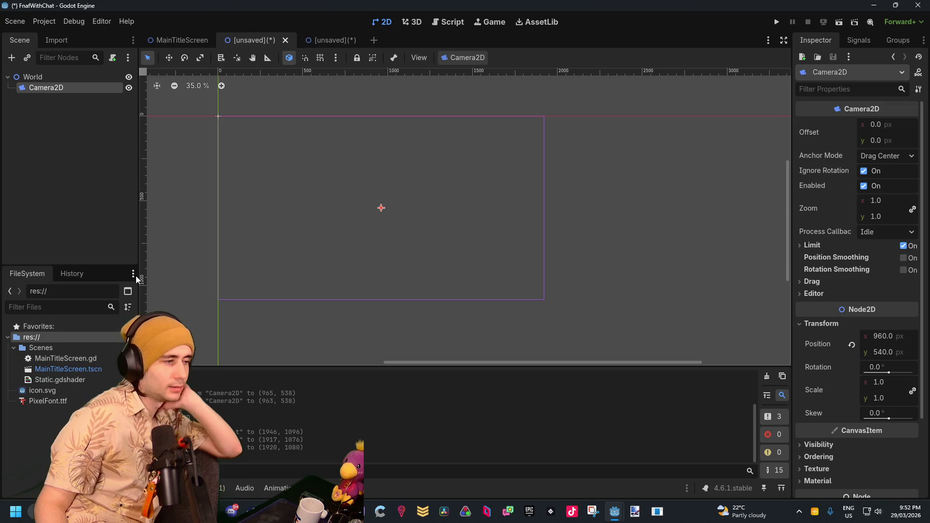
Step: Save the World scene as World.tscn
key(ctrl+s)
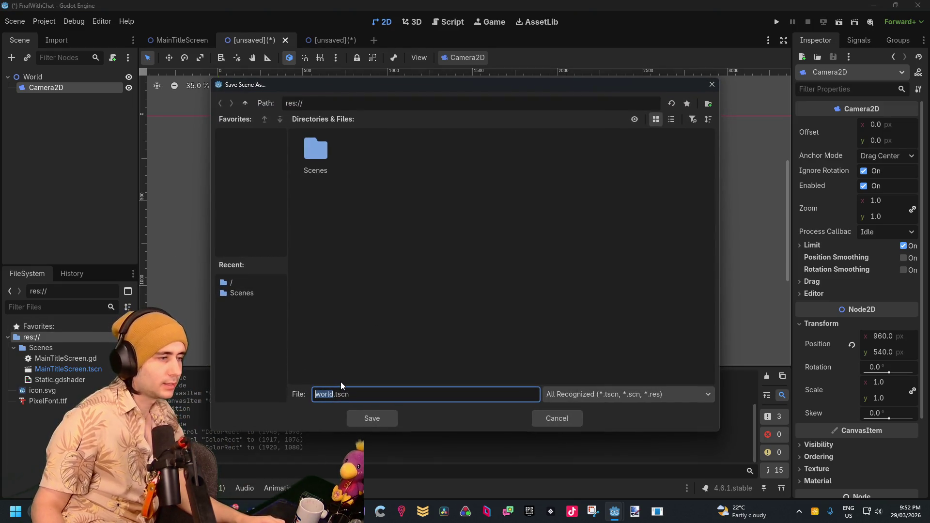
text(World)
key(Return)
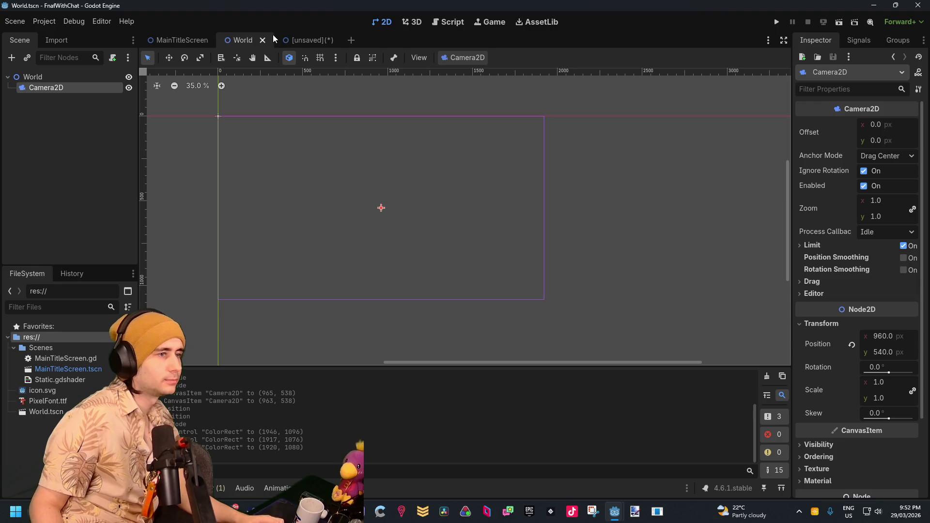
Step: Save the camera monitor scene as CameraMonitor.tscn
click(300, 40)
key(ctrl+s)
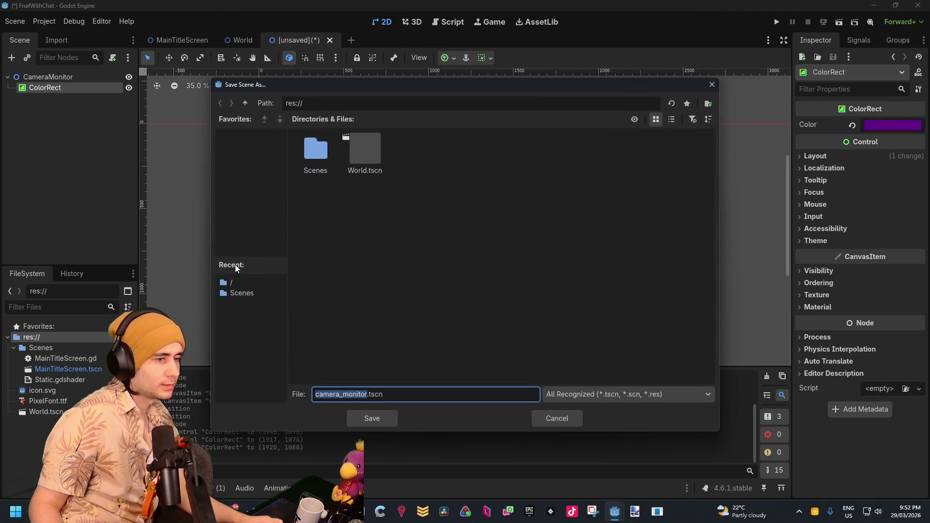
key(Right)
key(Left)
key(Left)
key(Left)
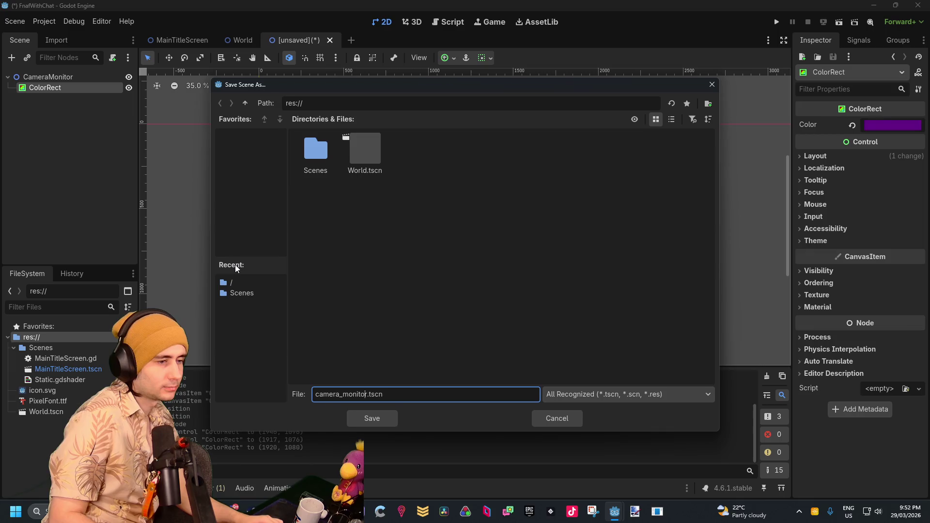
key(BackSpace)
key(BackSpace)
key(BackSpace)
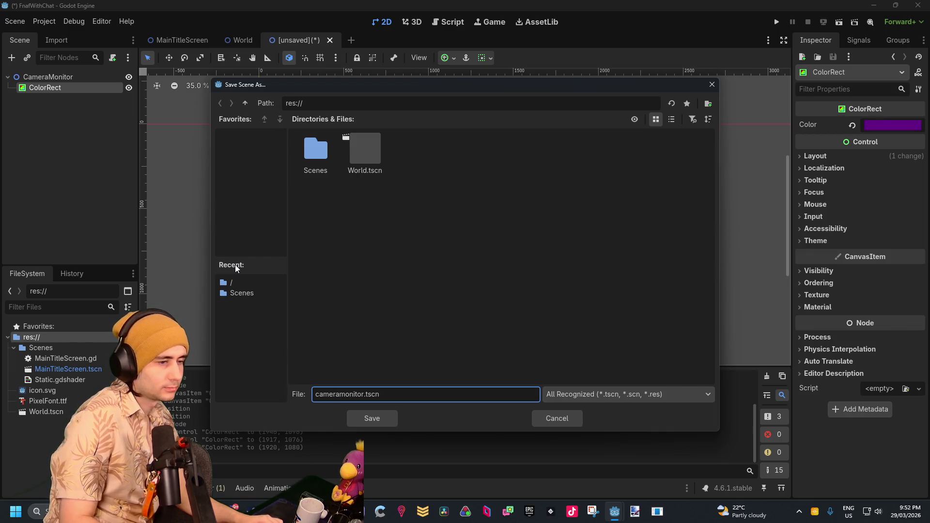
text(Camera)
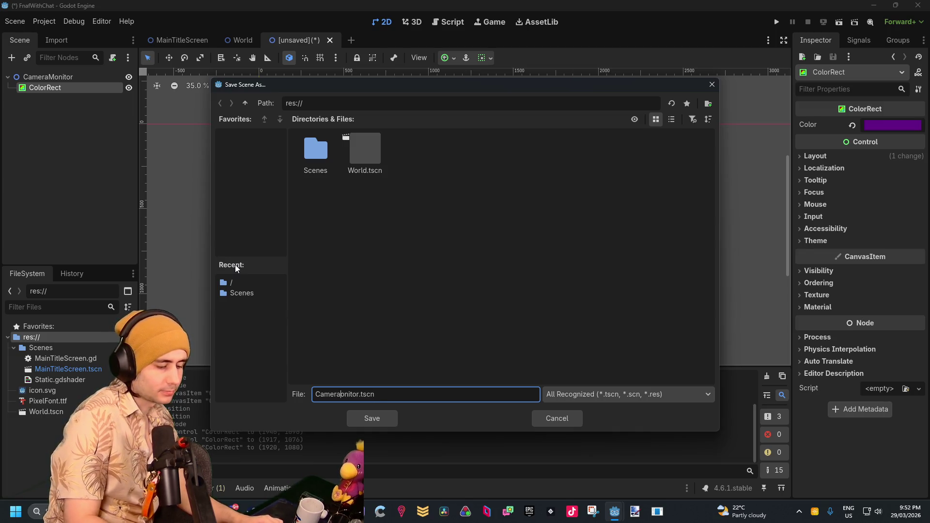
key(Return)
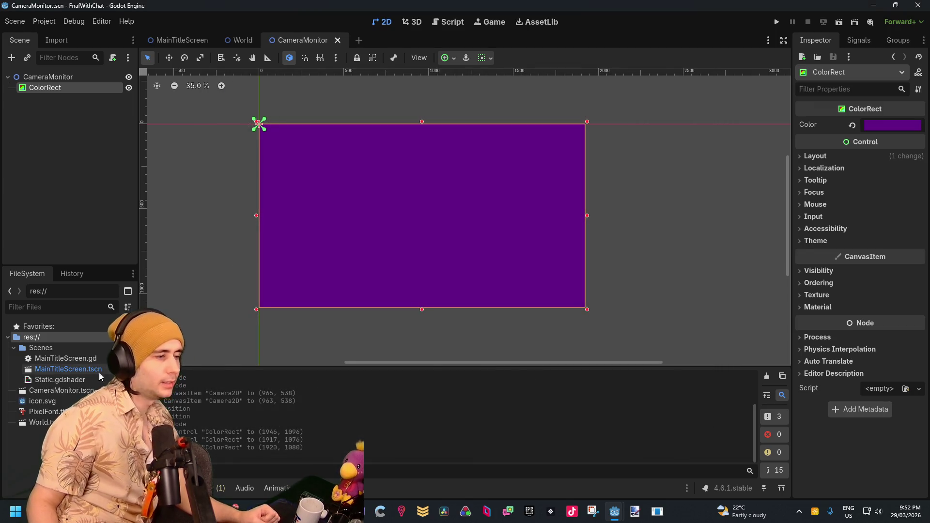
Step: Move CameraMonitor.tscn and World.tscn into the Scenes folder
click(47, 394)
drag(48, 391, 40, 347)
click(432, 273)
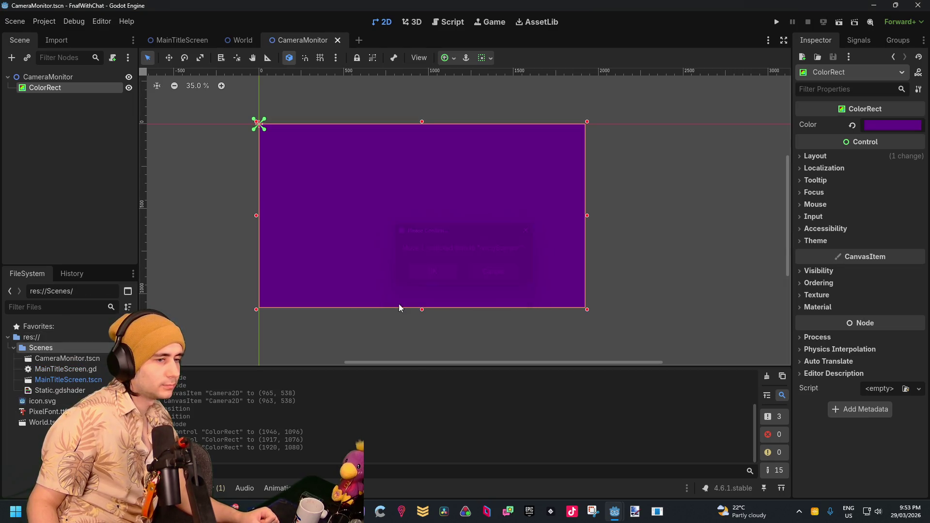
drag(42, 423, 71, 352)
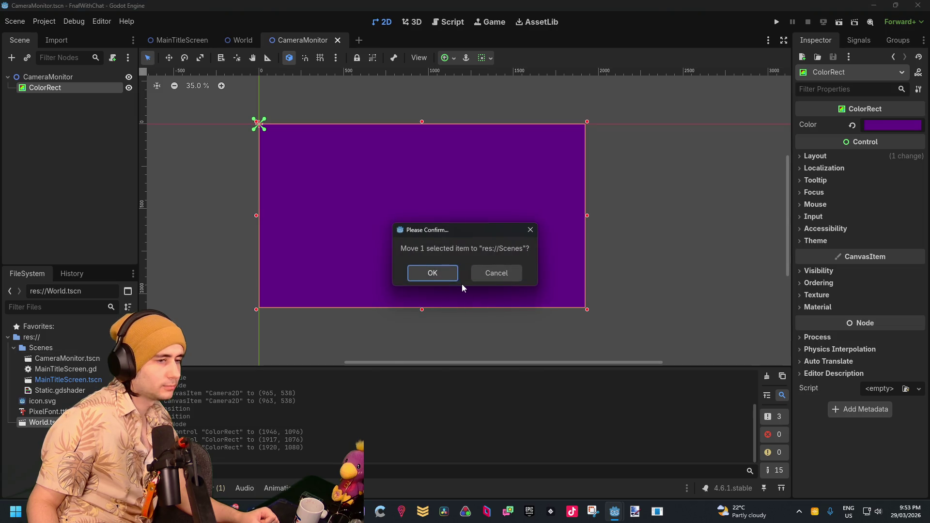
click(432, 273)
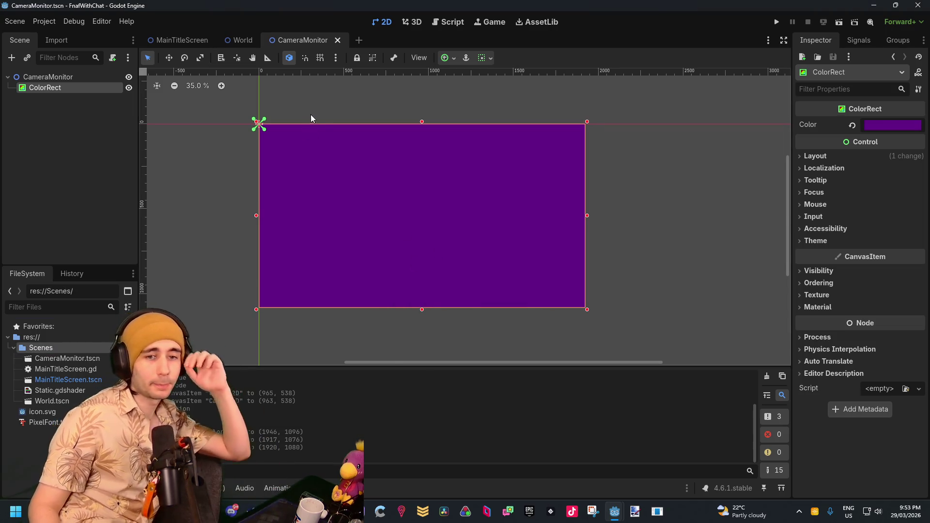
Step: Drag CameraMonitor.tscn into the World scene as an instance
click(240, 40)
mouse_move(63, 359)
mouse_down()
mouse_move(296, 211)
mouse_move(219, 116)
mouse_up()
scroll(335, 141, up, 1)
scroll(344, 146, down, 2)
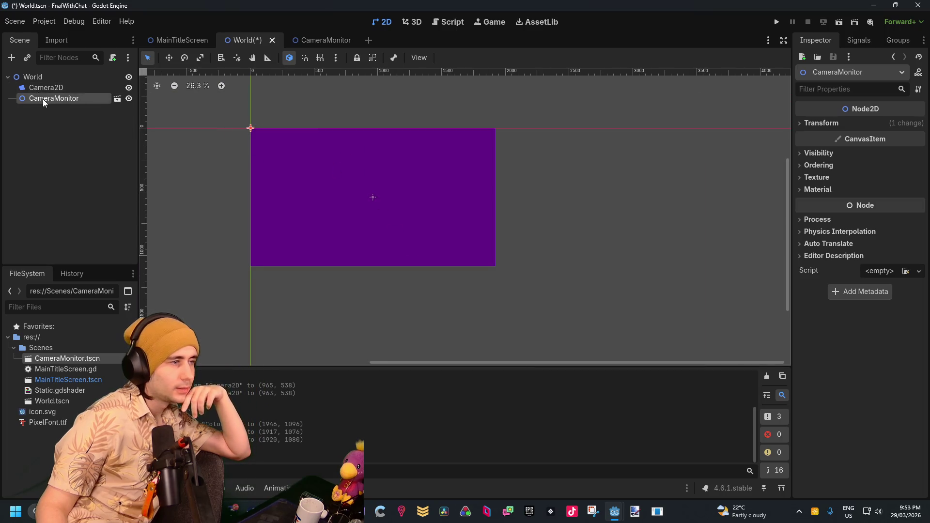
Step: Set the CameraMonitor instance's position to 0, 0
click(821, 123)
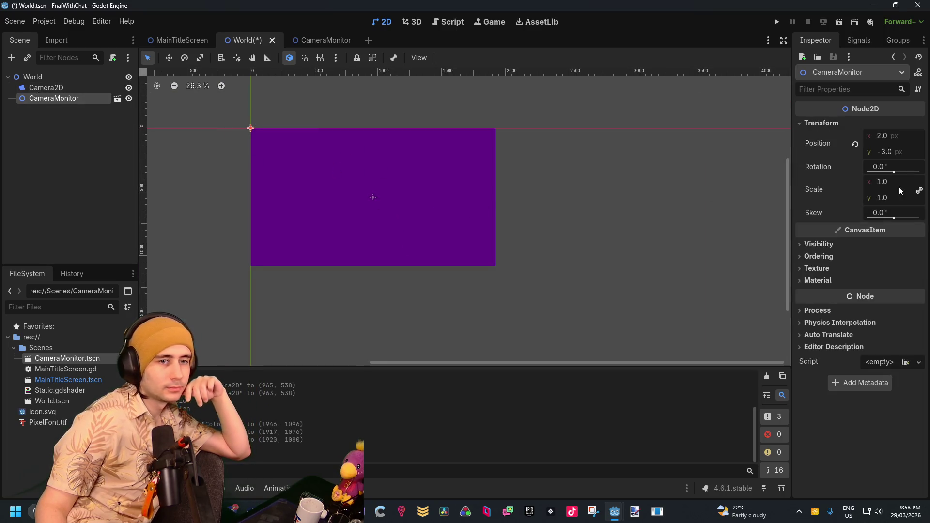
click(894, 137)
text(0)
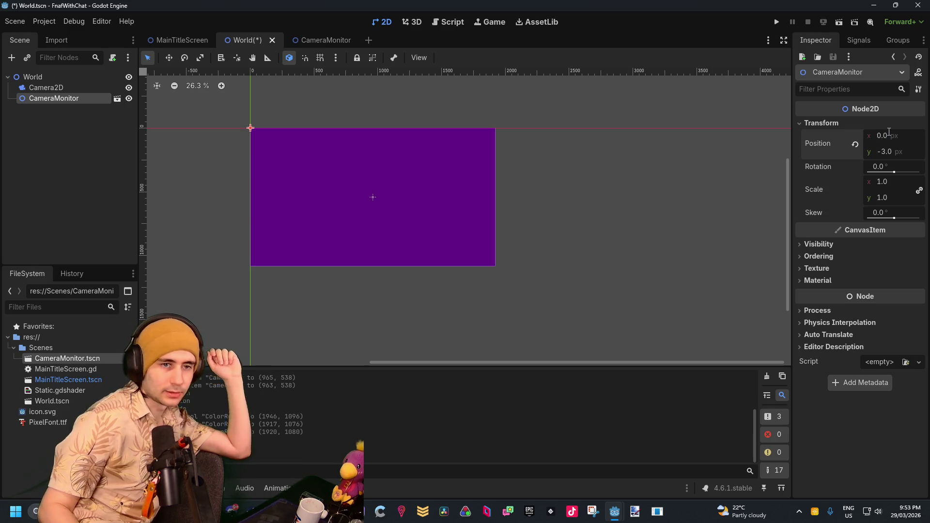
key(Return)
click(886, 151)
text(0)
key(Return)
click(96, 89)
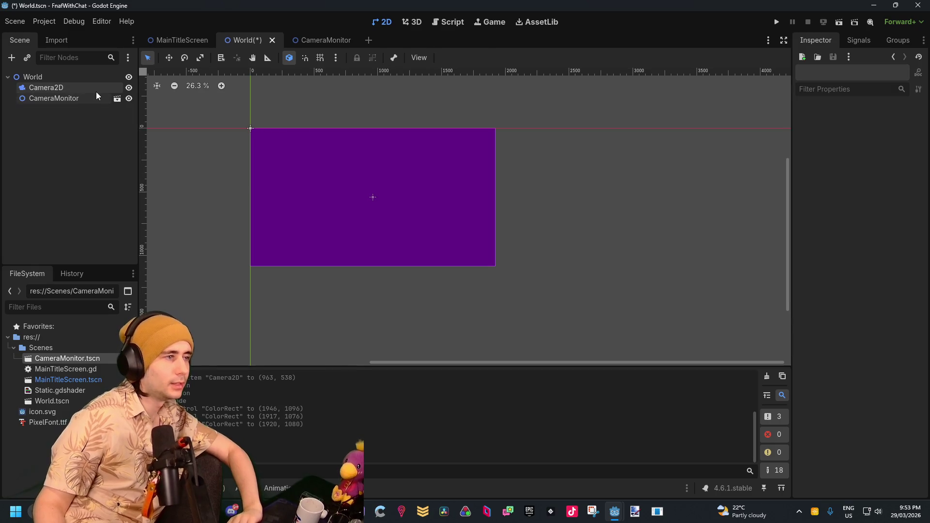
click(68, 78)
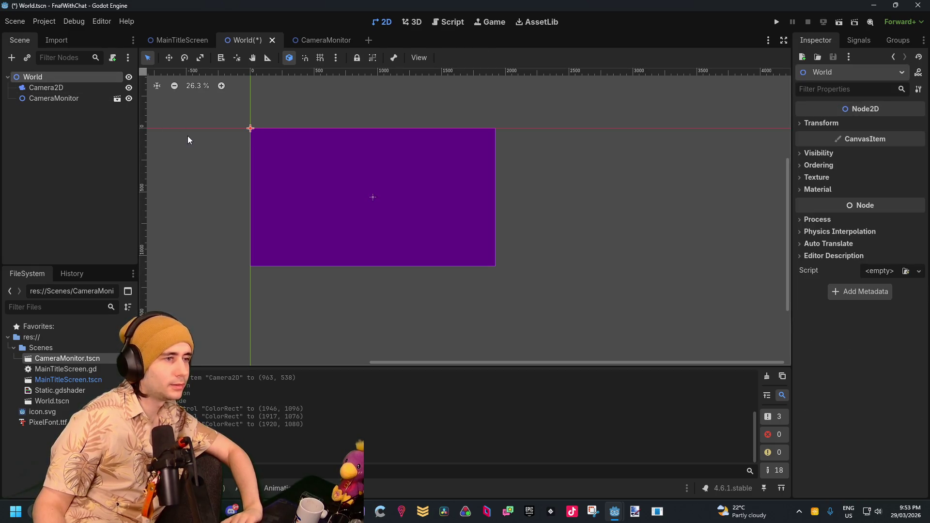
Step: Show the whole monitor and drag the CameraMonitor node into World.gd as $CameraMonitor
scroll(188, 136, up, 5)
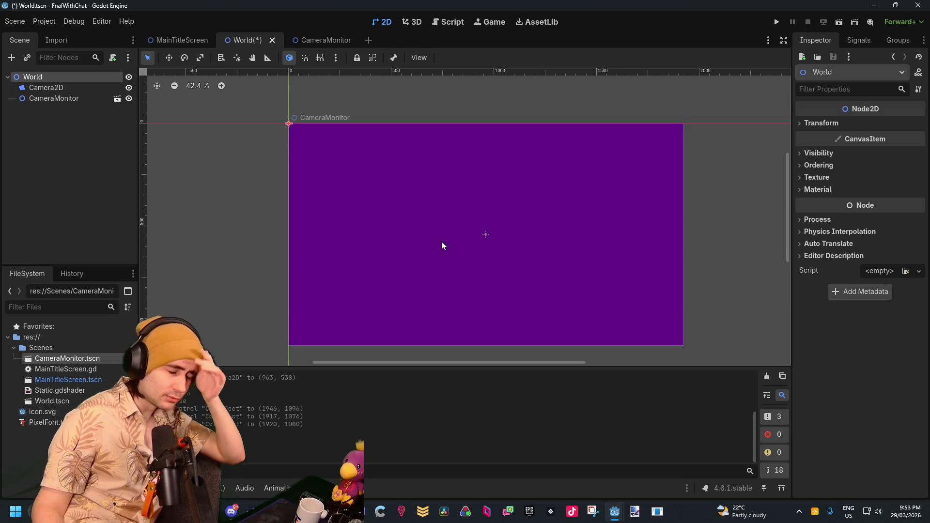
scroll(486, 255, down, 2)
scroll(486, 259, up, 1)
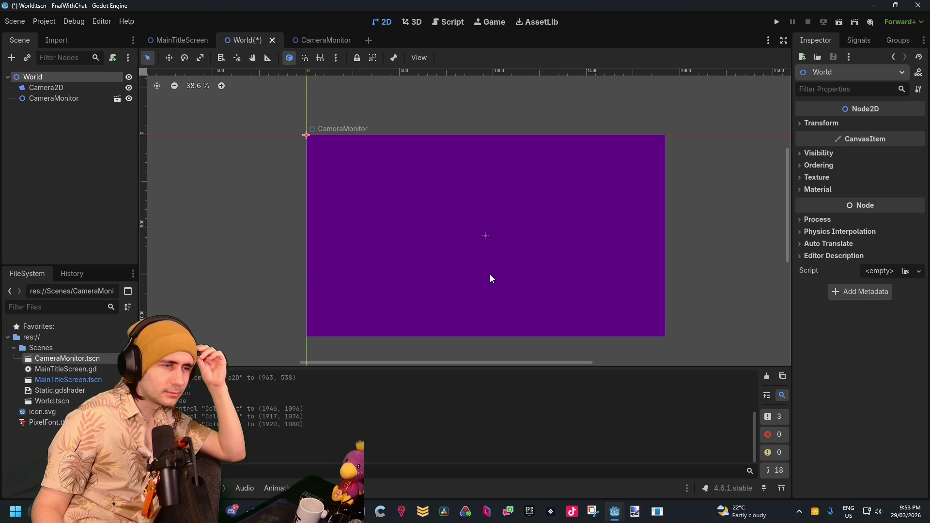
drag(490, 274, 395, 228)
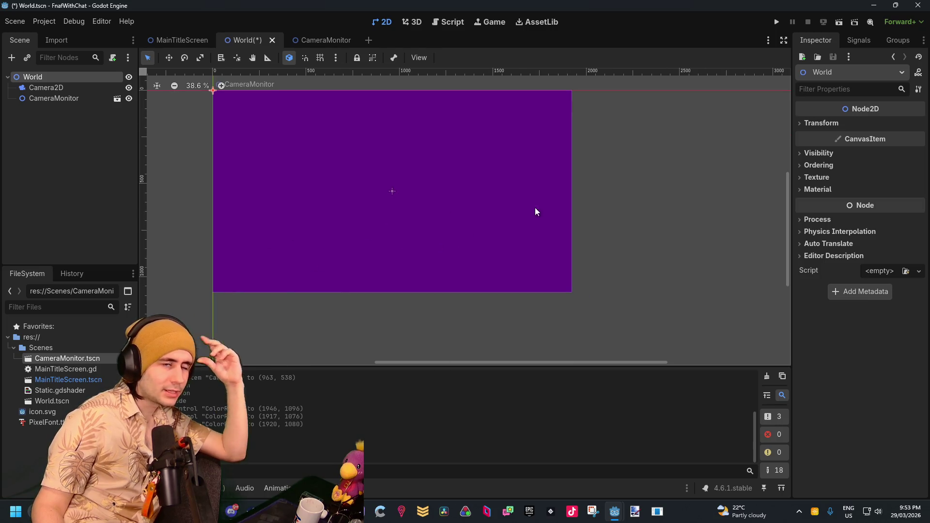
click(65, 122)
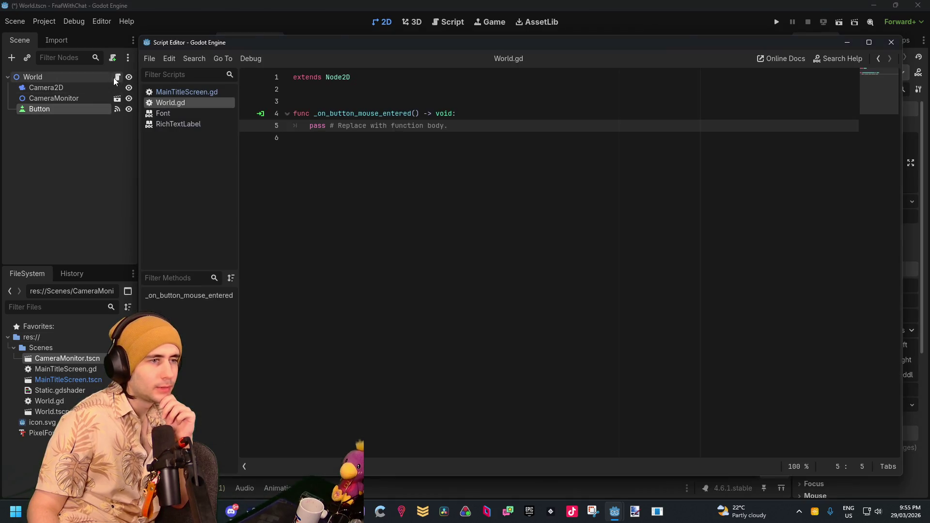
mouse_move(53, 98)
mouse_down()
mouse_move(395, 146)
mouse_move(339, 140)
mouse_up()
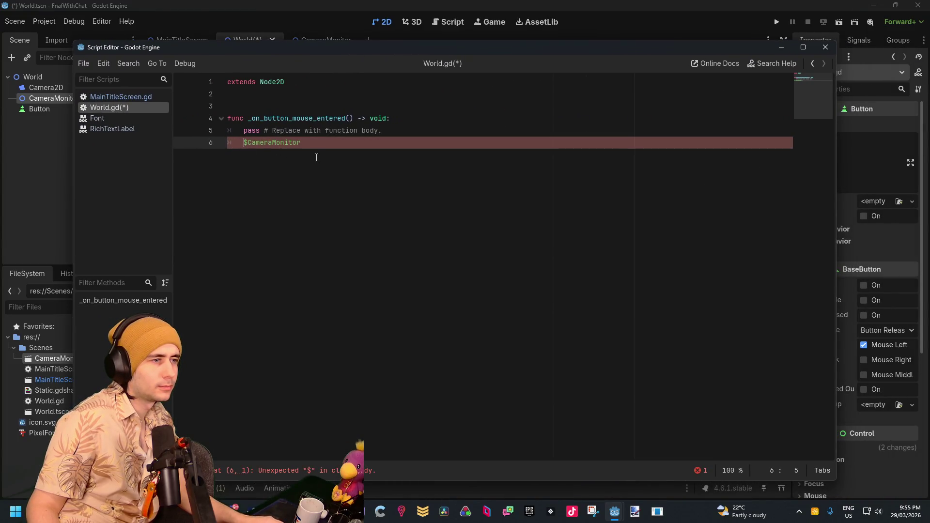
Step: Replace pass with $CameraMonitor.self_modulate = Color(), close the script editor and run the scene
drag(398, 134, 245, 130)
key(BackSpace)
key(BackSpace)
key(BackSpace)
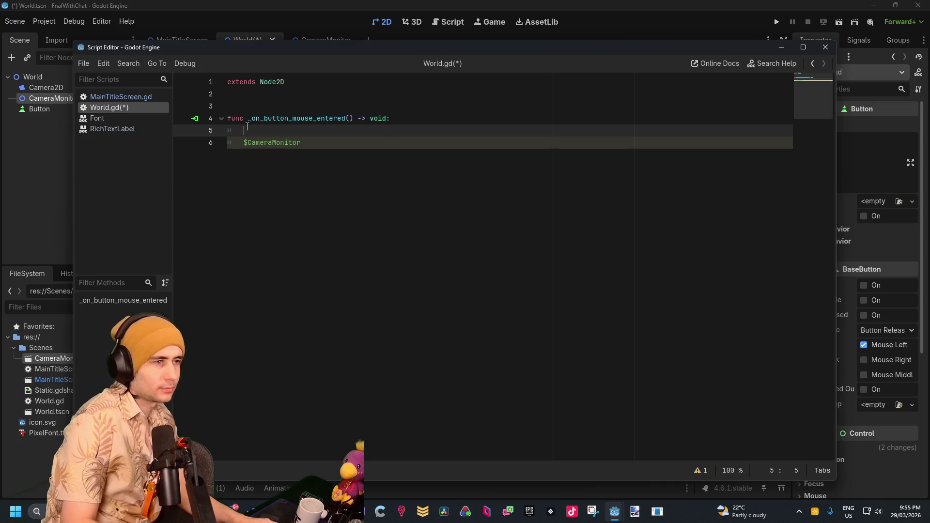
key(Down)
text(.se)
key(Return)
text(= )
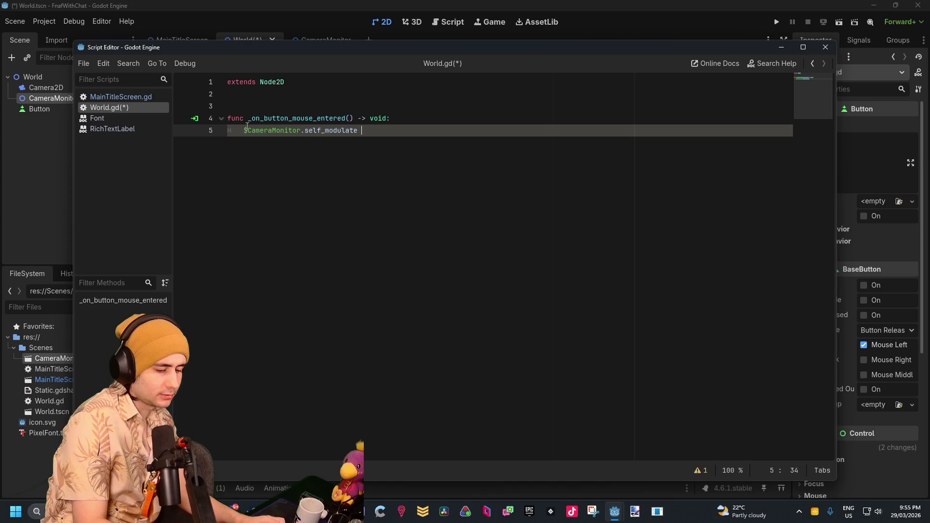
text(Color)
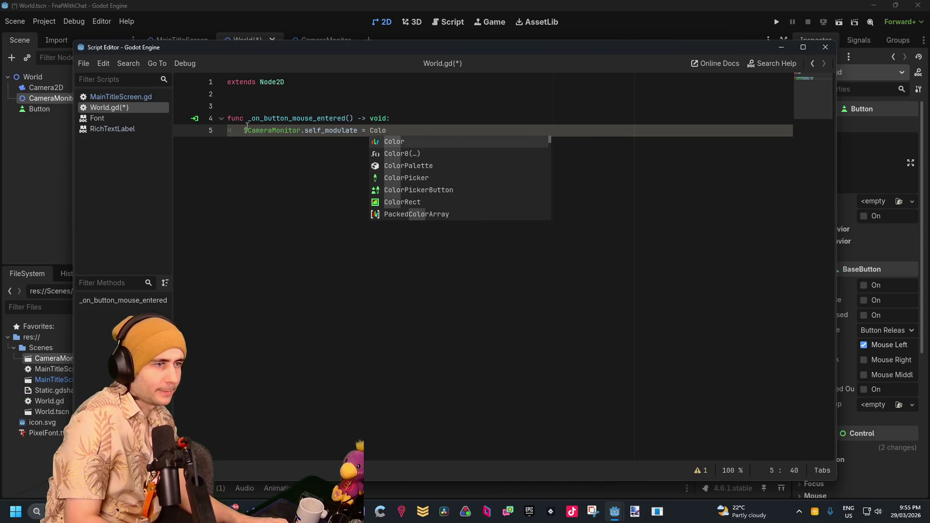
key(Return)
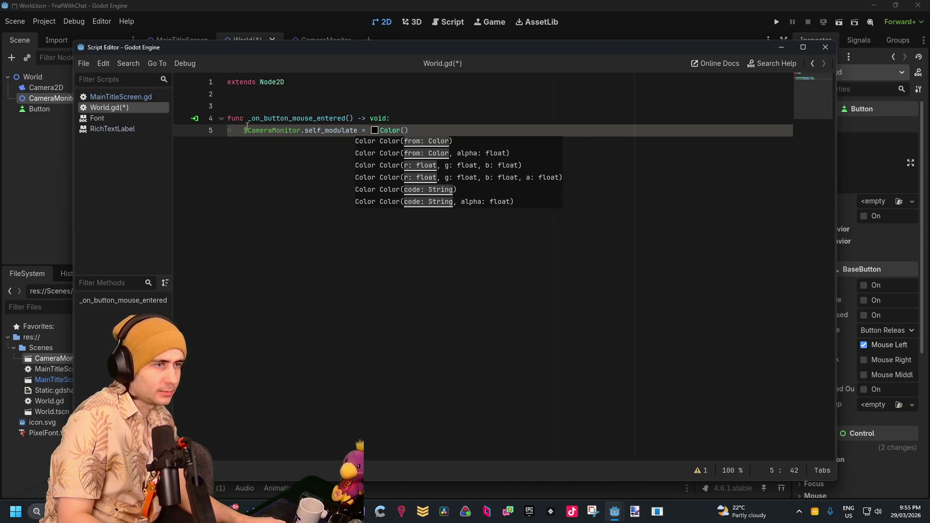
key(Right)
click(413, 4)
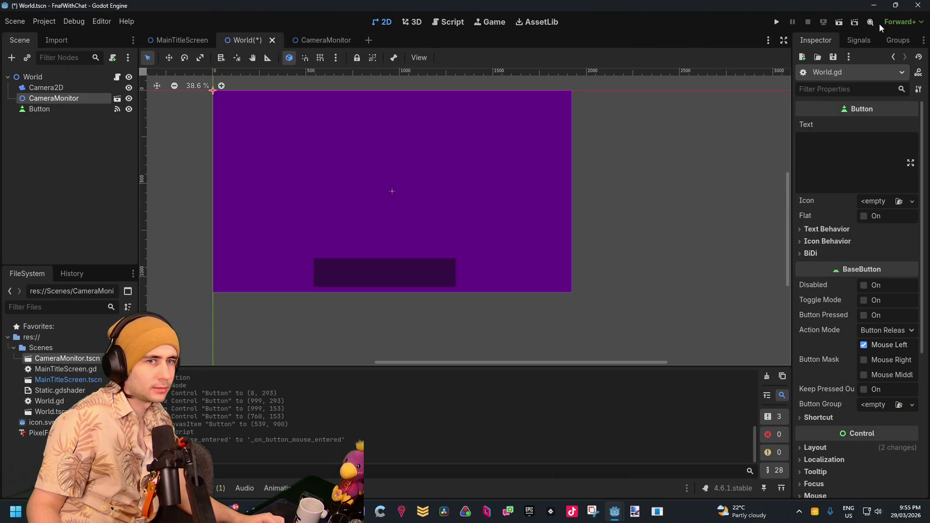
click(844, 21)
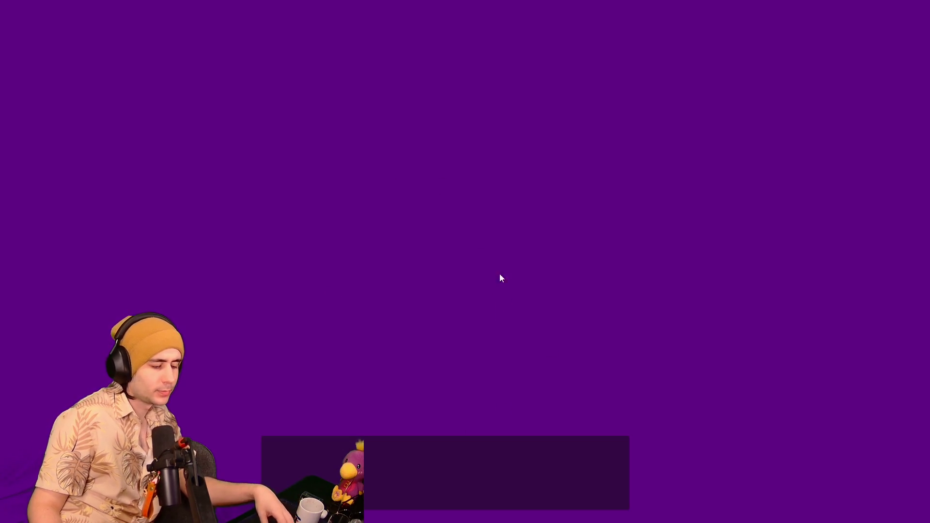
Step: Close the running game window and bring the script editor back
key(alt+F4)
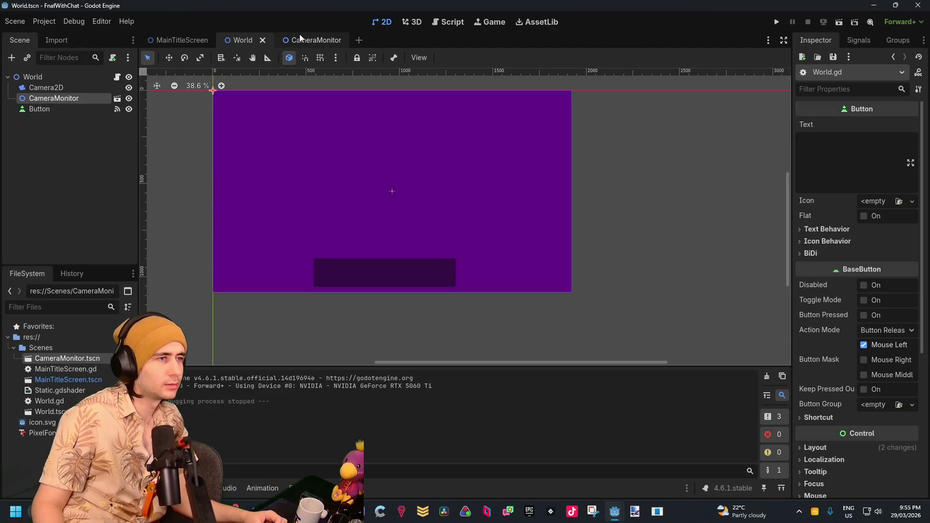
mouse_move(611, 508)
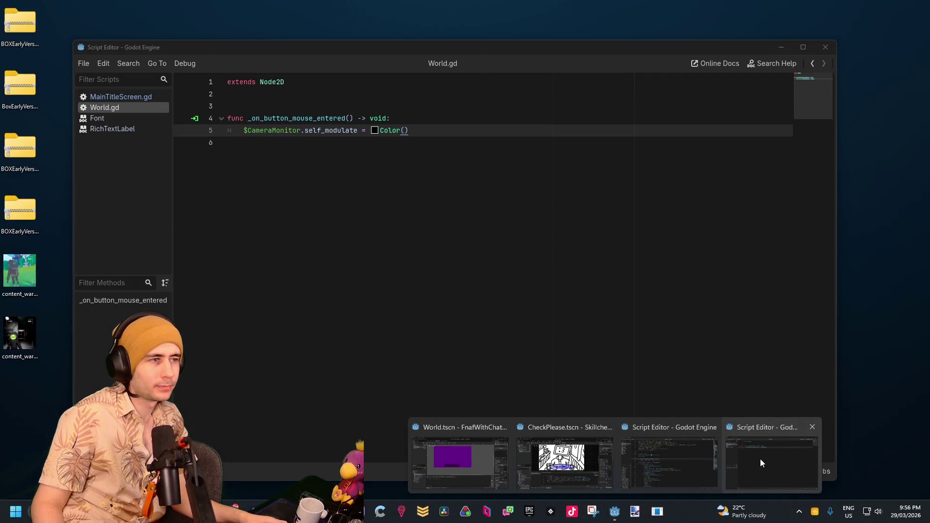
click(759, 458)
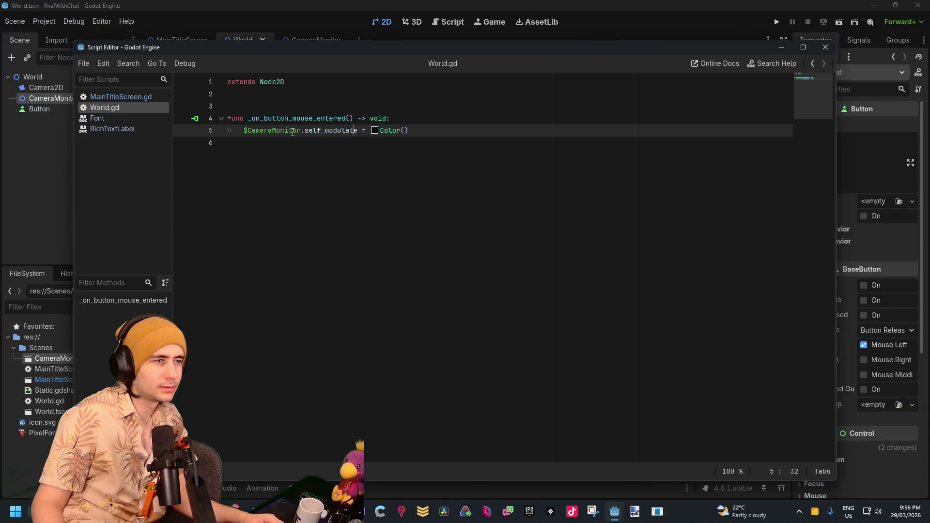
Step: Complete the path to $CameraMonitor/ColorRect, test-run the scene, then reopen World.gd
text(/)
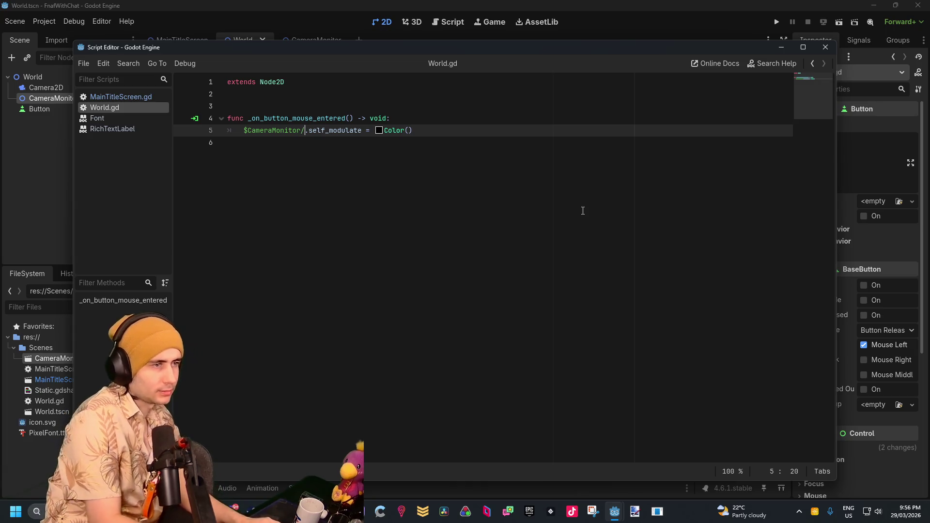
text(Color)
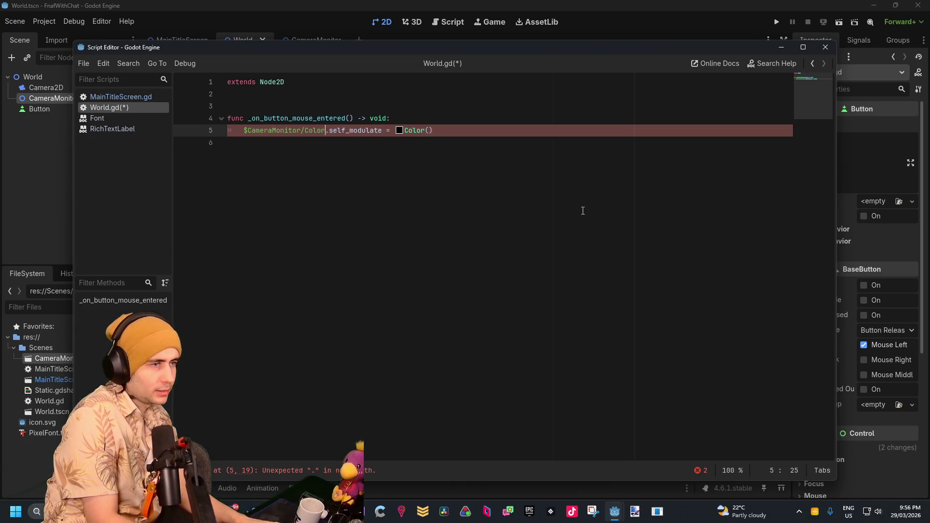
text(R)
text(ect)
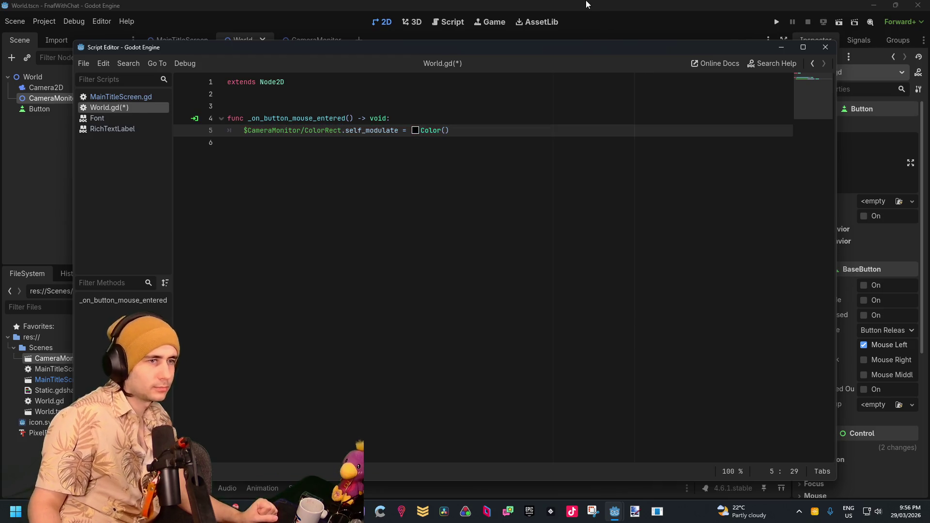
click(776, 22)
click(839, 26)
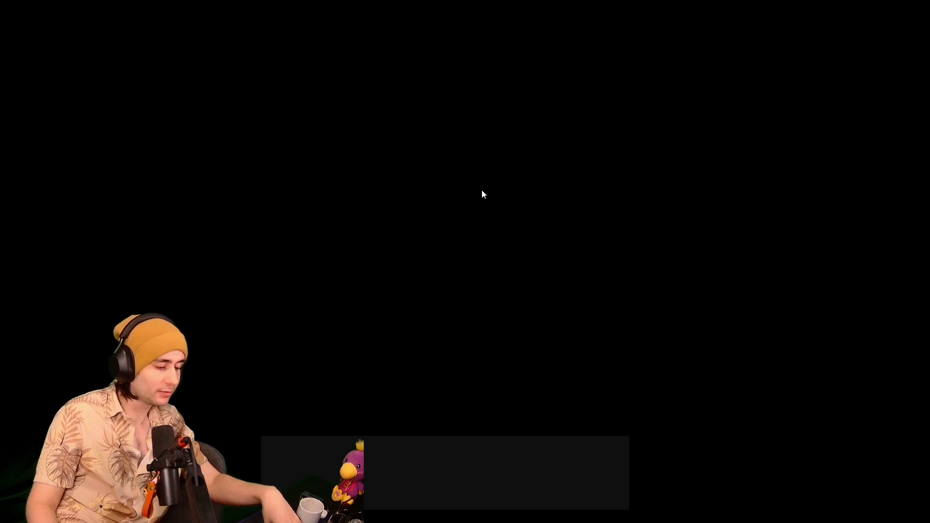
key(alt+F4)
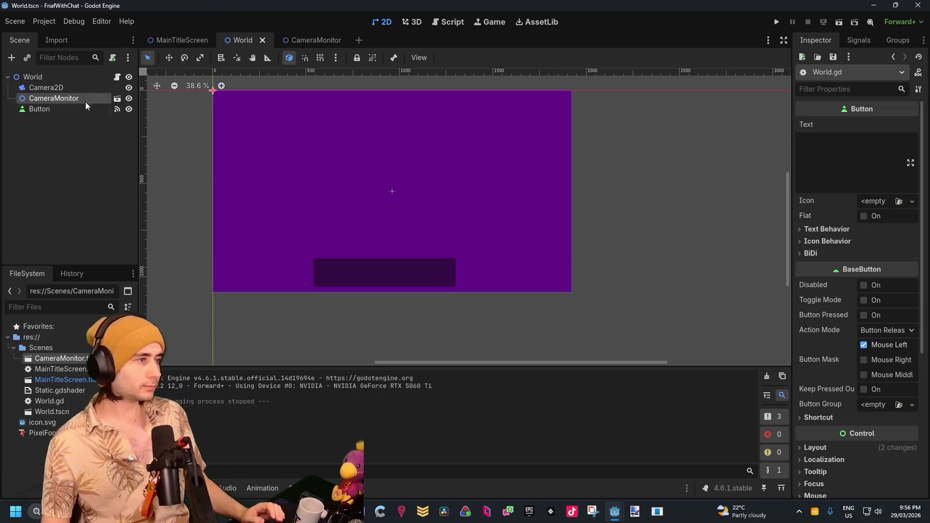
click(118, 76)
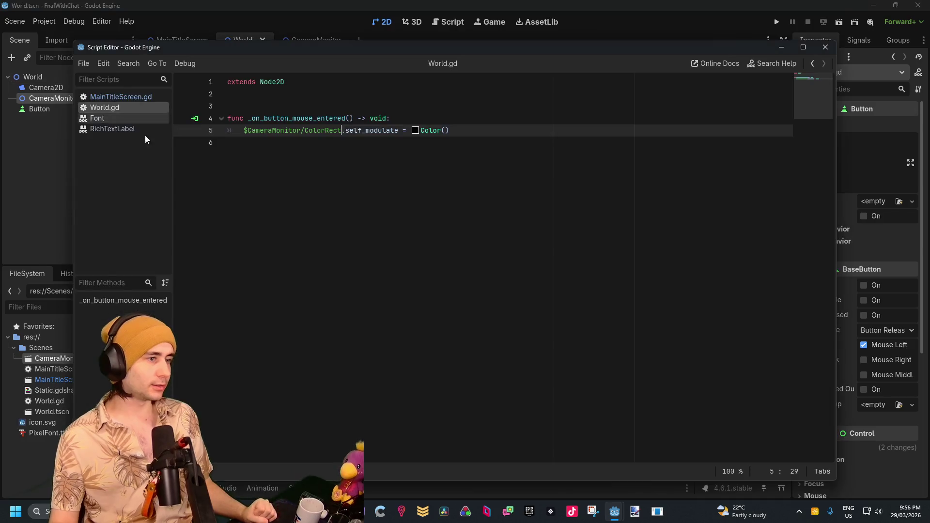
Step: Declare 'var MonitorUp = false' on a new line 3 of World.gd
click(288, 106)
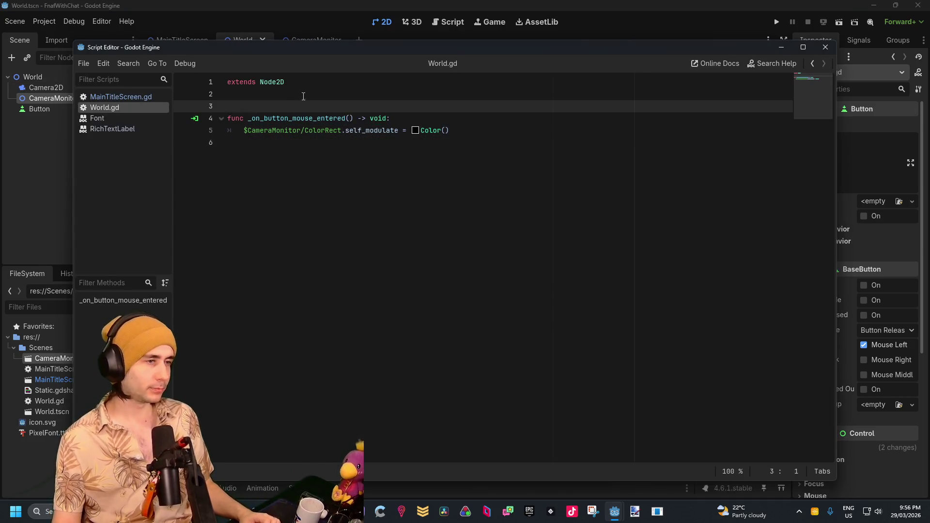
click(301, 96)
key(Return)
text(var Camera)
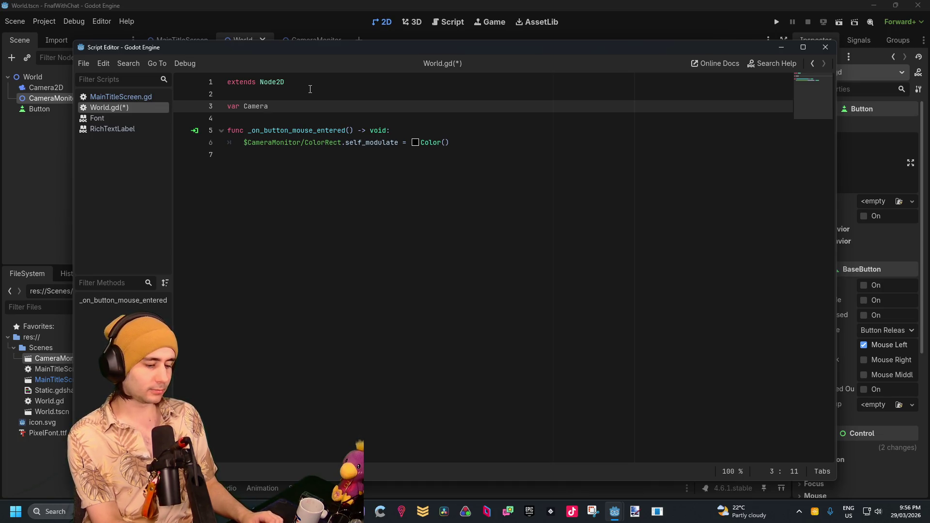
text(Position)
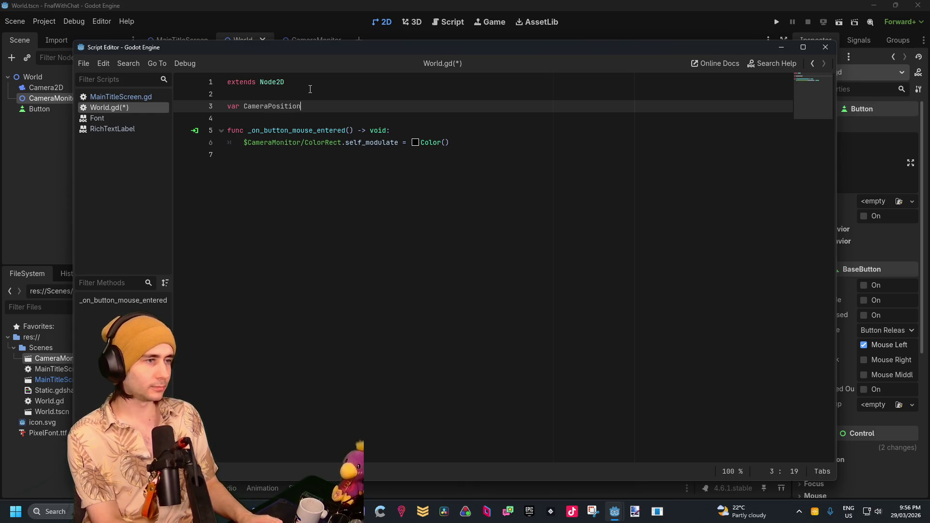
key(BackSpace)
key(BackSpace)
key(BackSpace)
key(BackSpace)
key(BackSpace)
key(BackSpace)
text(MonitorUp = false)
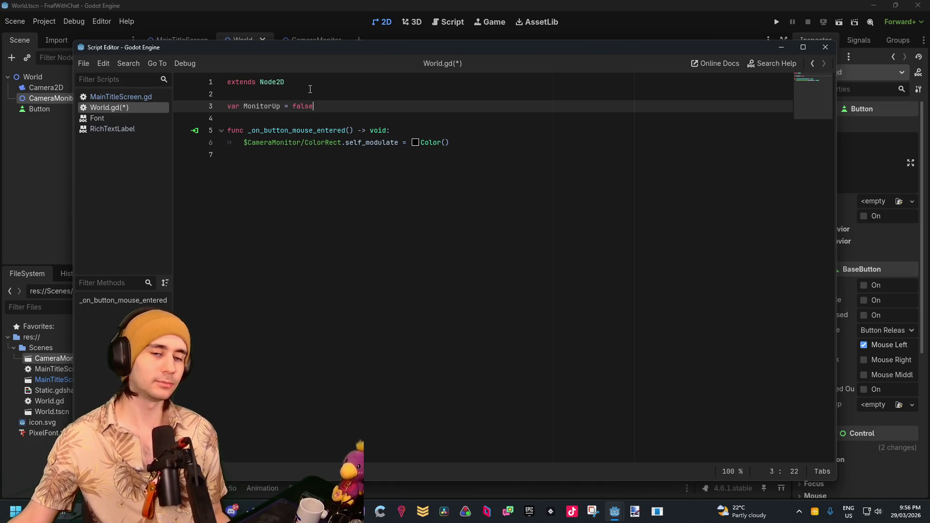
click(397, 128)
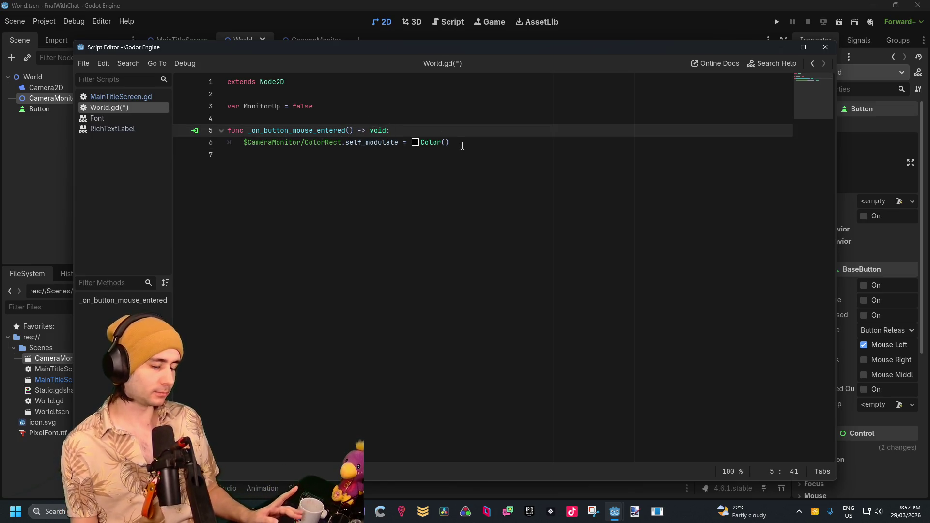
Step: Add an 'if MonitorUp:' block and indent the existing colour assignment into it
key(Return)
text(if )
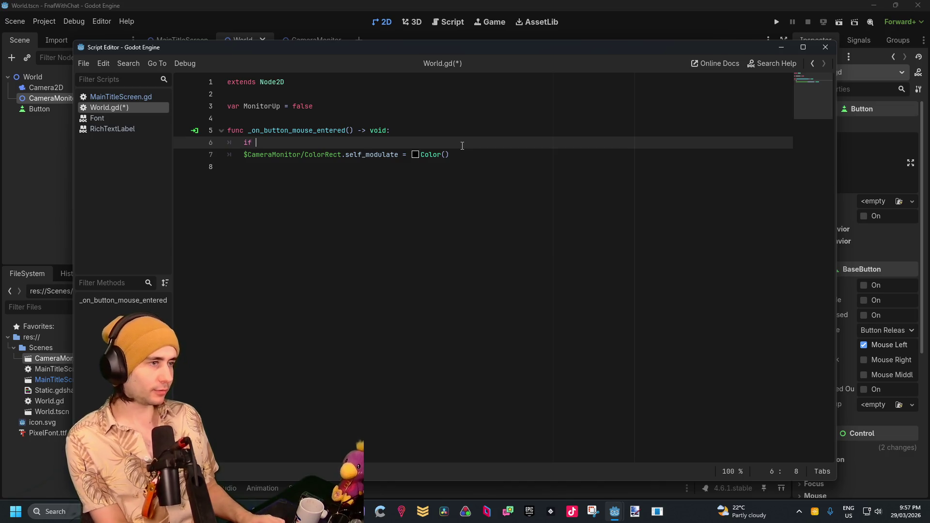
text(Monitr)
key(BackSpace)
text(or)
key(Return)
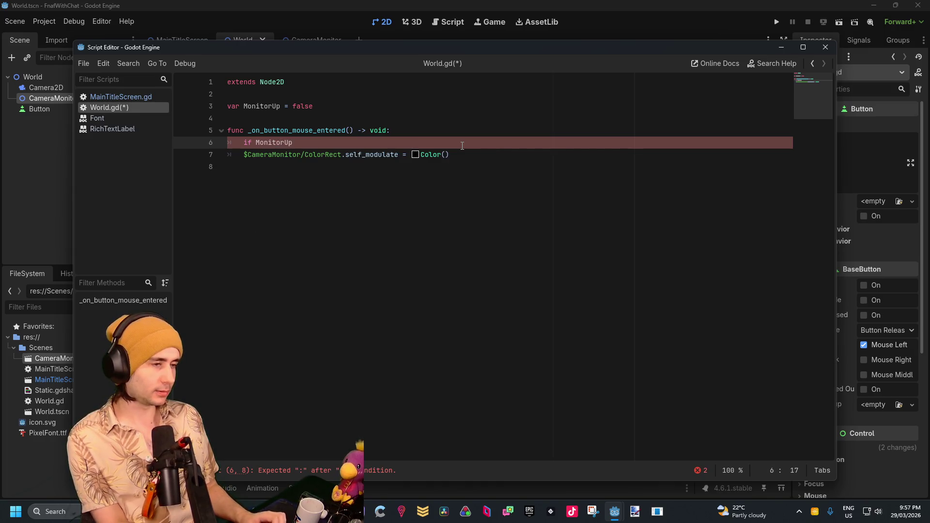
text(:)
key(Return)
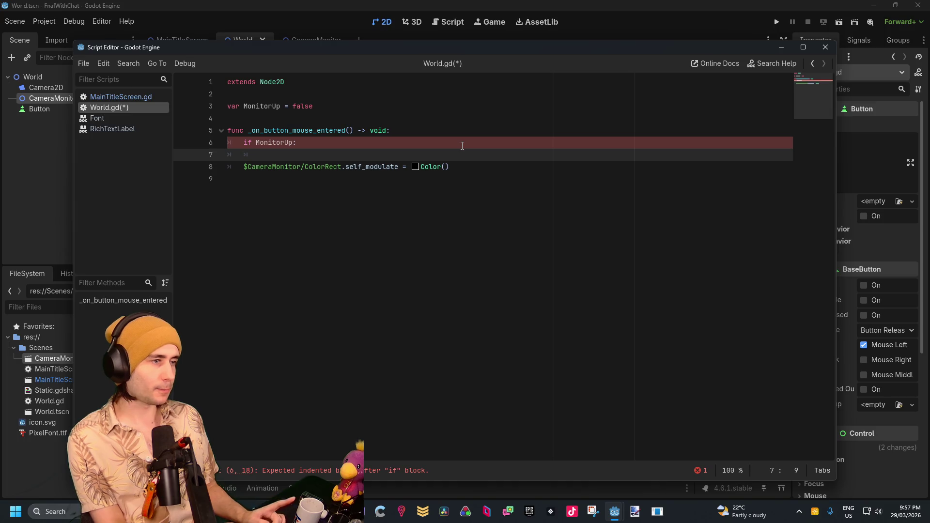
click(475, 166)
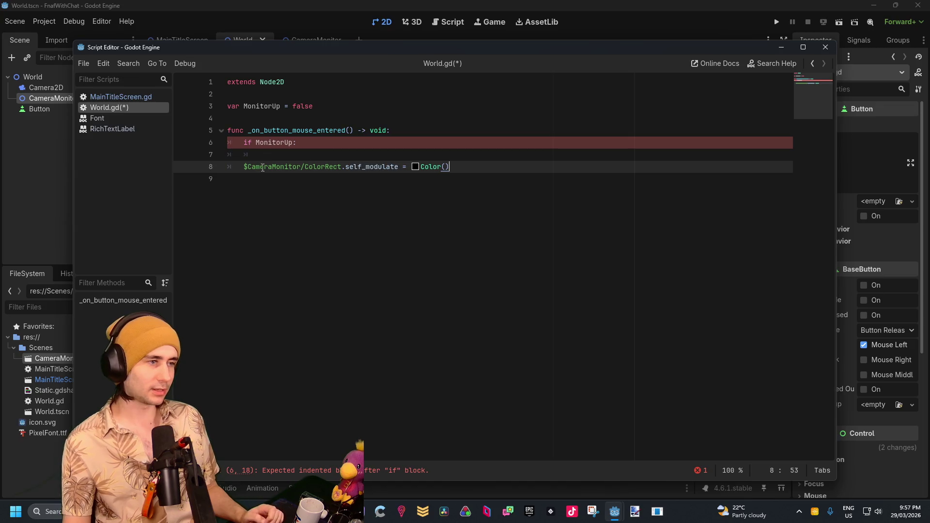
click(245, 167)
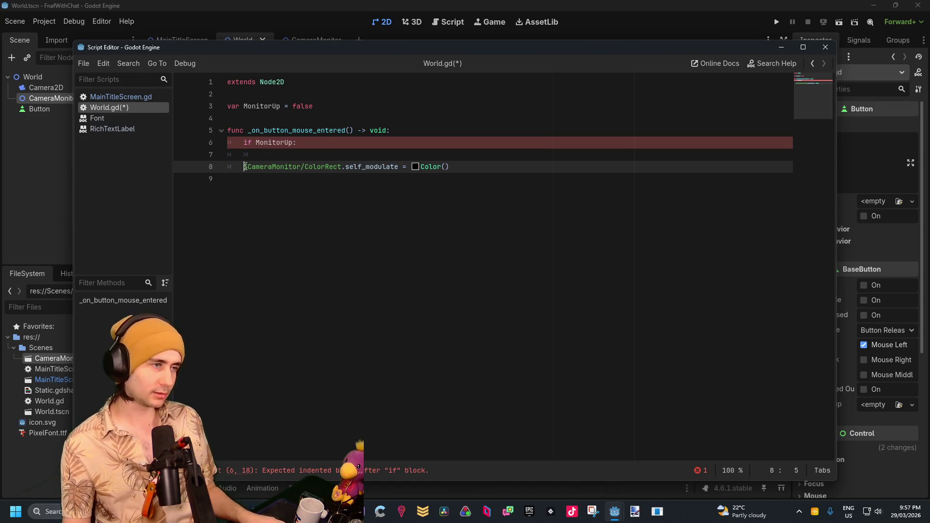
key(BackSpace)
key(BackSpace)
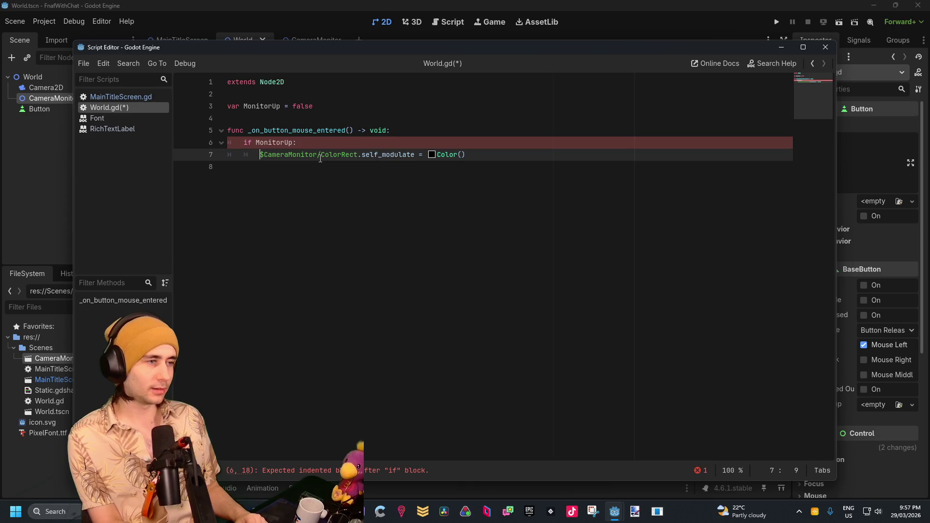
click(488, 158)
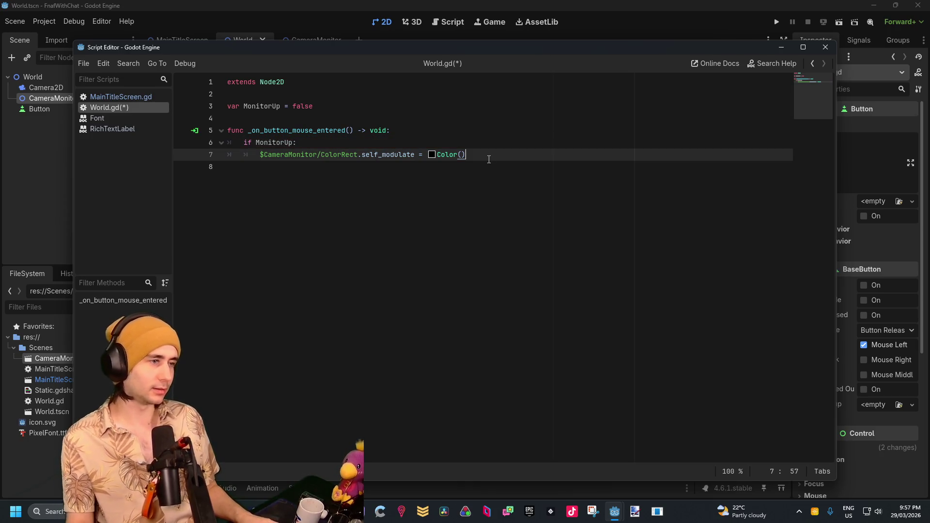
key(Return)
Step: Add an 'elif MonitorUp' branch with a placeholder 'pass' body
text(if)
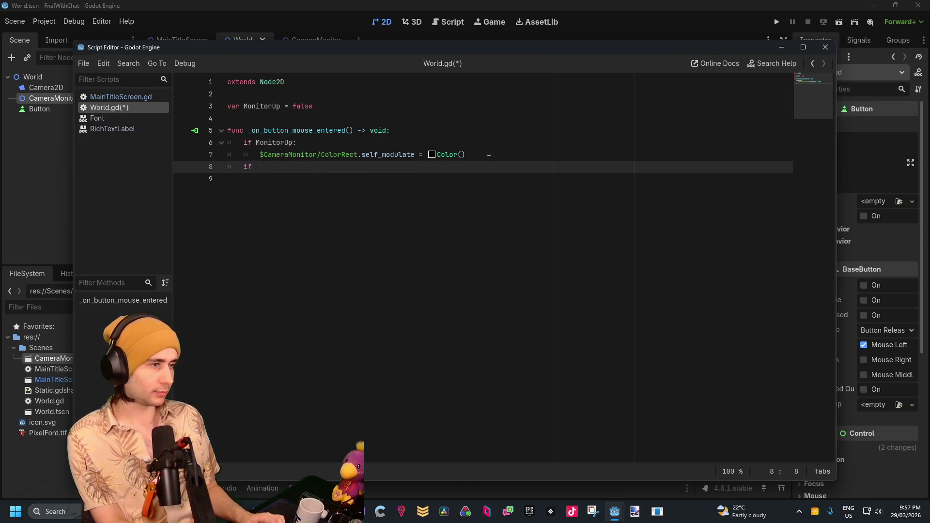
key(BackSpace)
key(BackSpace)
key(BackSpace)
text(elif )
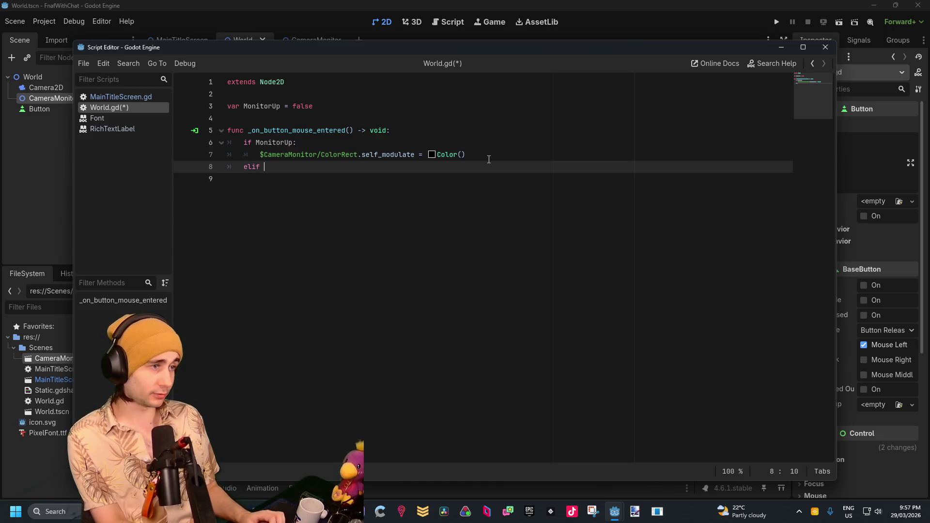
text(Monitor)
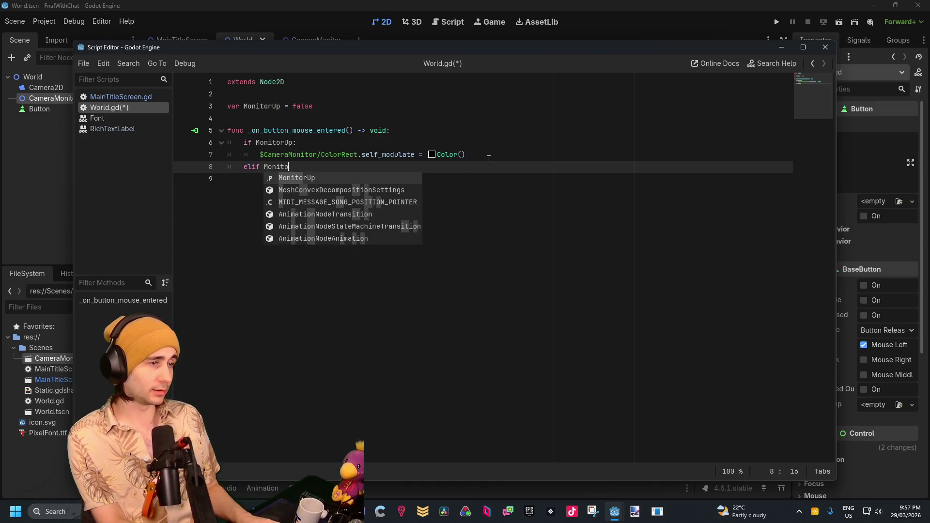
key(Return)
text(:)
text(!)
key(Escape)
key(End)
key(Return)
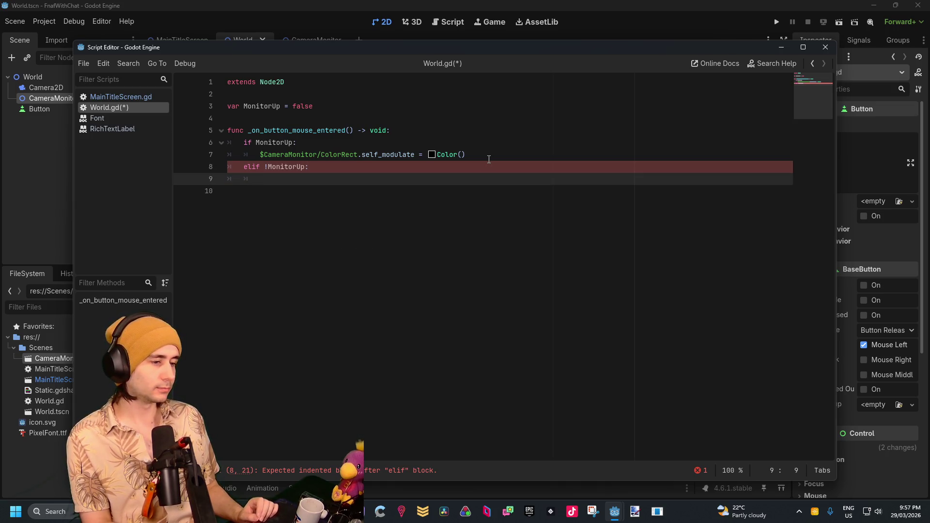
text(pass)
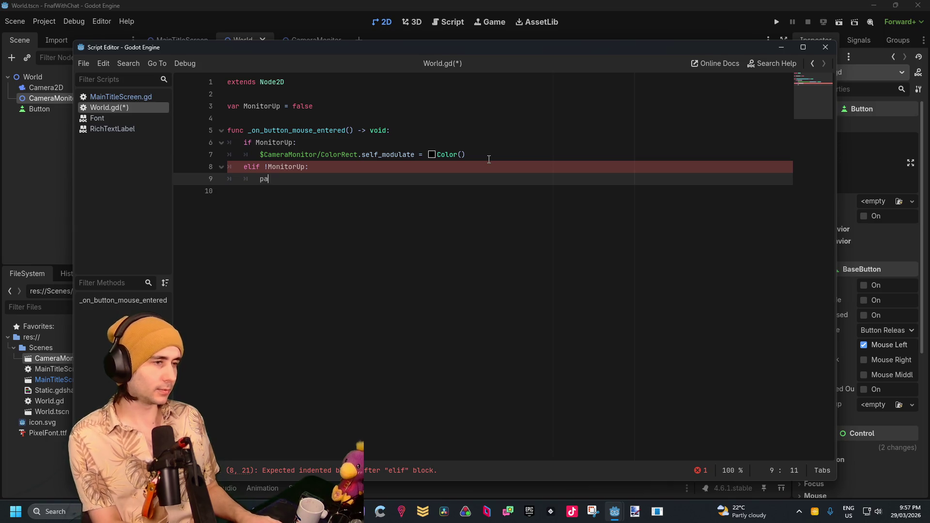
key(Down)
Step: Copy the self_modulate line into the elif branch, using Color(1,1,1,1)
click(347, 130)
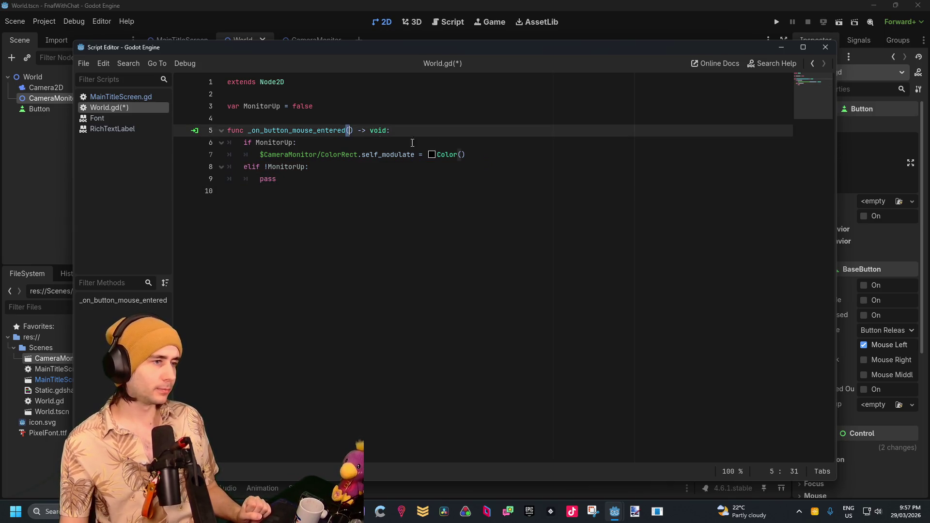
click(466, 154)
drag(481, 155, 260, 154)
key(ctrl+c)
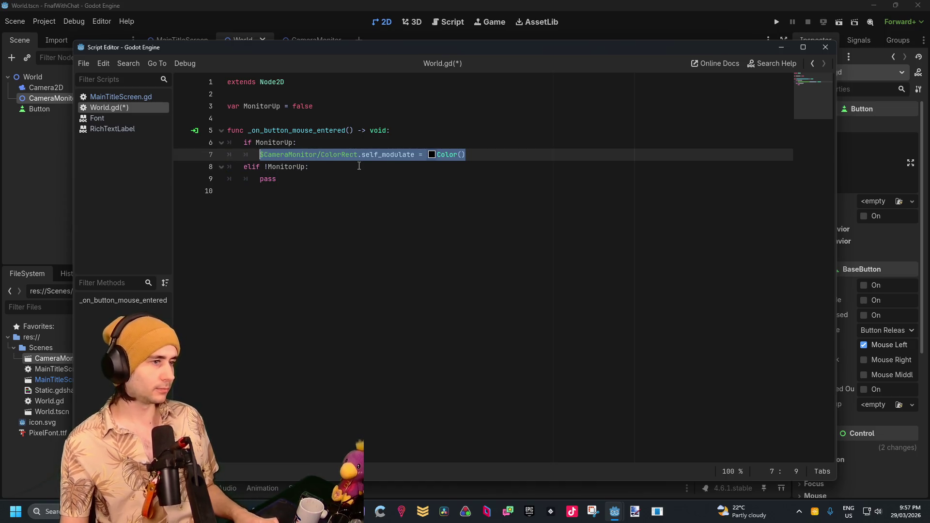
click(328, 170)
key(Return)
key(ctrl+v)
key(Left)
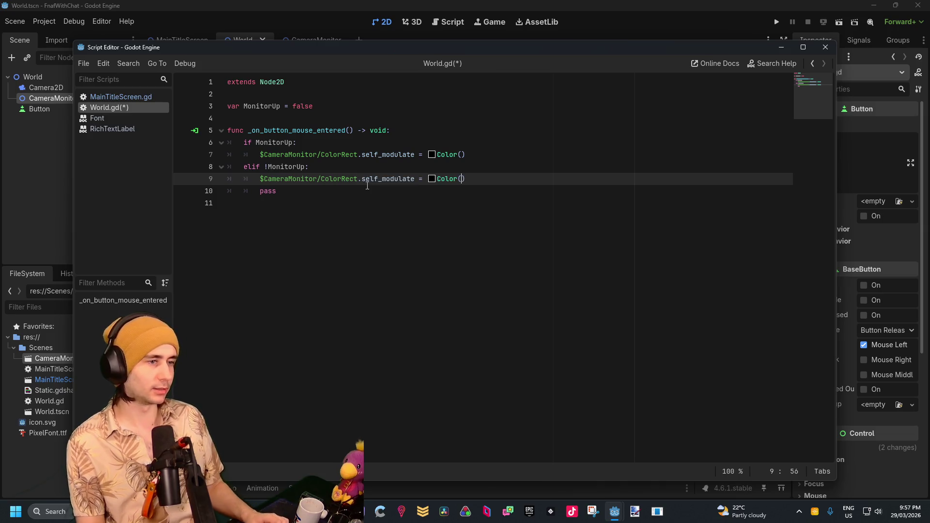
text(1,1,1)
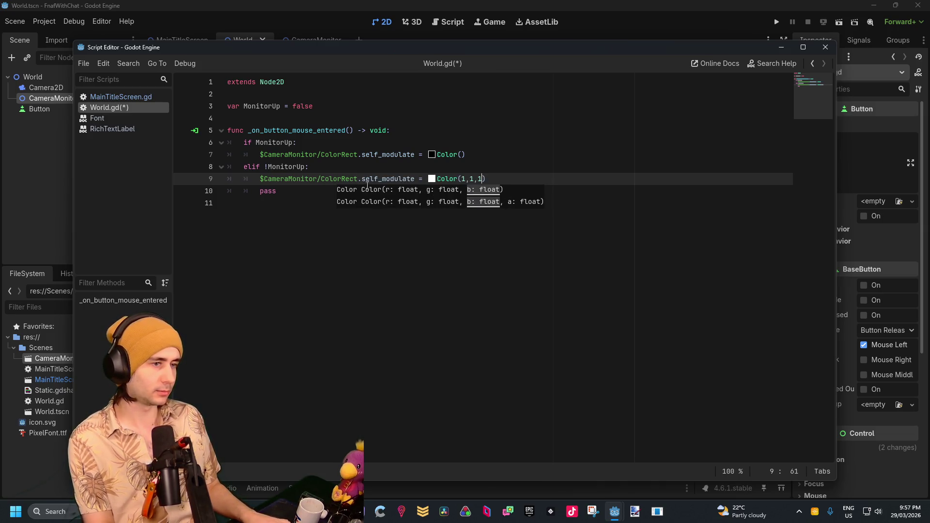
text(,0)
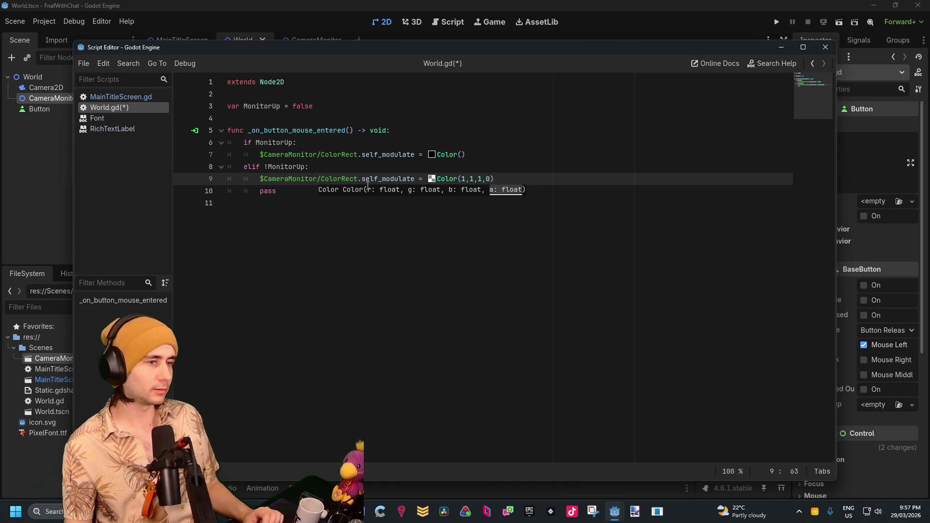
key(BackSpace)
text(1)
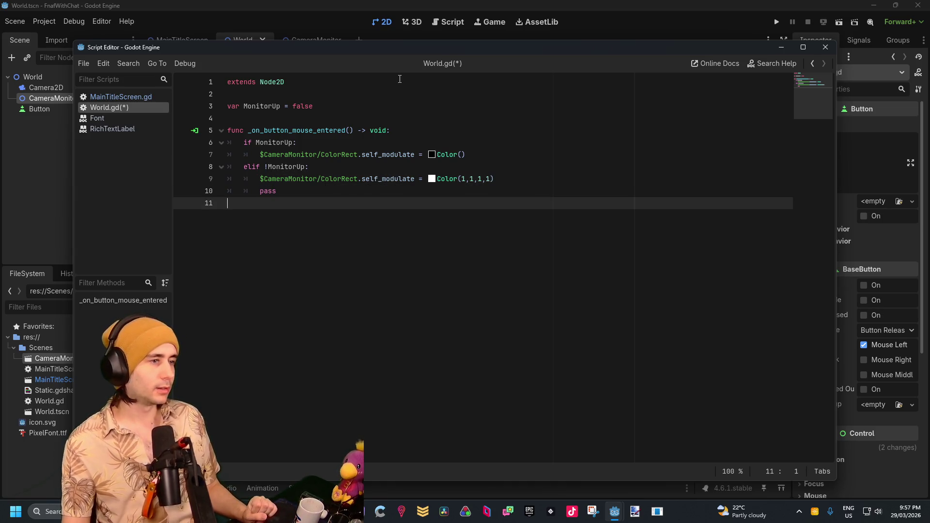
click(306, 194)
Step: Add 'MonitorUp = false' after the Color() line inside the if block
click(480, 155)
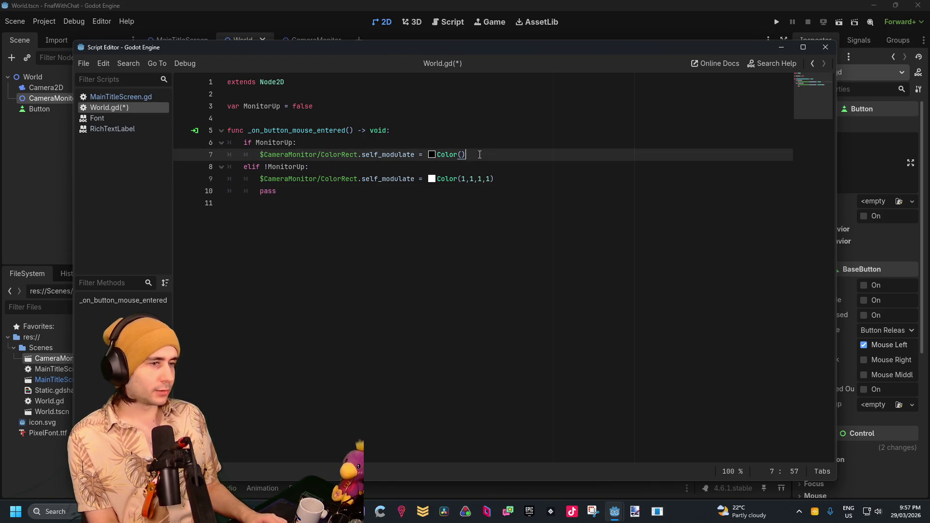
key(Return)
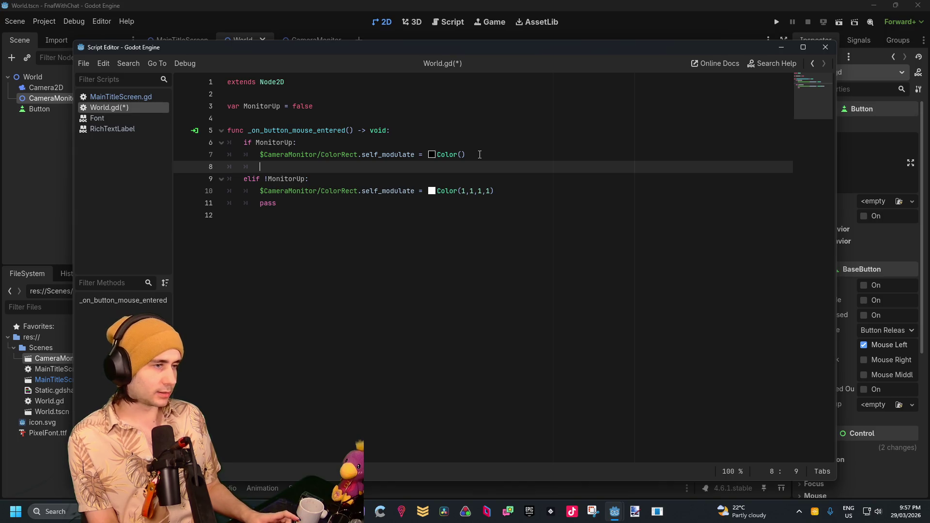
text(!)
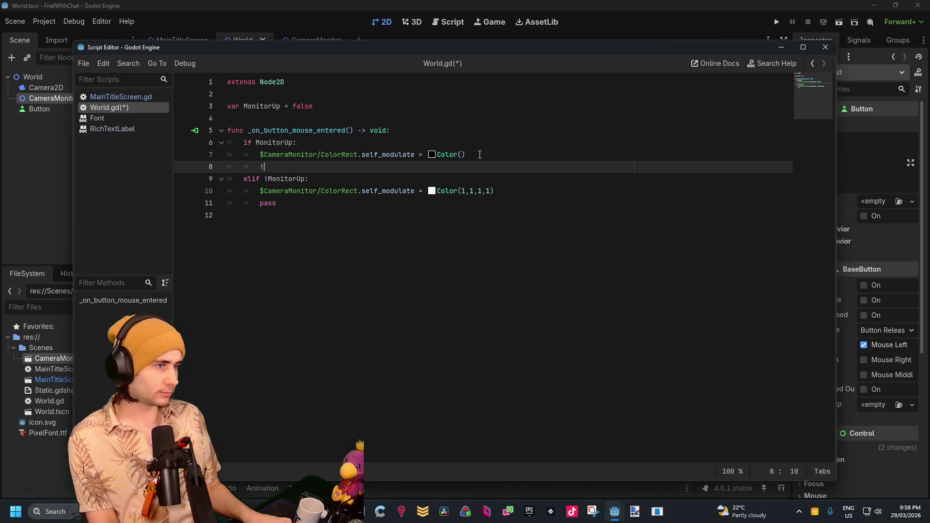
key(BackSpace)
text(M)
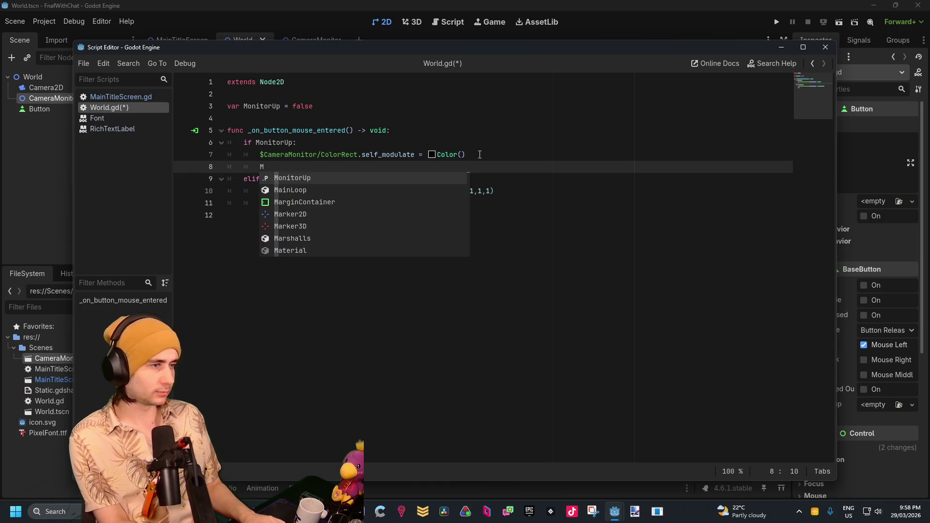
key(Return)
text(= false)
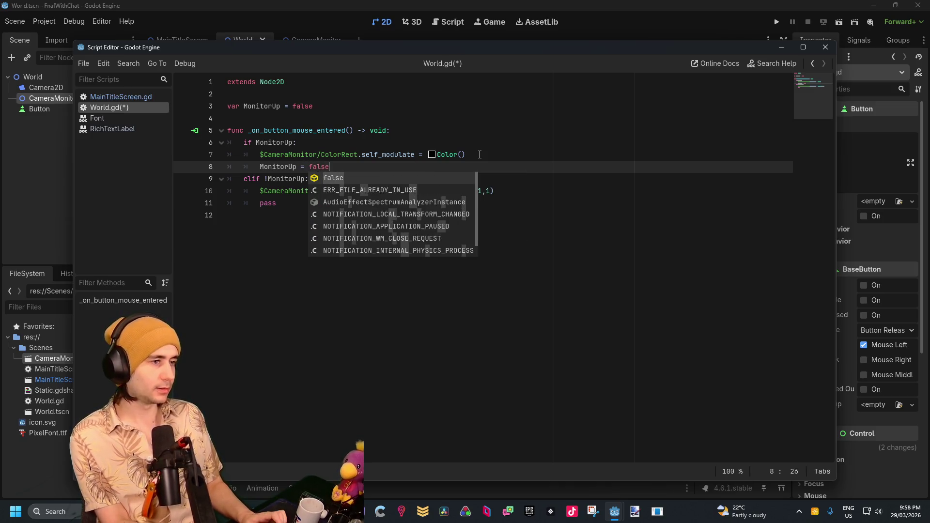
key(Escape)
click(352, 111)
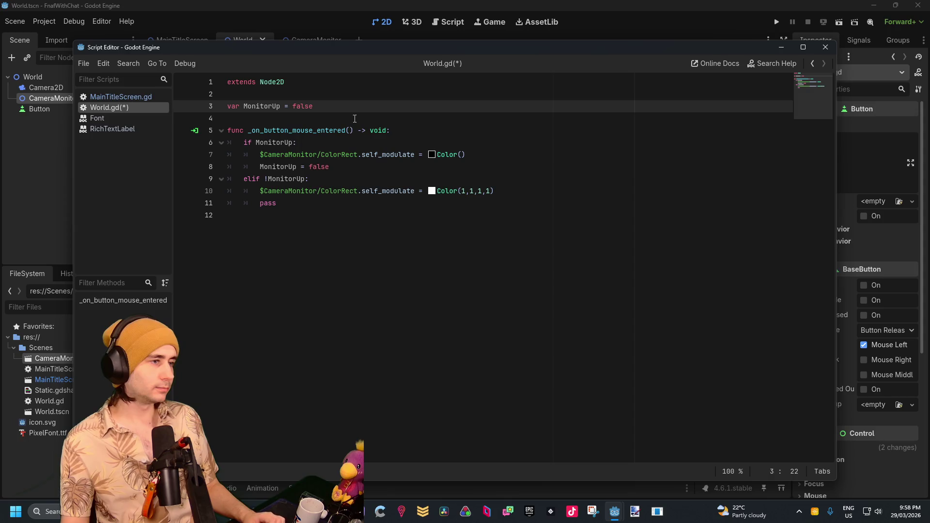
Step: Add a func _ready() containing a copy of the self_modulate darkening line
click(354, 121)
key(Return)
key(Return)
key(Up)
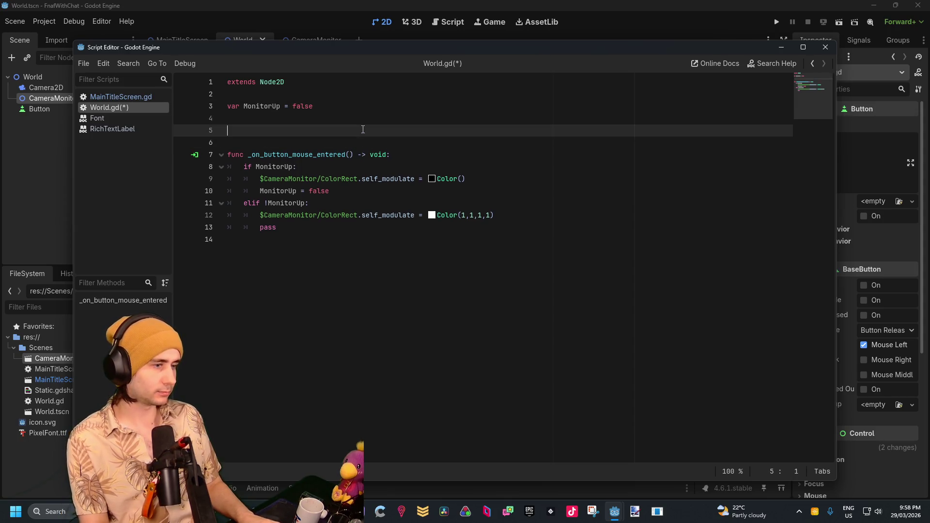
text(func _re)
key(Return)
key(Return)
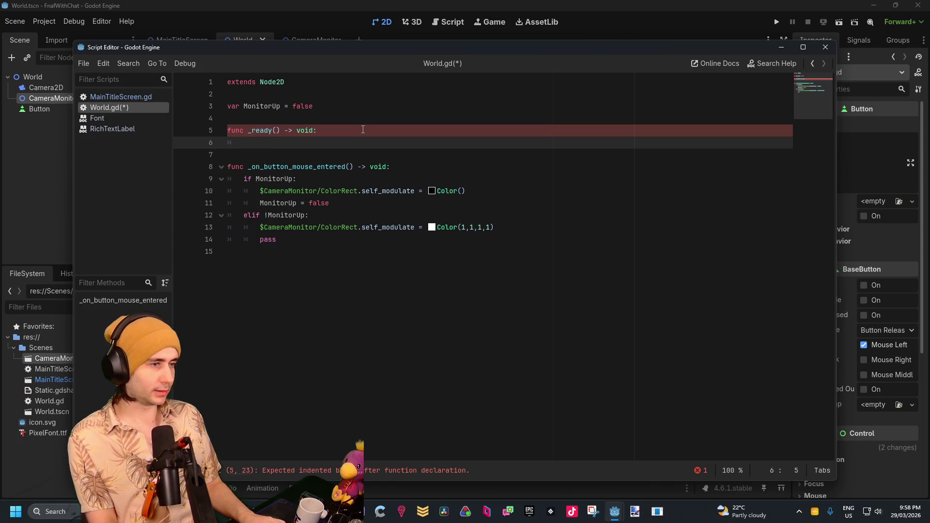
mouse_move(487, 186)
mouse_down()
mouse_move(271, 180)
mouse_move(259, 192)
mouse_up()
key(ctrl+c)
click(311, 139)
key(ctrl+v)
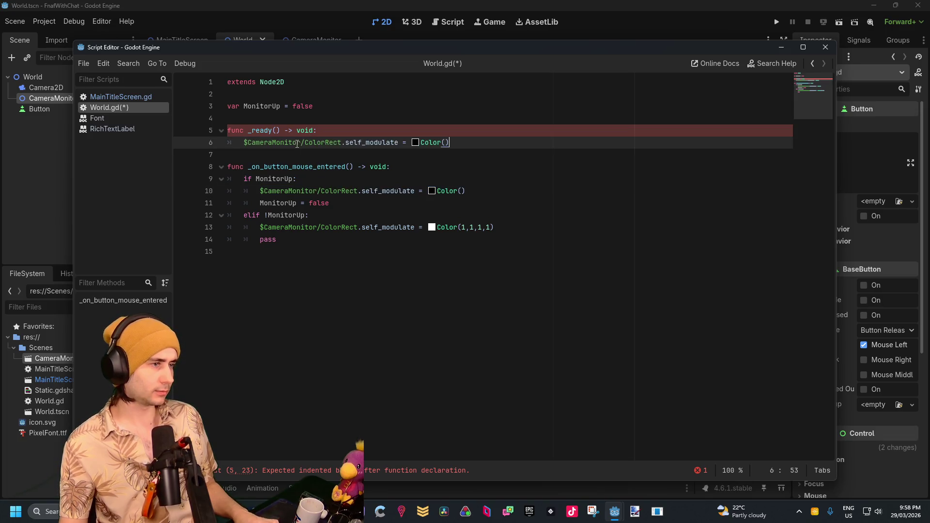
click(388, 178)
Step: Add 'MonitorUp = true' in the elif branch and delete the leftover pass line
click(364, 204)
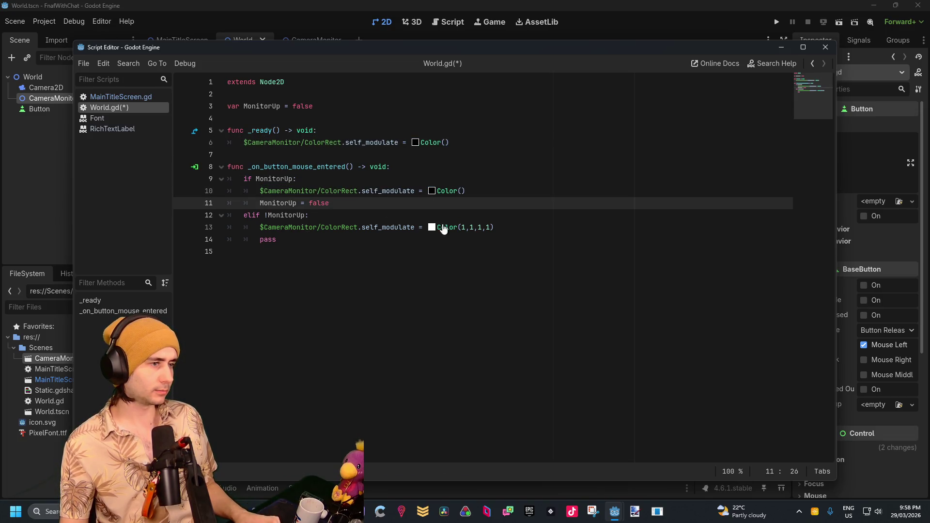
click(501, 228)
key(Return)
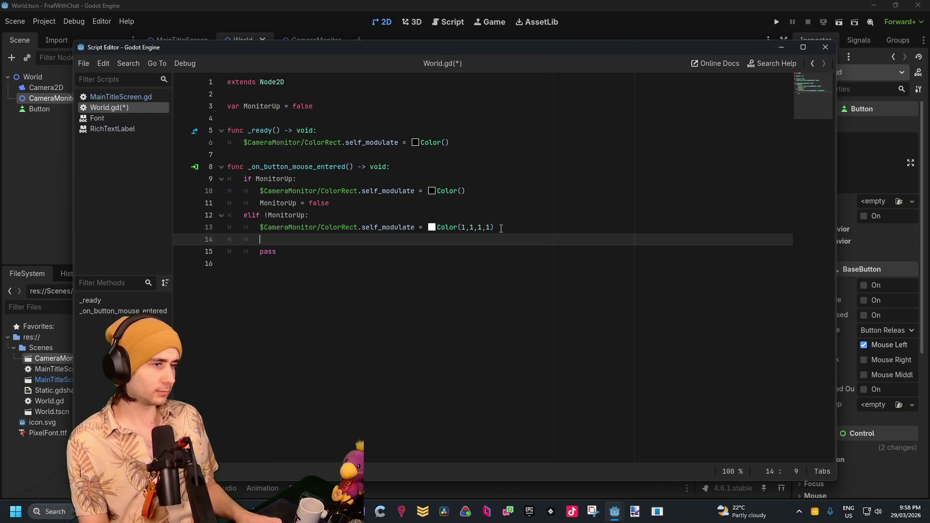
text(Montiro)
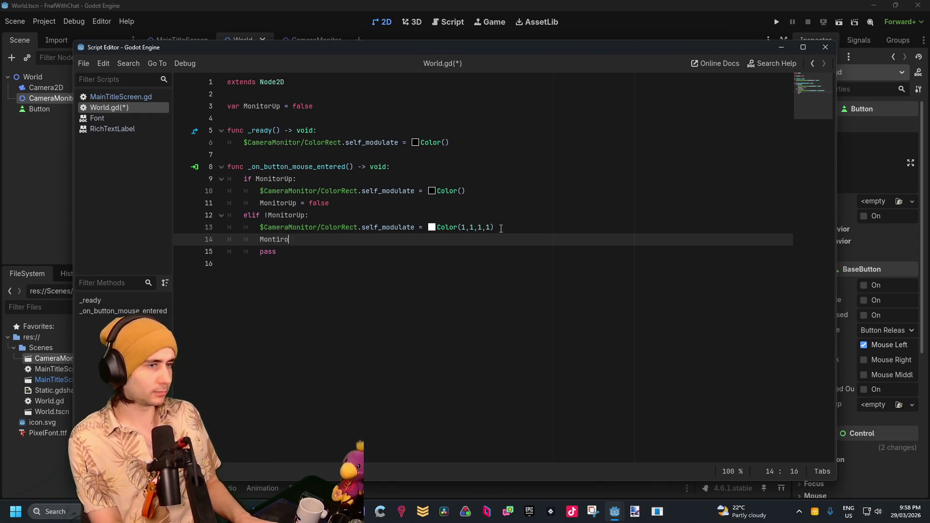
key(BackSpace)
key(BackSpace)
key(BackSpace)
key(BackSpace)
text(itor)
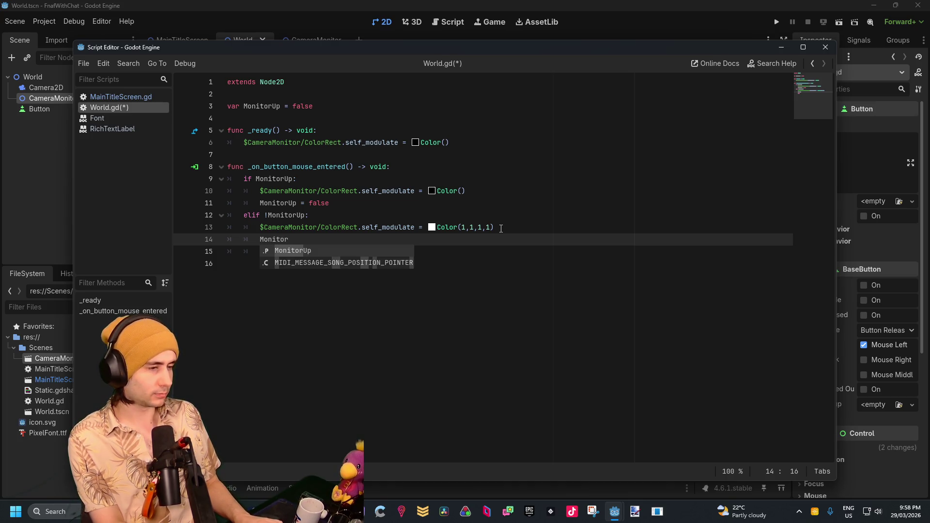
text(Up = true)
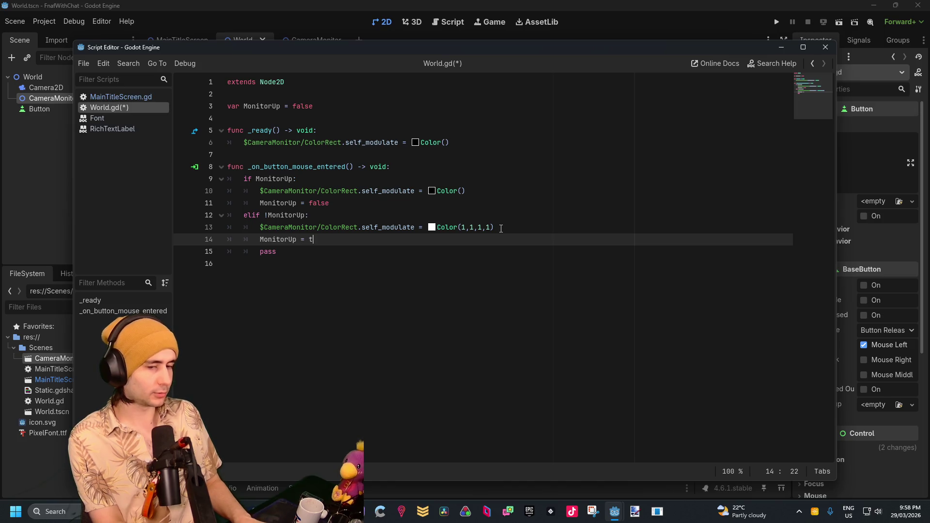
click(439, 278)
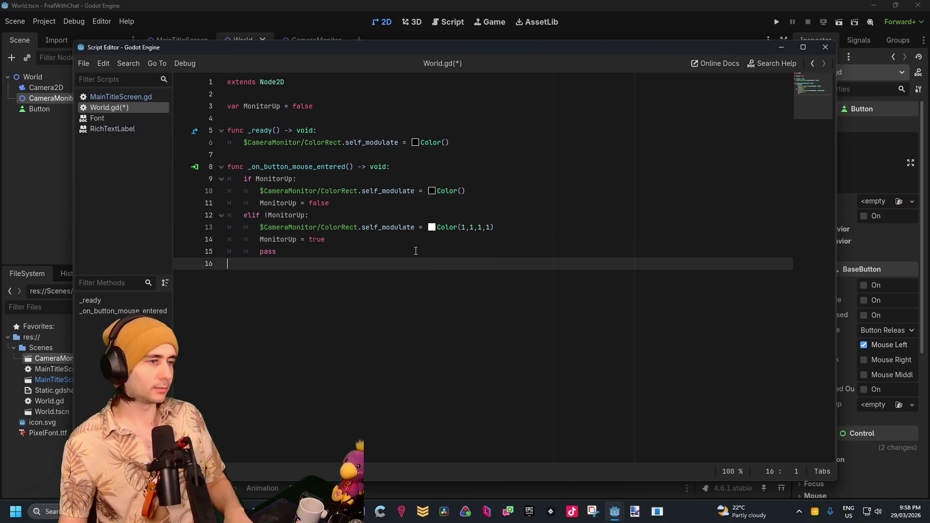
key(BackSpace)
key(BackSpace)
key(BackSpace)
key(Delete)
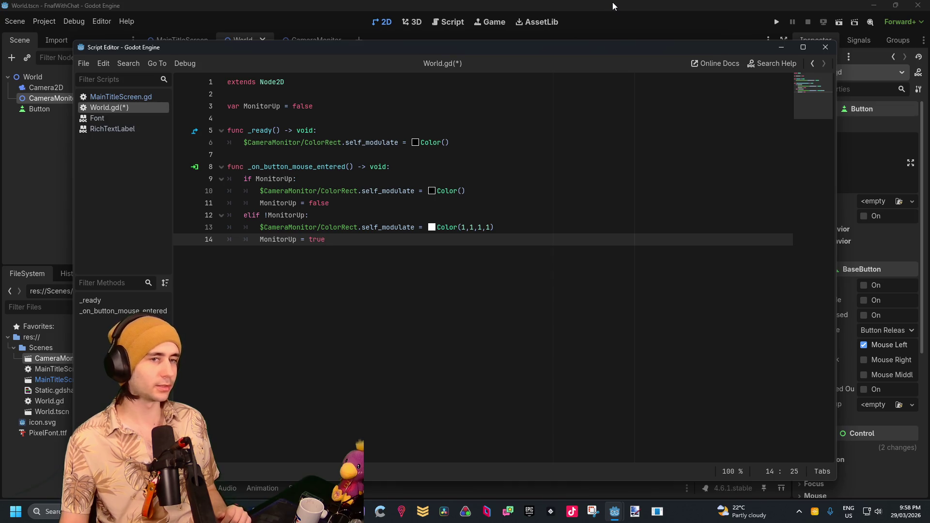
Step: Run the World scene to test the purple monitor, then close the game window
click(613, 2)
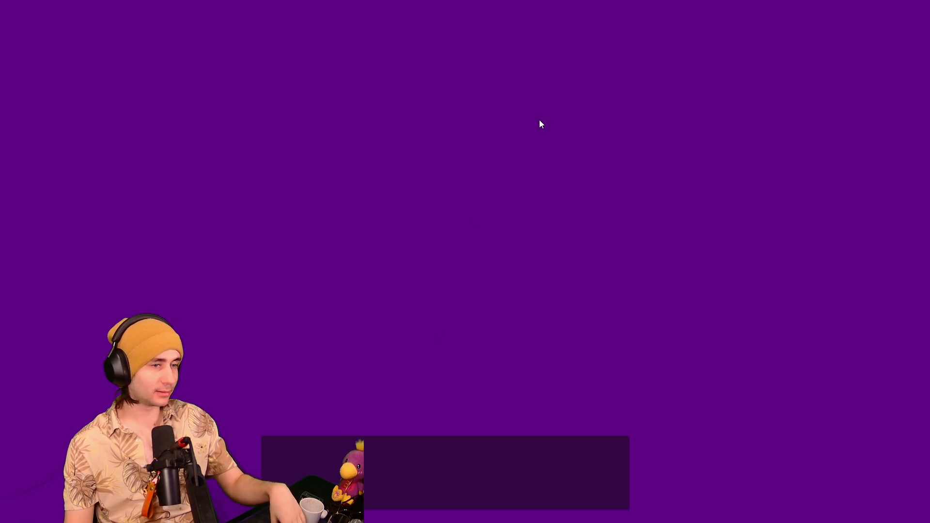
key(alt+F4)
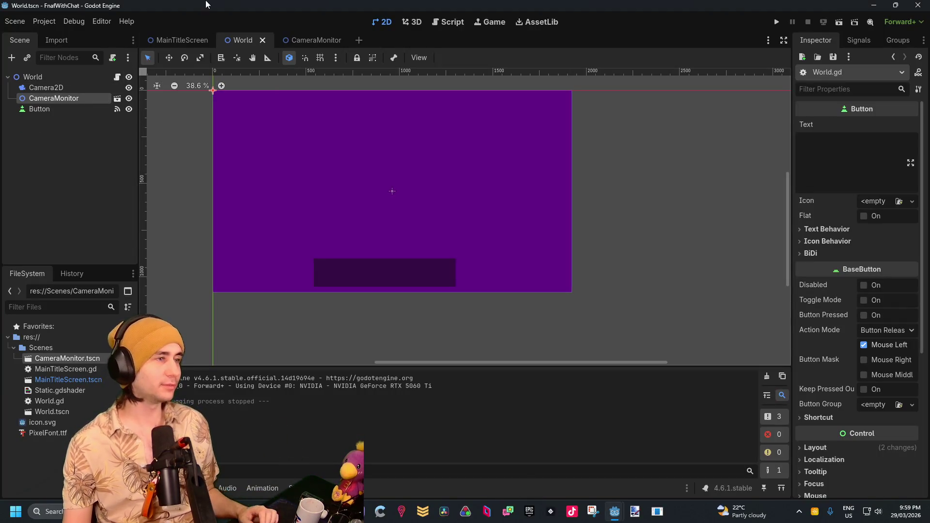
Step: Copy the Escape-to-quit input code from MainTitleScreen.gd
click(181, 42)
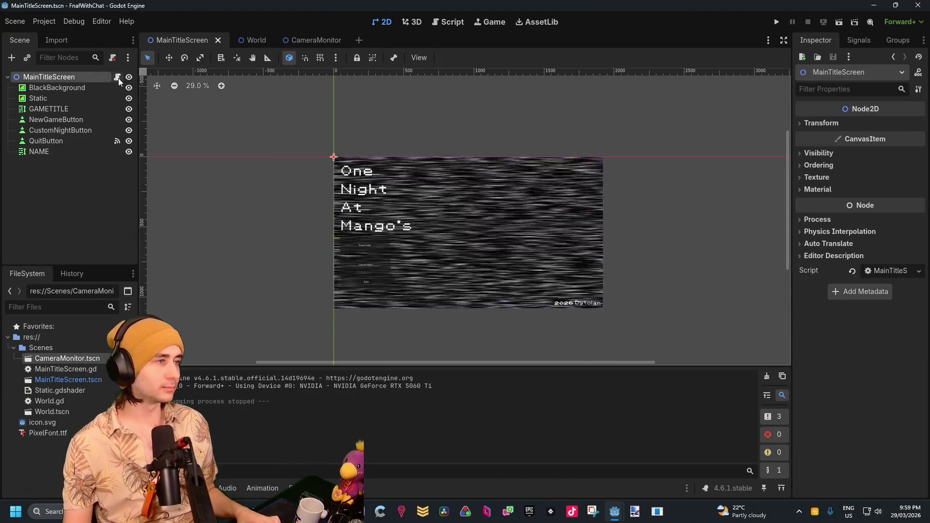
click(119, 77)
drag(347, 130, 217, 107)
click(310, 39)
Step: Paste the _unhandled_input Escape-quit function into World.gd below _ready
click(314, 40)
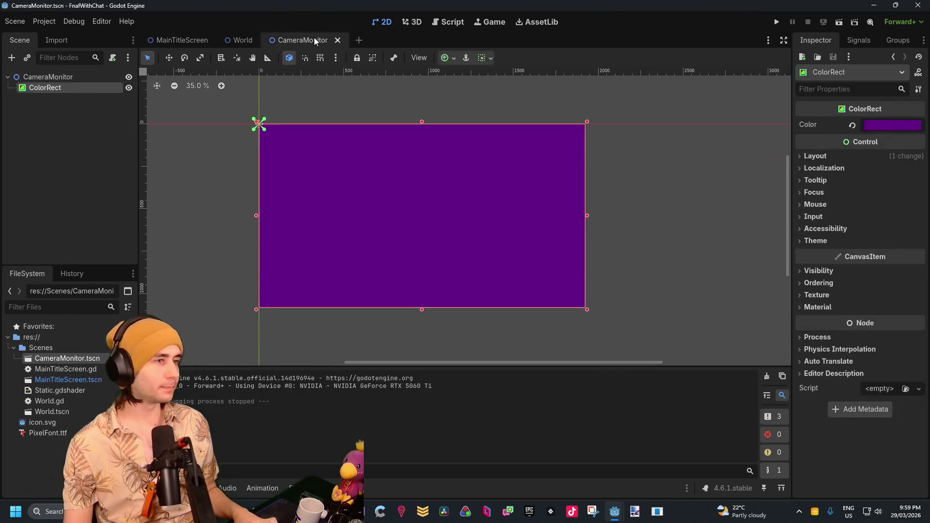
click(249, 40)
click(116, 77)
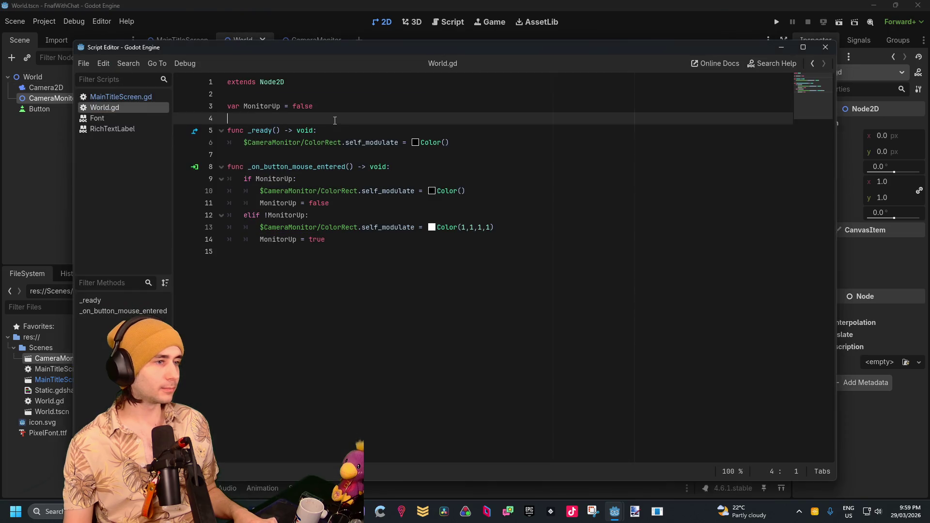
key(Down)
key(Down)
key(Down)
key(Return)
key(Return)
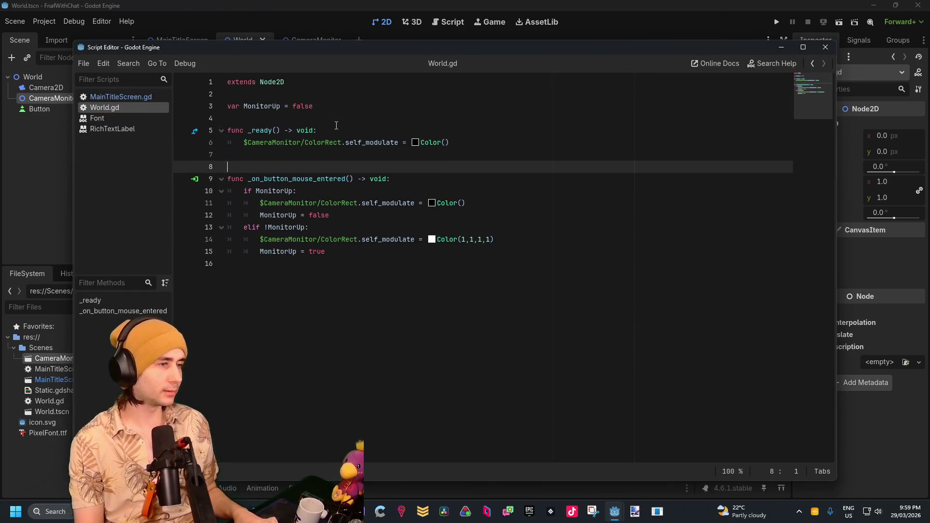
key(ctrl+v)
click(353, 378)
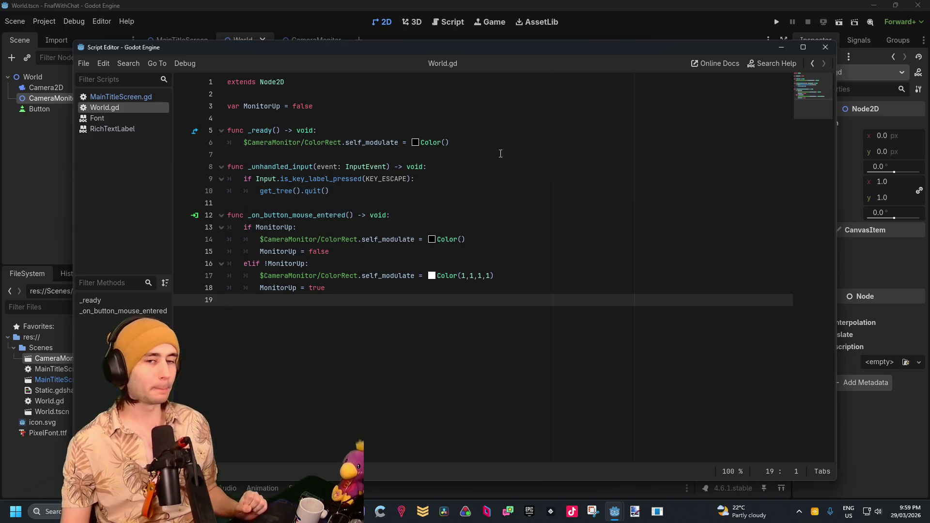
click(369, 268)
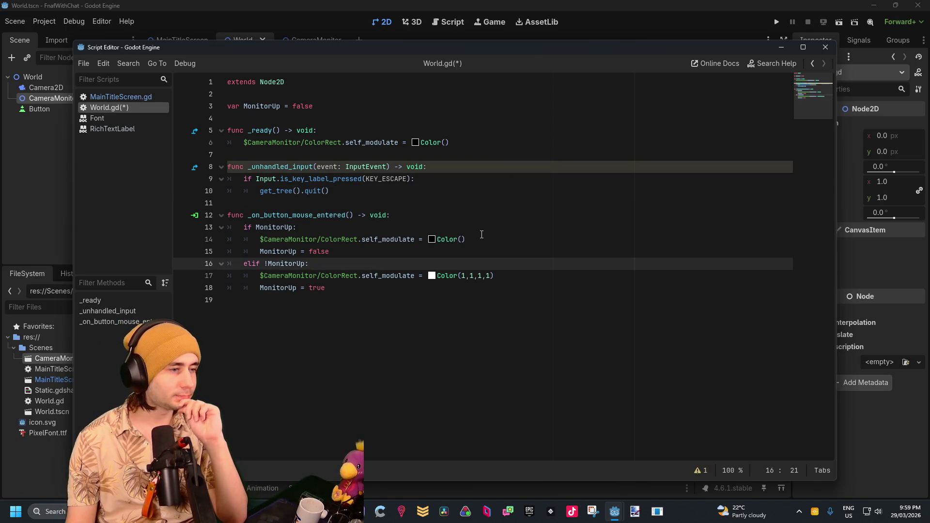
click(482, 235)
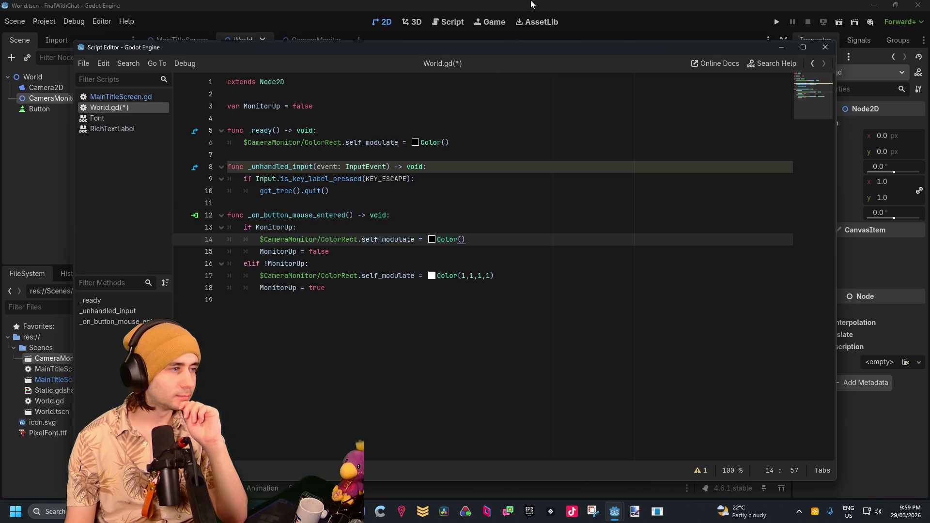
click(406, 293)
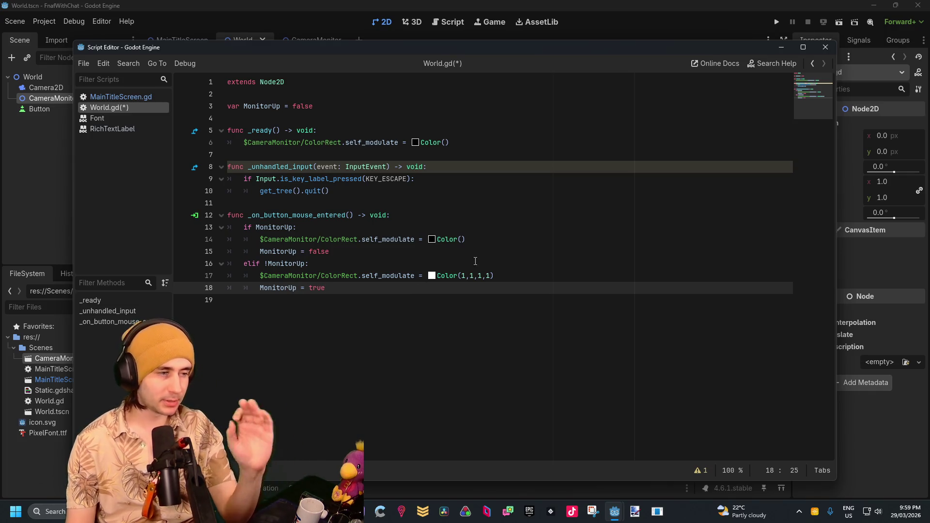
mouse_move(522, 45)
mouse_down()
mouse_move(483, 277)
mouse_move(440, 232)
mouse_move(499, 199)
mouse_up()
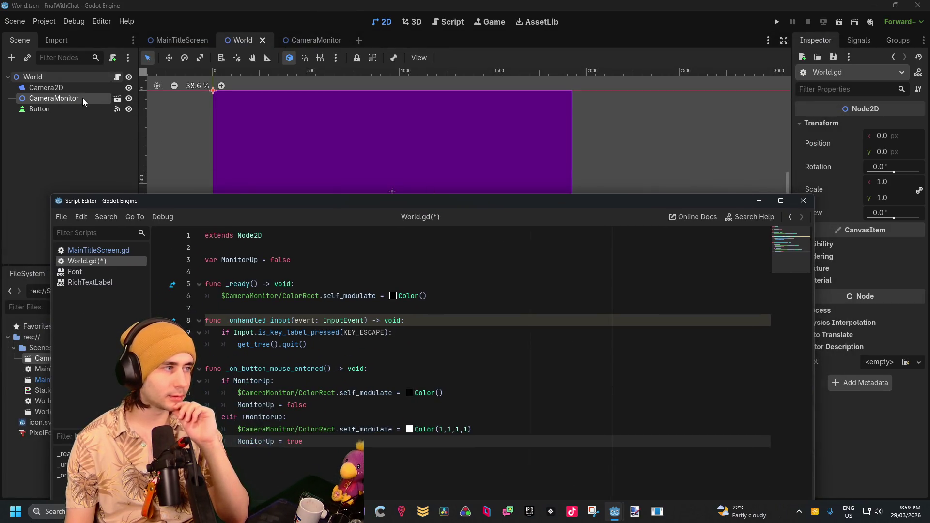
click(54, 97)
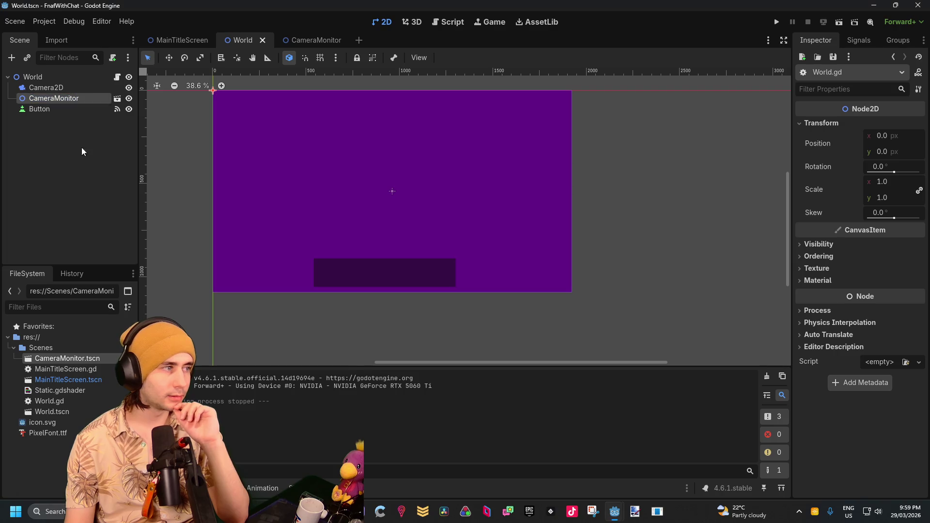
click(845, 245)
click(845, 245)
click(79, 120)
click(86, 98)
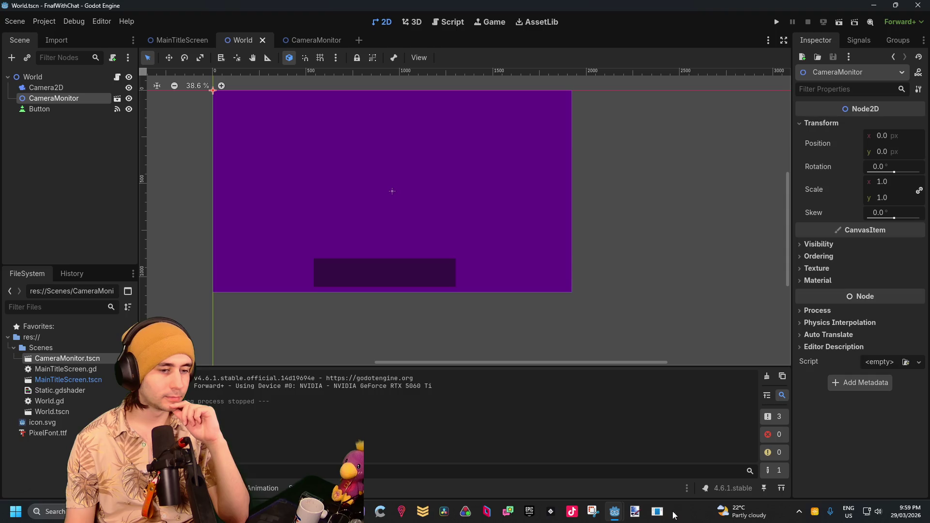
mouse_move(891, 135)
mouse_down()
mouse_move(868, 136)
mouse_move(889, 135)
mouse_up()
click(855, 144)
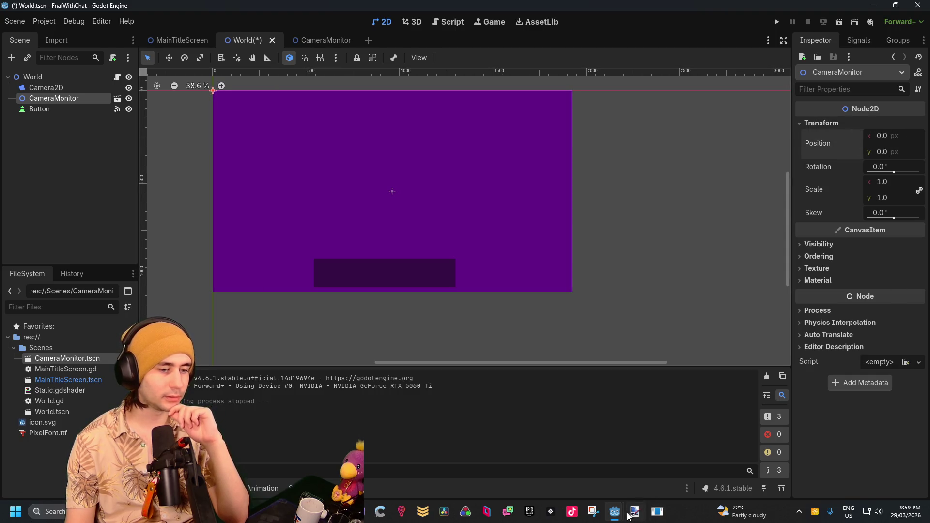
mouse_move(615, 511)
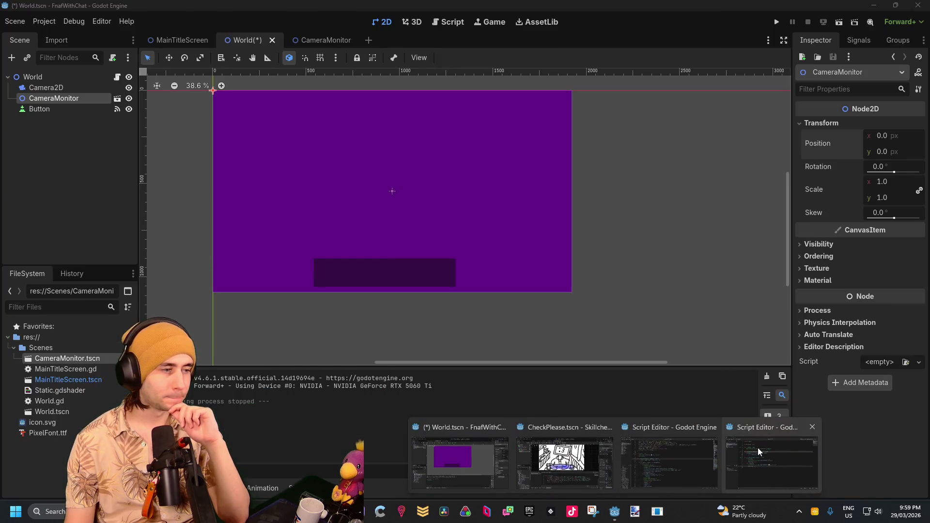
click(758, 451)
mouse_move(504, 201)
mouse_down()
mouse_move(509, 124)
mouse_move(498, 77)
mouse_up()
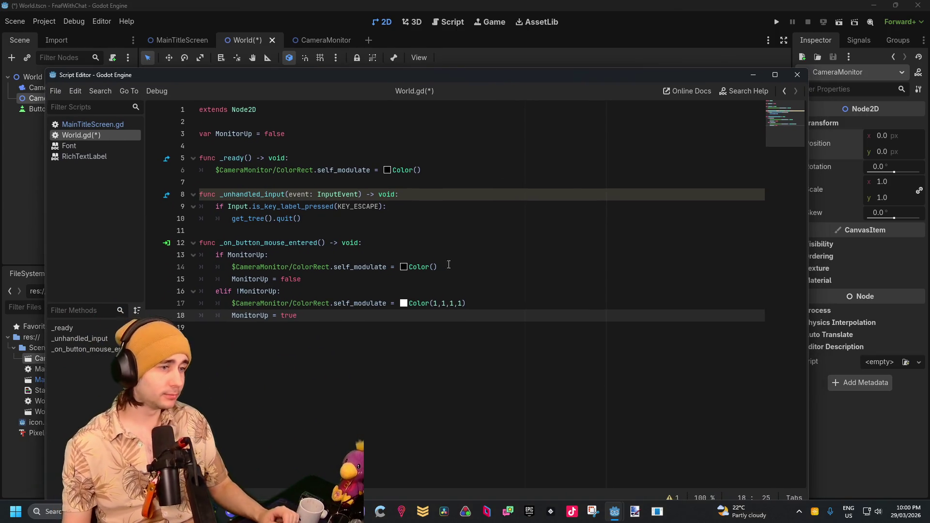
Step: Replace the _ready line with $CameraMonitor.position = Vector2(0, 1080) and run the current scene
click(464, 254)
mouse_move(421, 170)
mouse_down()
mouse_move(224, 170)
mouse_move(294, 172)
mouse_move(273, 171)
mouse_up()
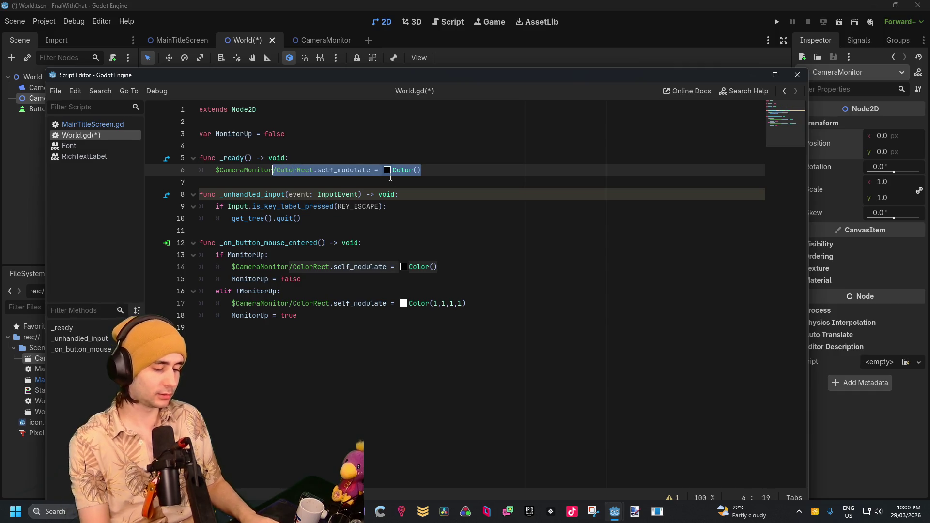
text(.posi)
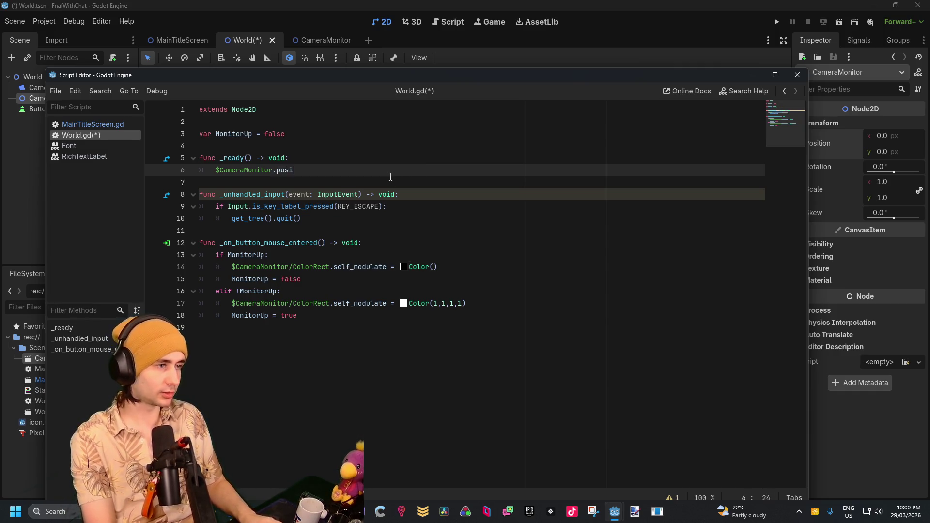
text(tion )
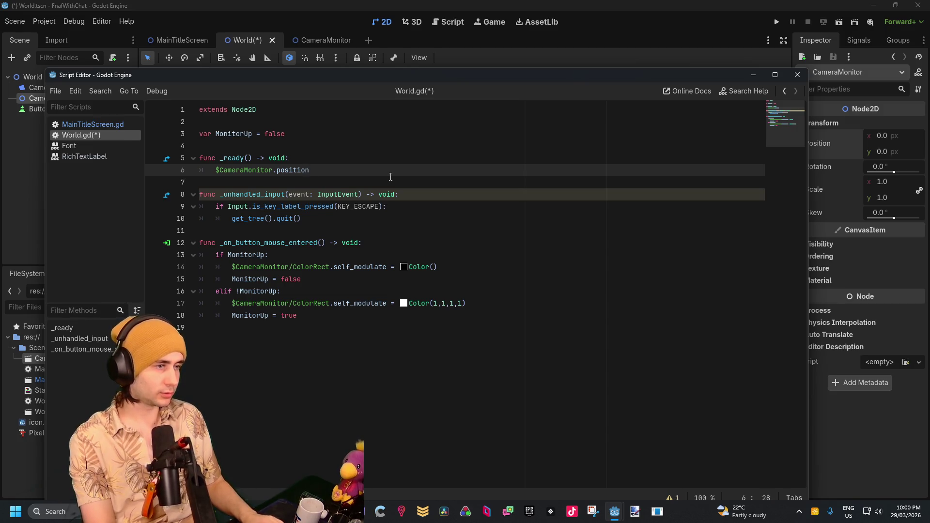
text( = vec)
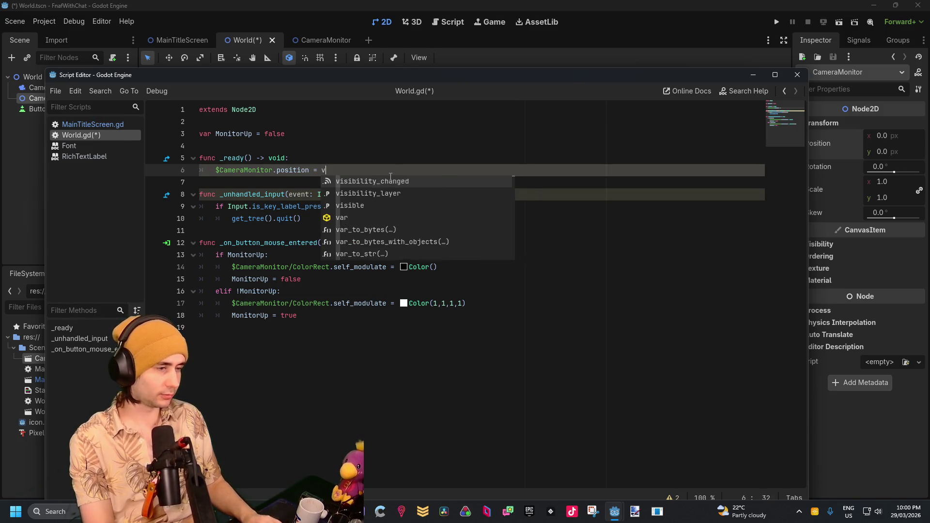
key(Return)
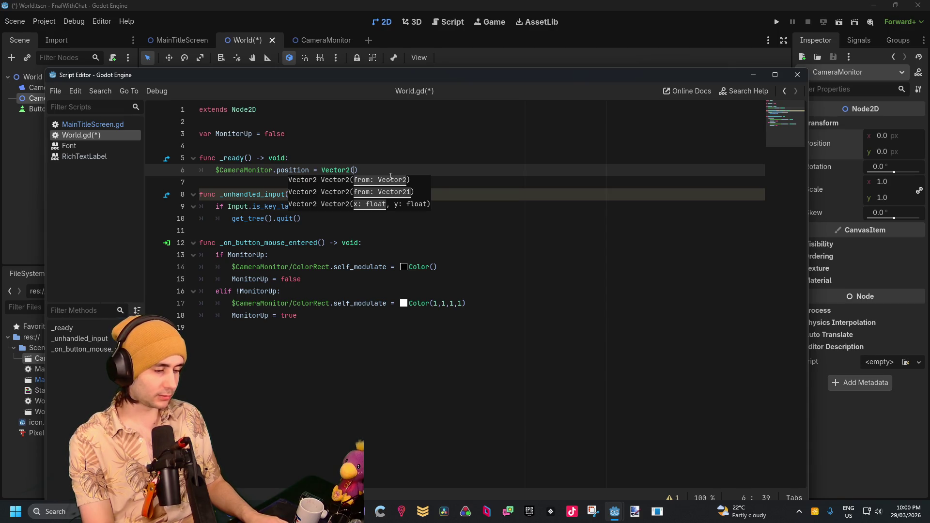
text(0)
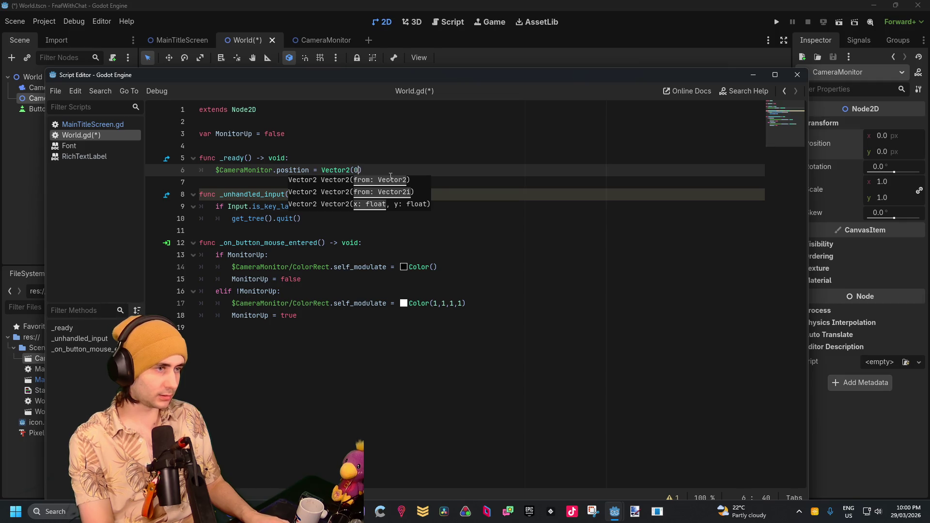
text(, 1080)
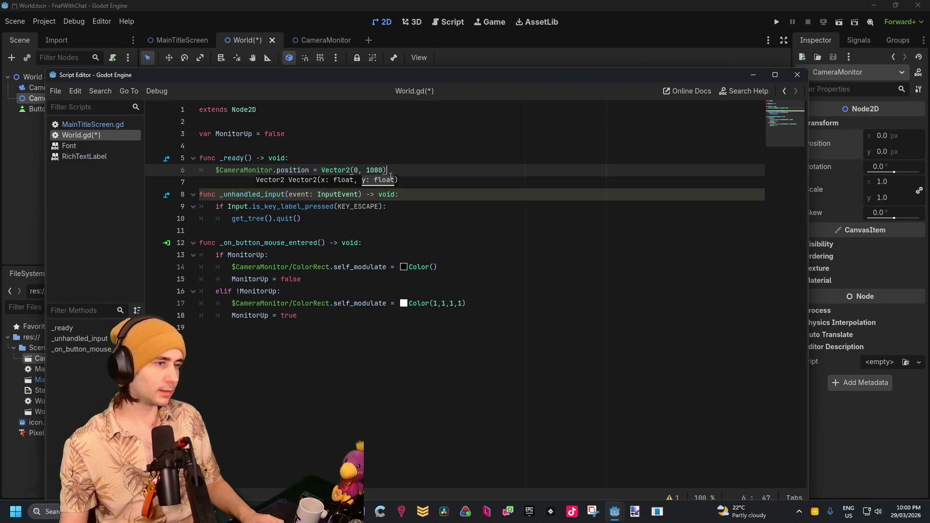
click(631, 4)
click(839, 22)
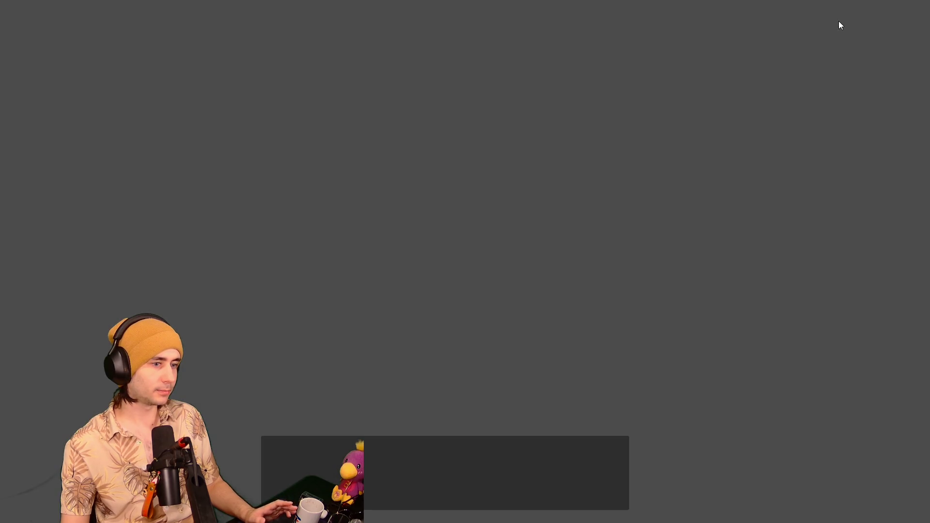
Step: Stop the test run, drag the Button's bottom edge lower, and reopen World.gd
key(alt+F4)
click(69, 109)
click(75, 97)
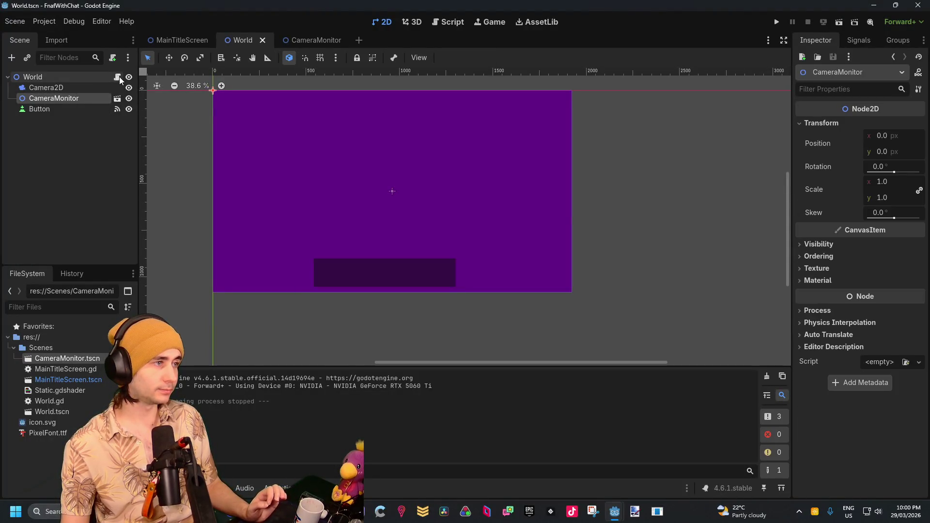
click(119, 76)
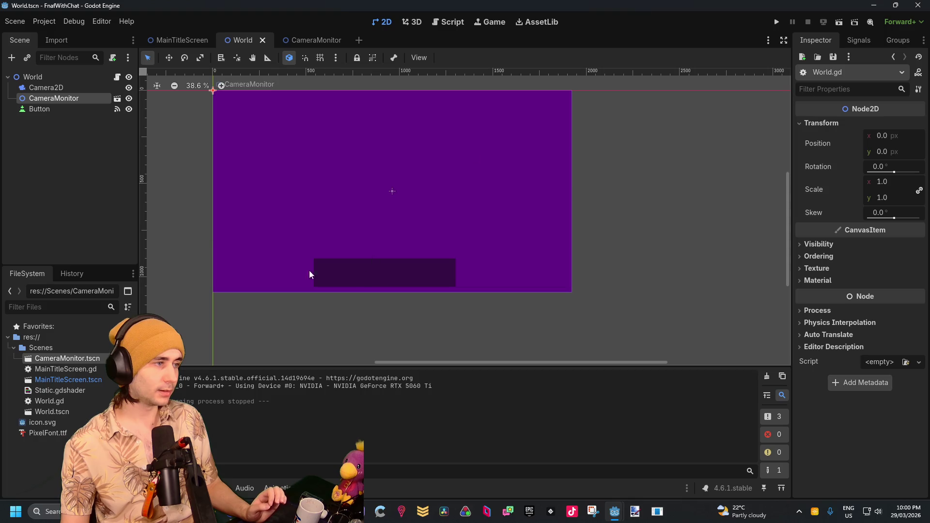
click(96, 109)
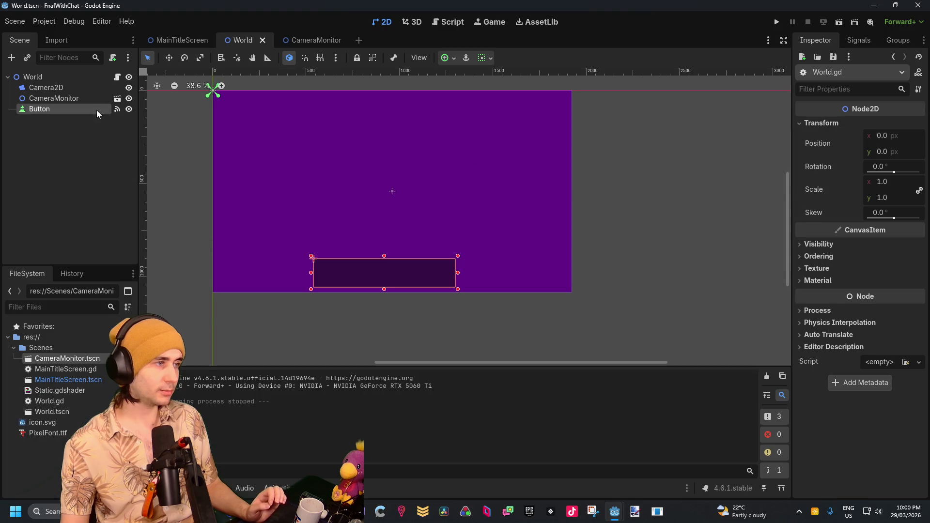
mouse_move(384, 289)
mouse_down()
mouse_move(385, 327)
mouse_move(386, 303)
mouse_up()
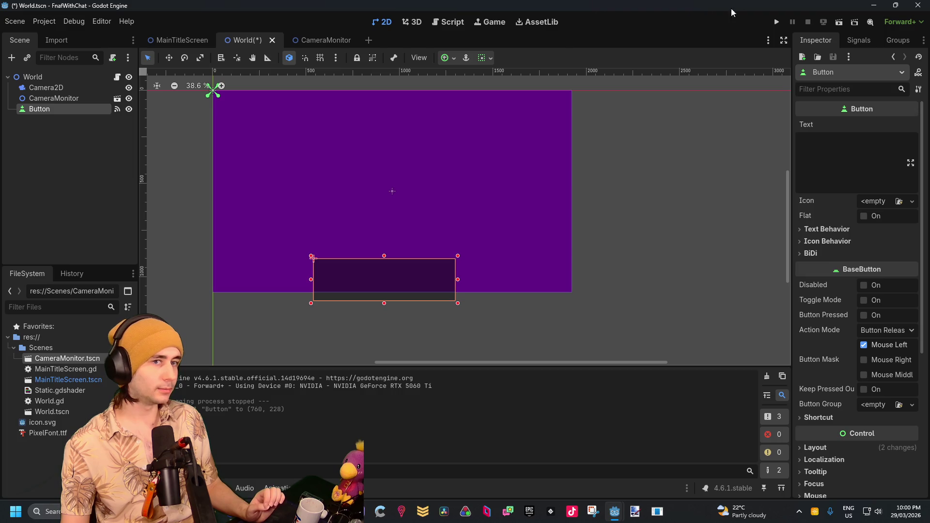
click(80, 147)
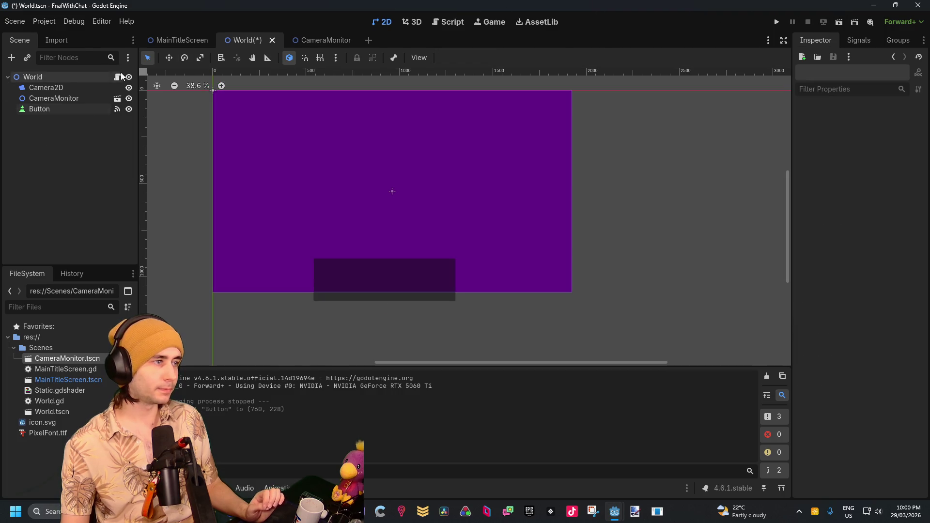
click(120, 75)
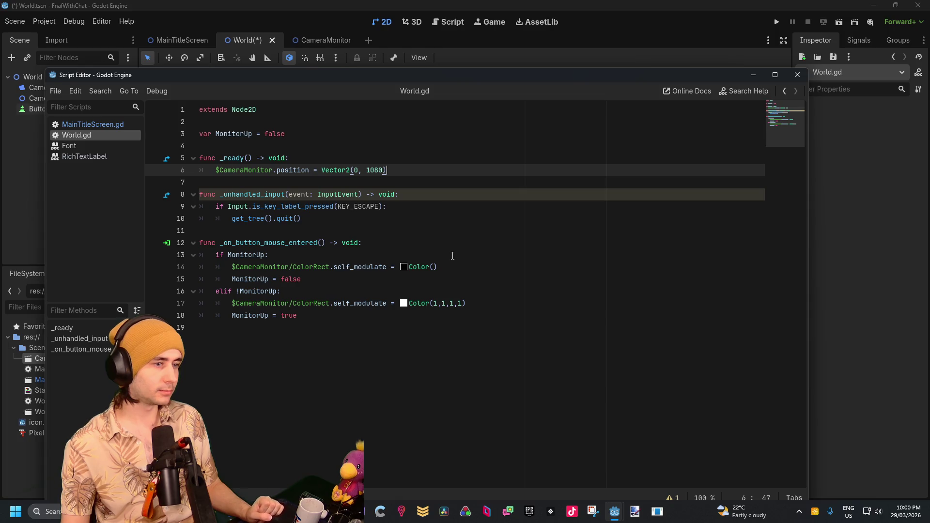
Step: Start a get_tree().create_tween().tween_property() call on a new line after line 14
mouse_move(456, 264)
mouse_down()
mouse_move(199, 265)
mouse_move(227, 264)
mouse_up()
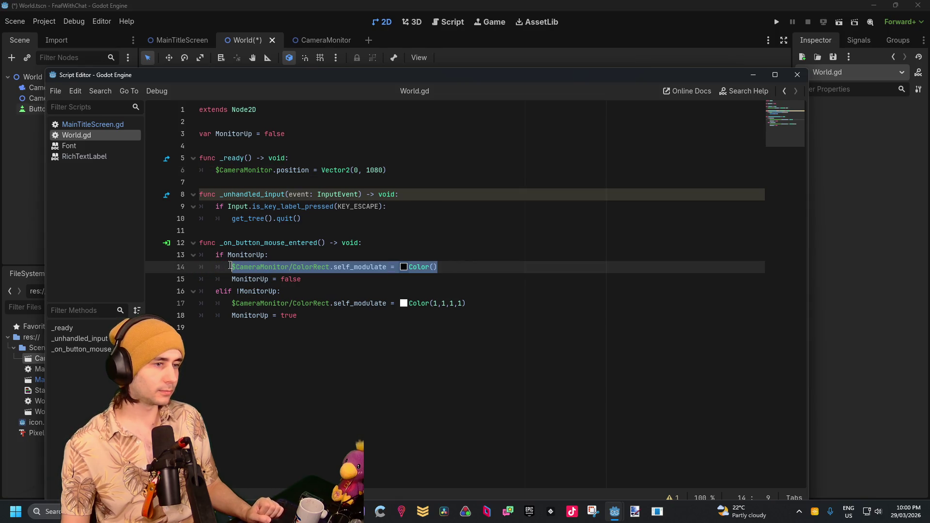
click(507, 267)
key(Return)
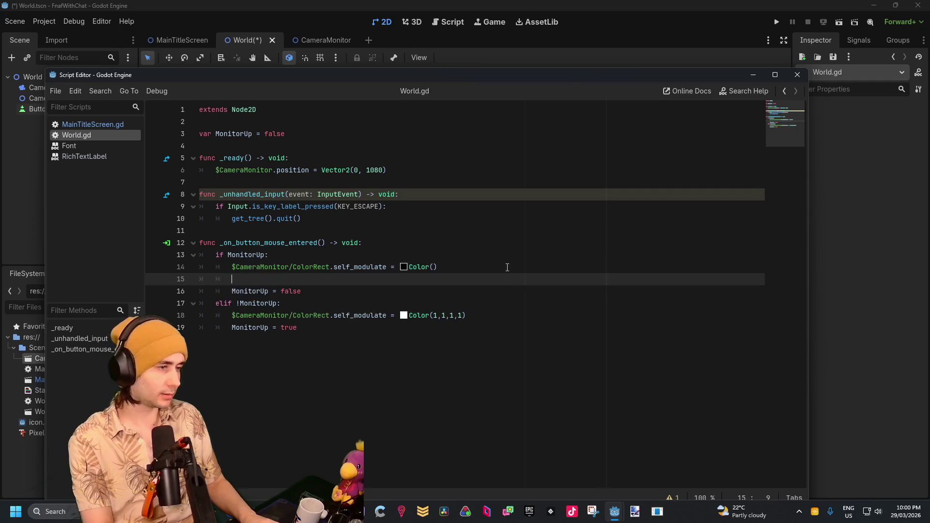
text(get)
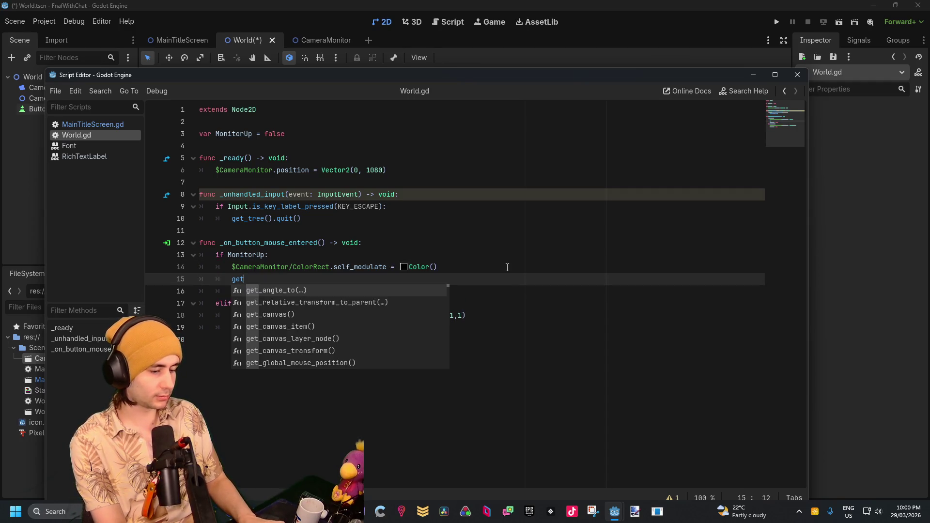
text(_tree)
key(Return)
text(.creat)
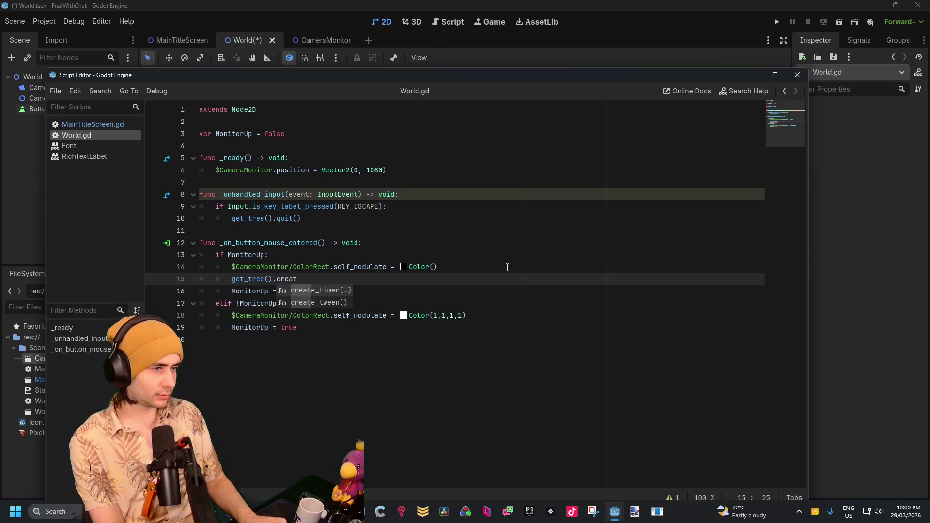
text(e)
key(Down)
key(Return)
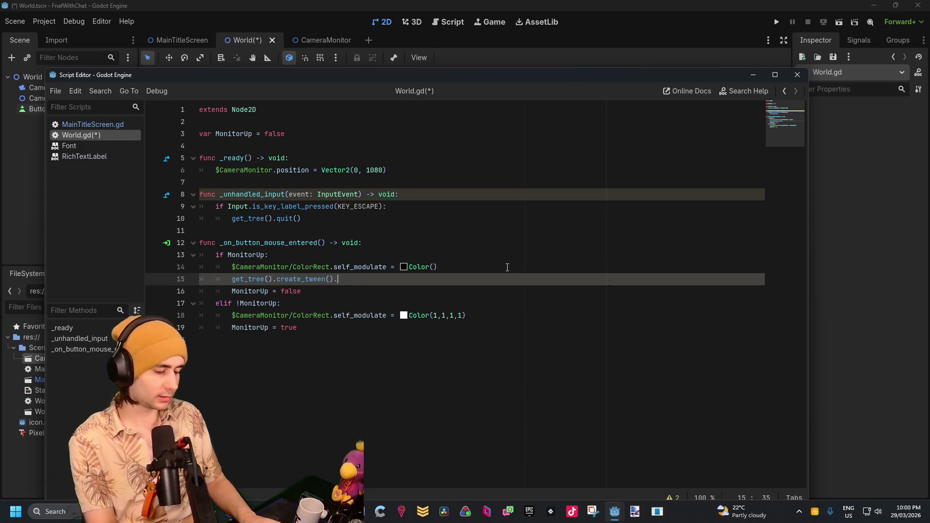
text(e)
key(Down)
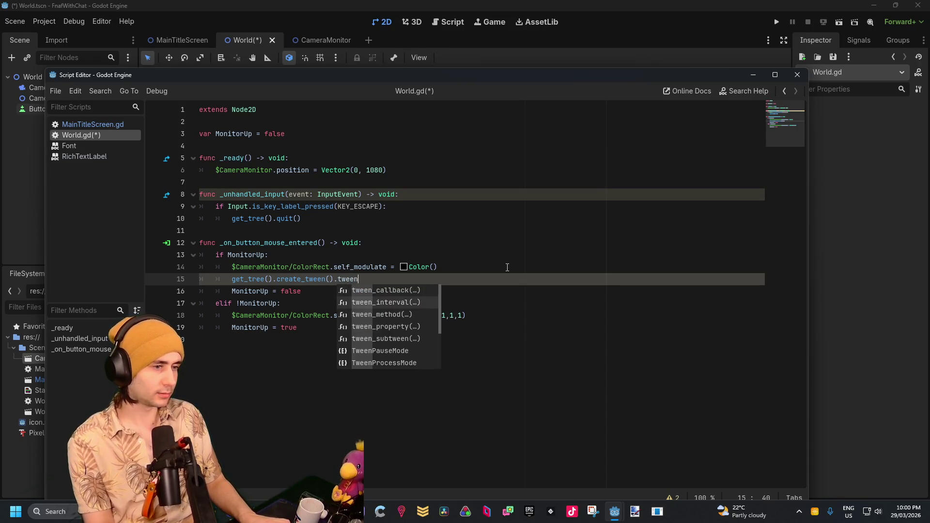
key(Down)
key(Return)
Step: Fill in the tween arguments: $CameraMonitor, "position", Vector2(0, 0), 0.5
key(Left)
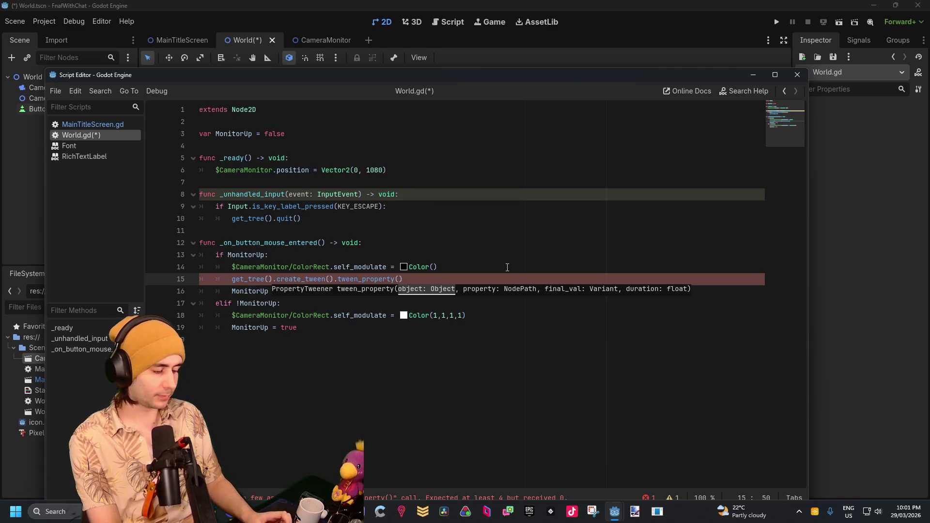
key(Down)
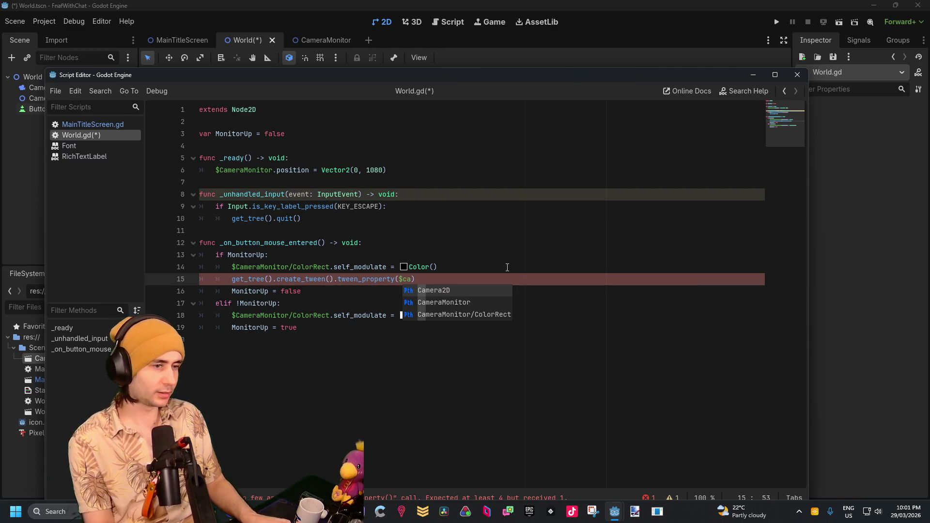
key(Return)
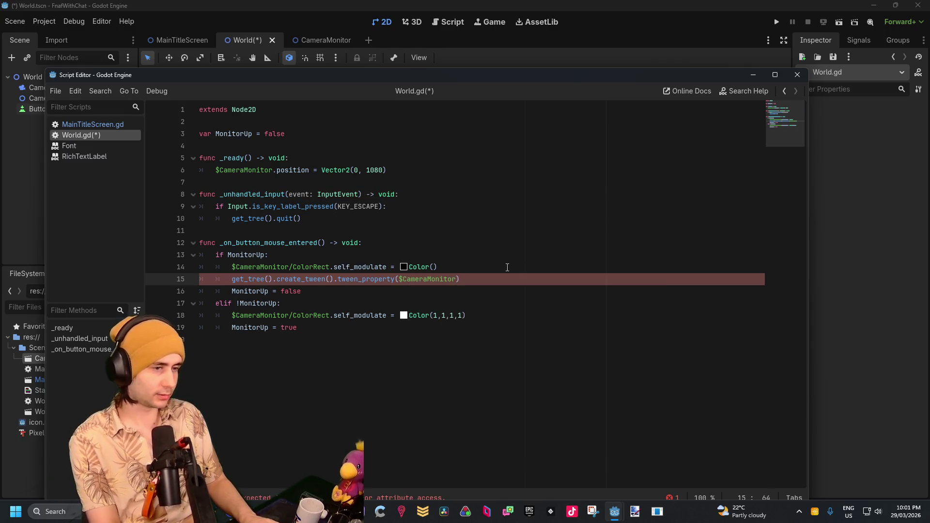
text(, "poso)
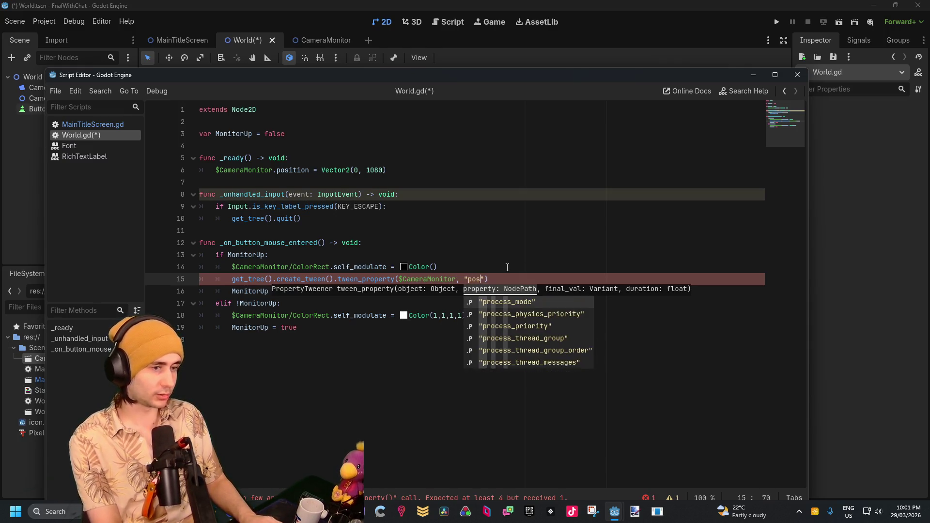
key(BackSpace)
text(ition",)
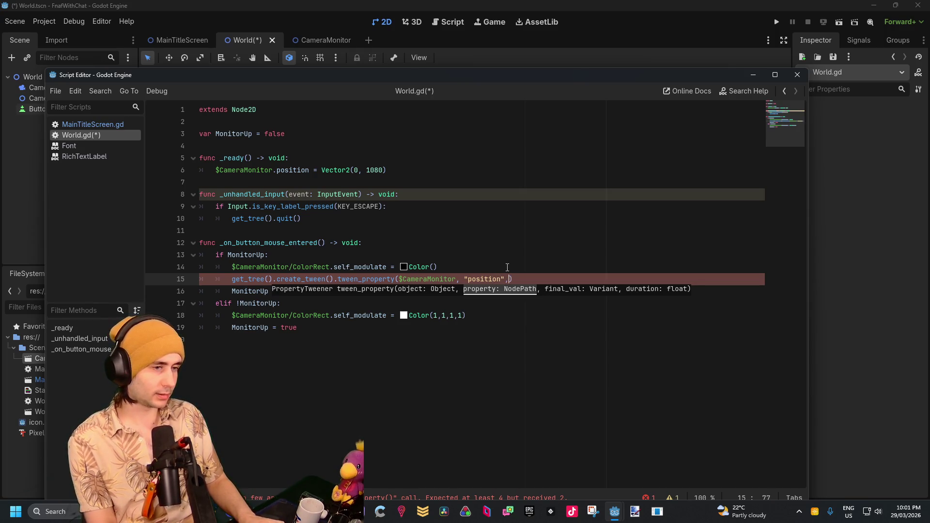
text( V)
text(ector)
text(2)
key(BackSpace)
key(Return)
text((0, )
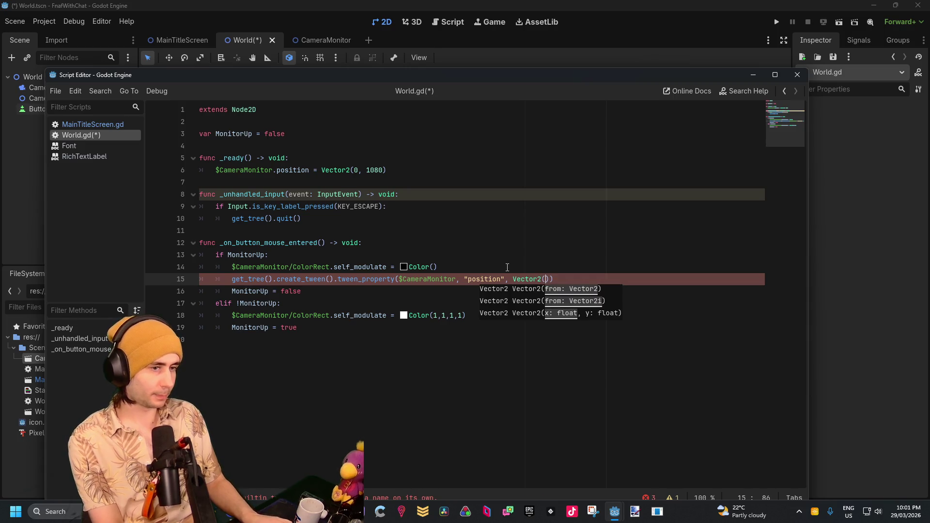
text(0))
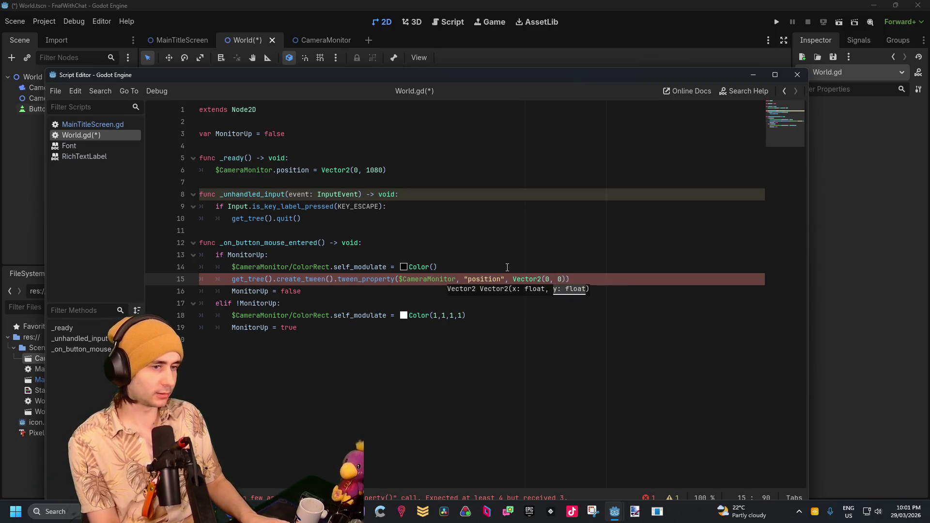
text(, 0.5)
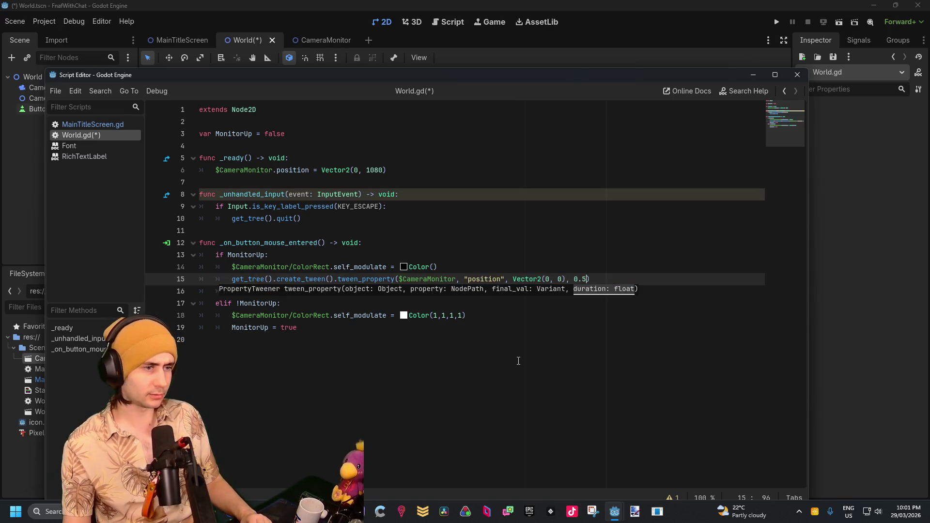
click(542, 336)
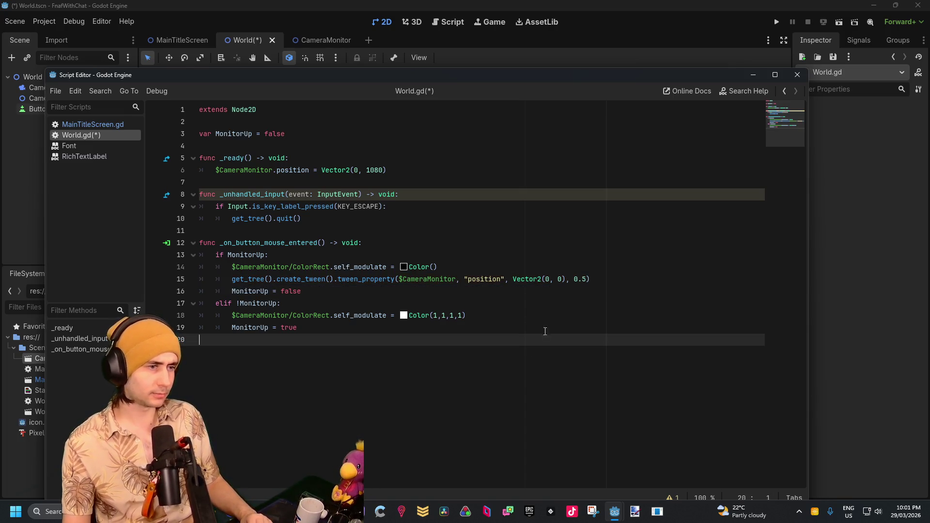
mouse_move(590, 279)
mouse_down()
mouse_move(216, 281)
mouse_move(227, 282)
mouse_up()
key(ctrl+c)
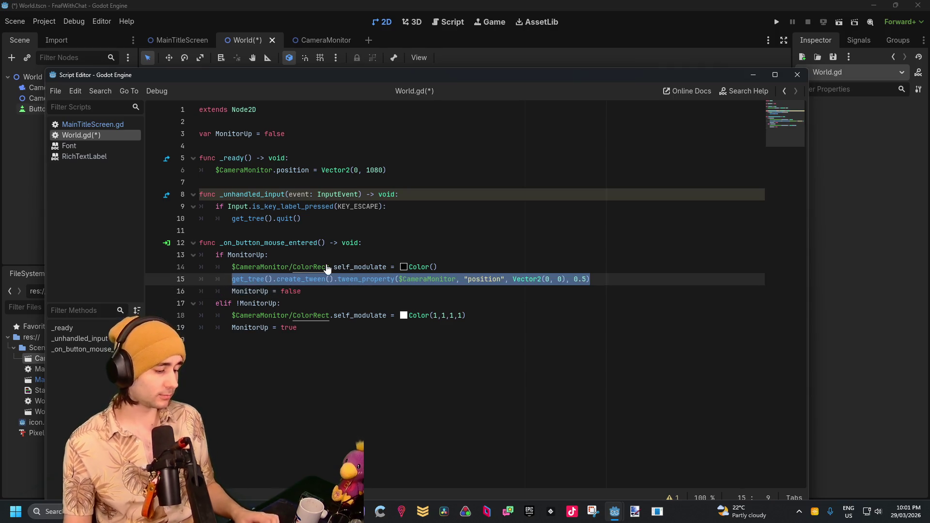
Step: Paste the tween line below line 18 and change its target to Vector2(0, 1920)
click(483, 313)
key(Return)
key(ctrl+v)
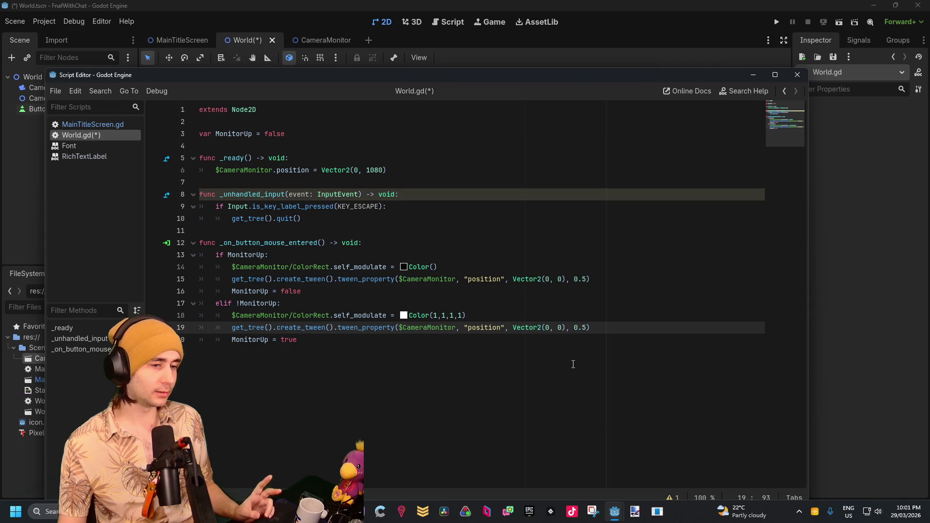
click(558, 328)
text(192)
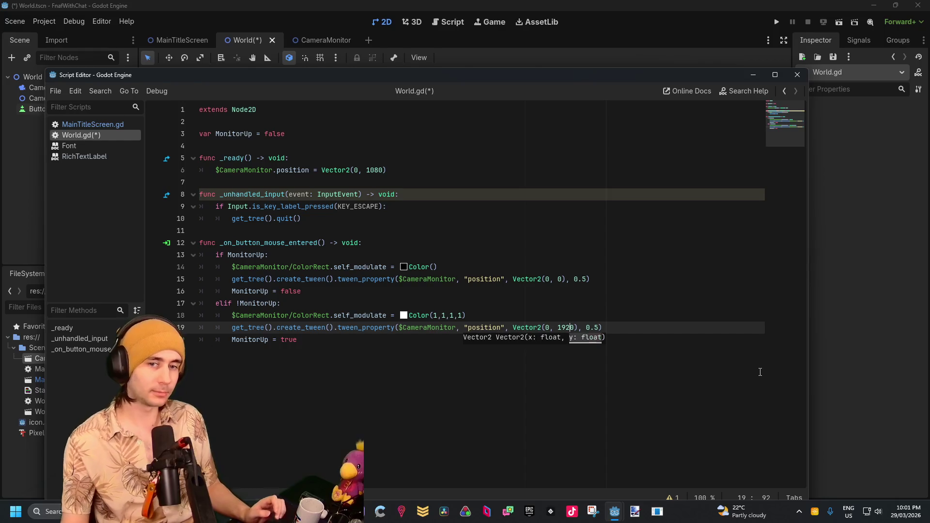
click(653, 417)
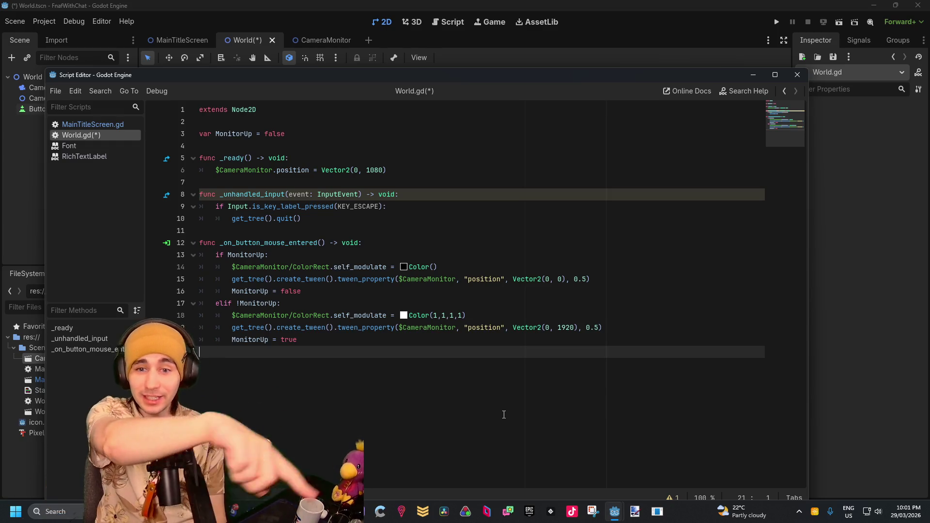
Step: Comment out the self_modulate lines 18 and 14, then save and run the game
click(359, 245)
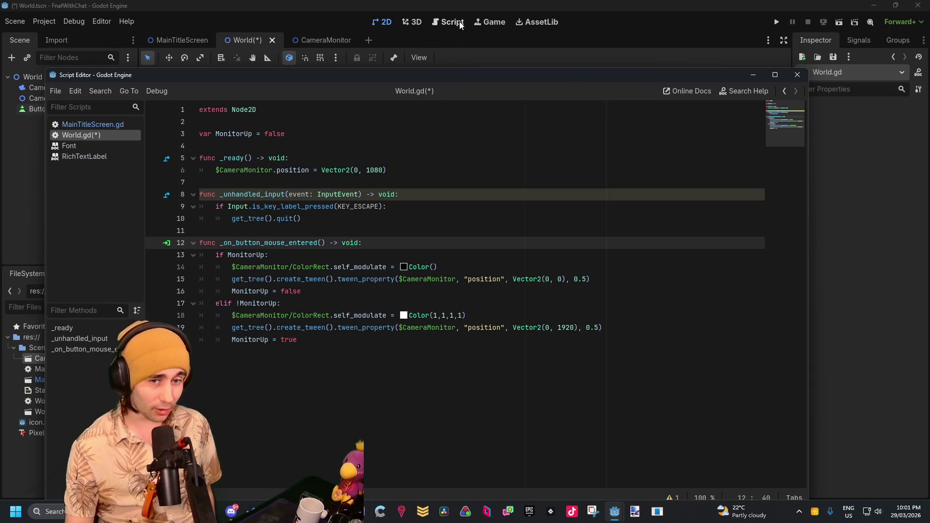
click(370, 315)
right_click(390, 316)
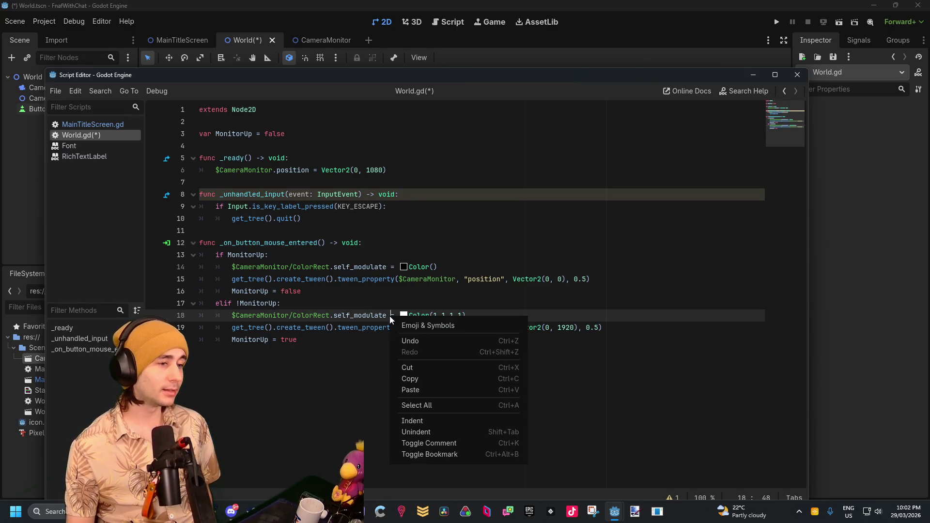
click(429, 443)
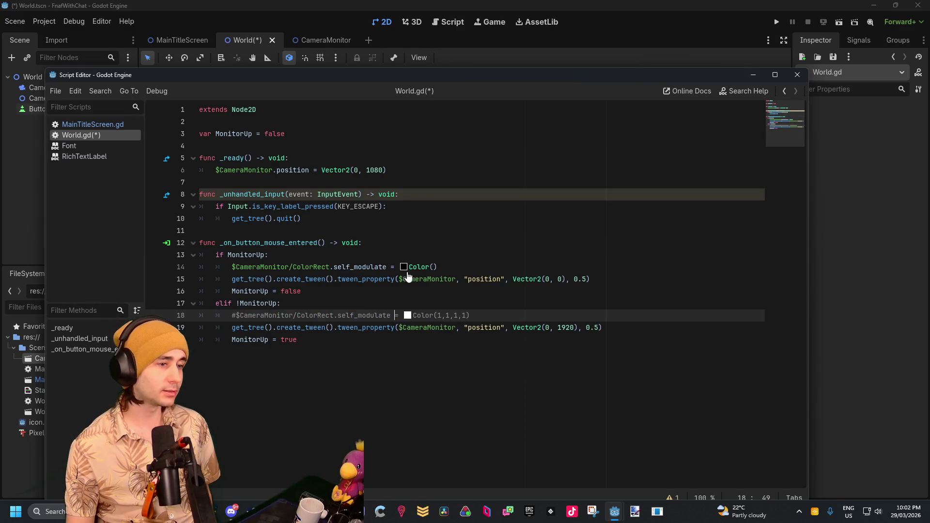
right_click(412, 267)
click(459, 391)
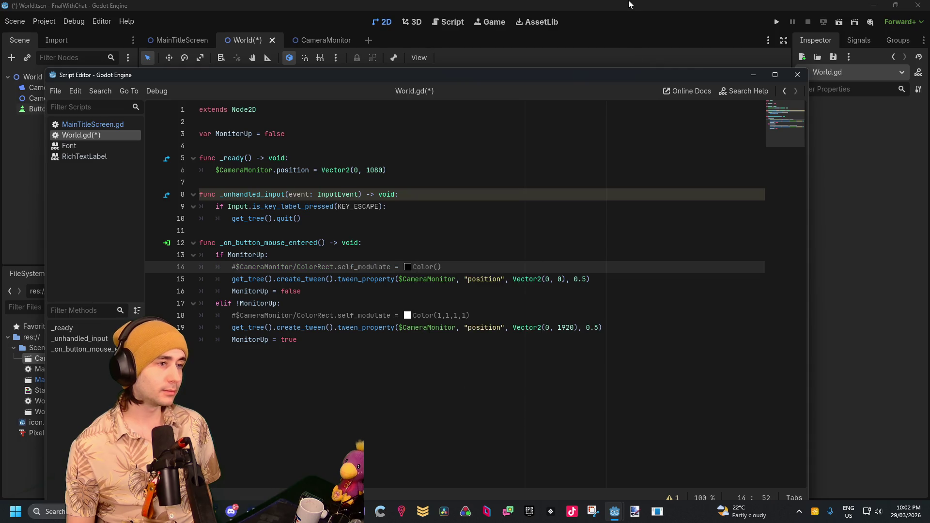
click(690, 31)
click(839, 22)
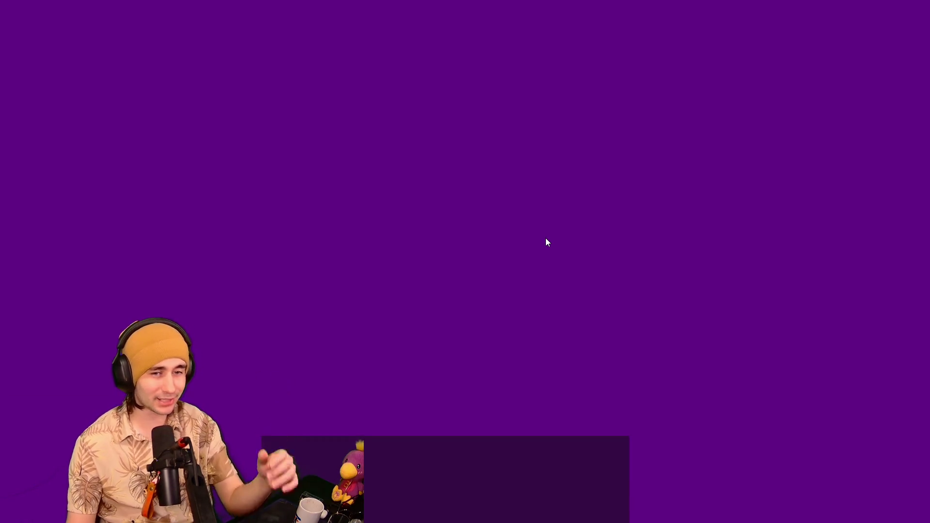
Step: Stop the running game and return to the World.gd script editor
key(alt+F4)
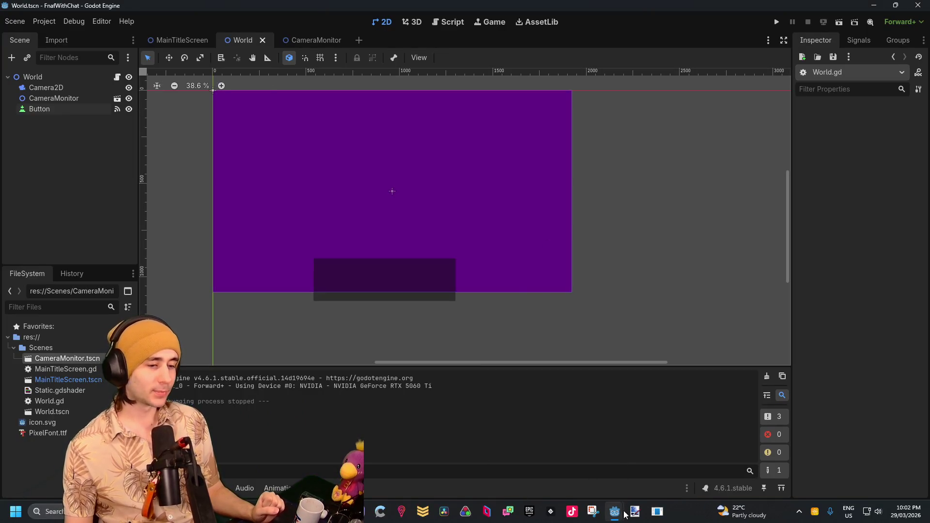
mouse_move(625, 513)
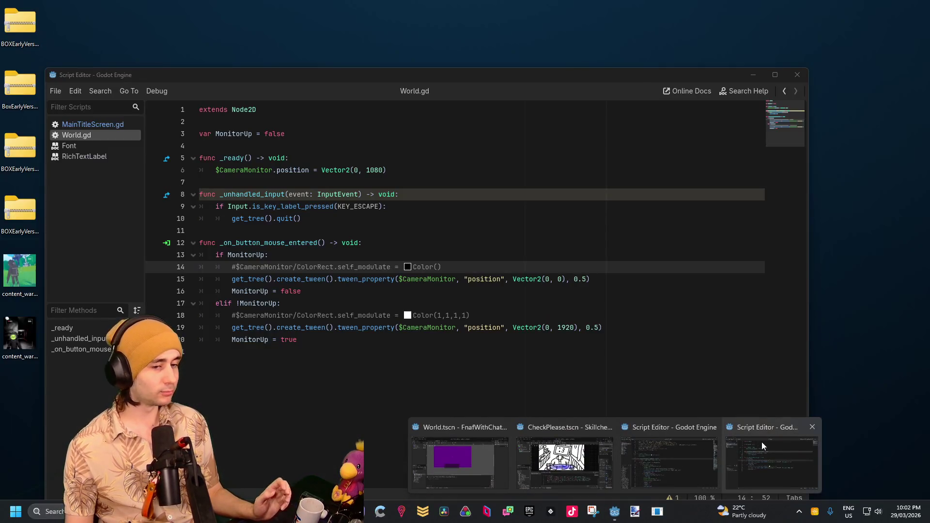
click(762, 442)
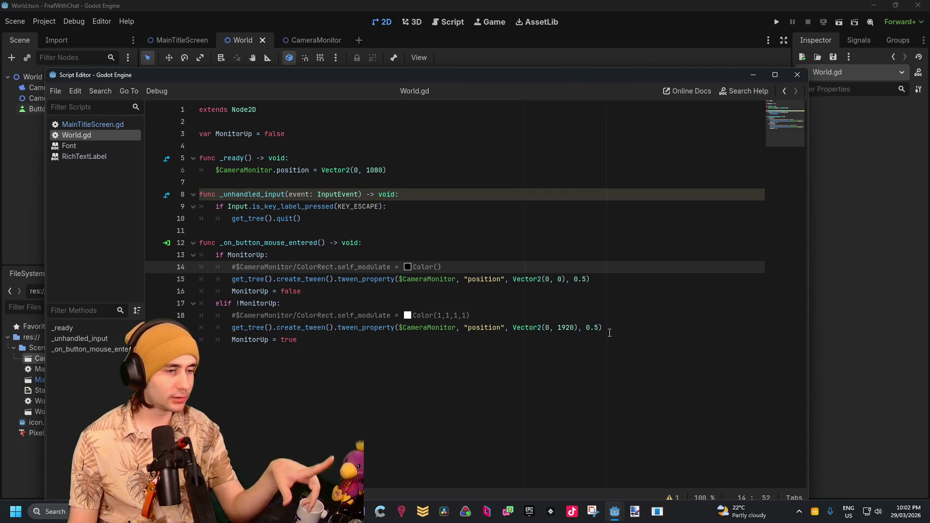
Step: Run the game again, test the monitor toggle, then stop it and return to World.gd
click(777, 22)
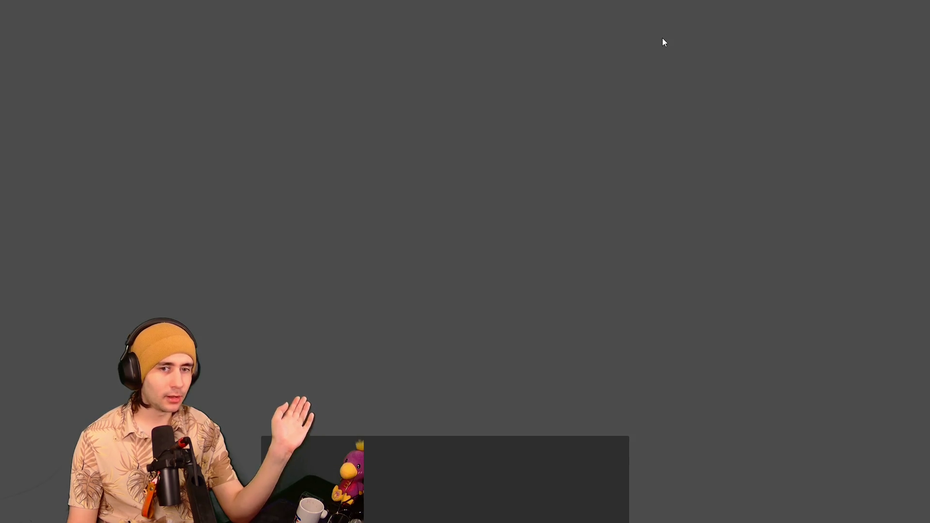
click(582, 247)
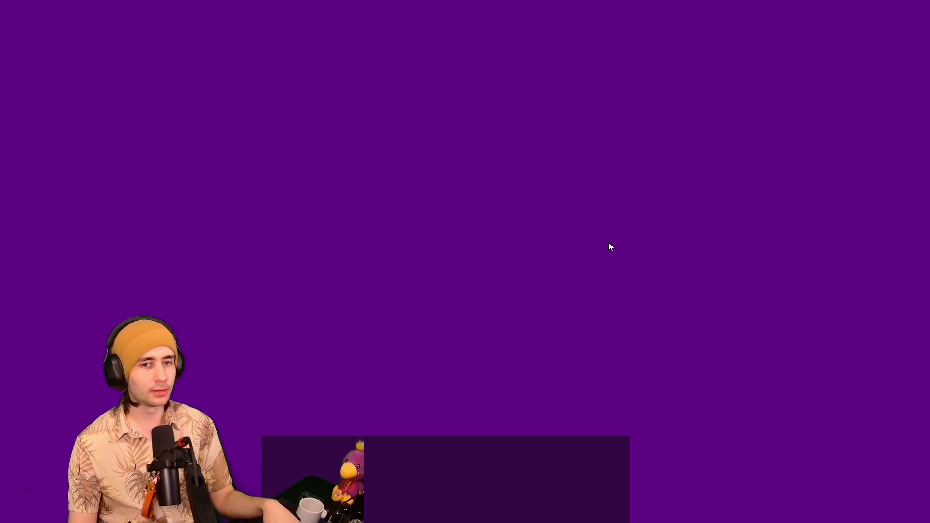
key(alt+F4)
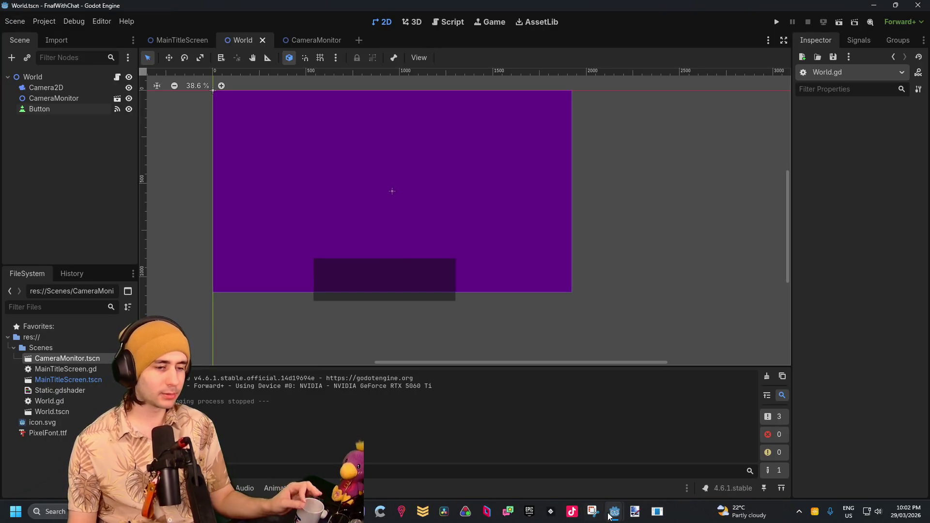
mouse_move(615, 511)
click(737, 465)
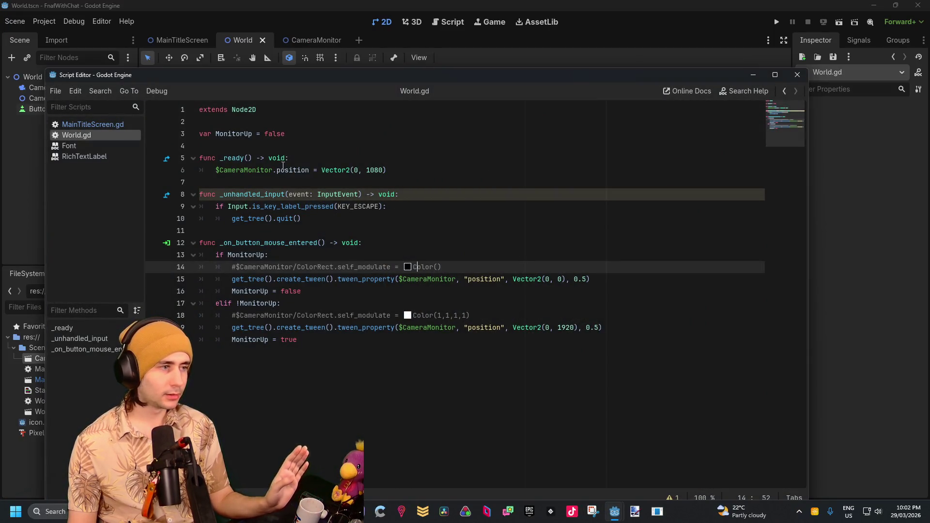
Step: Set line 15's tween target to Vector2(0, 1920) and line 19's to Vector2(0, 0), then run the game
click(268, 134)
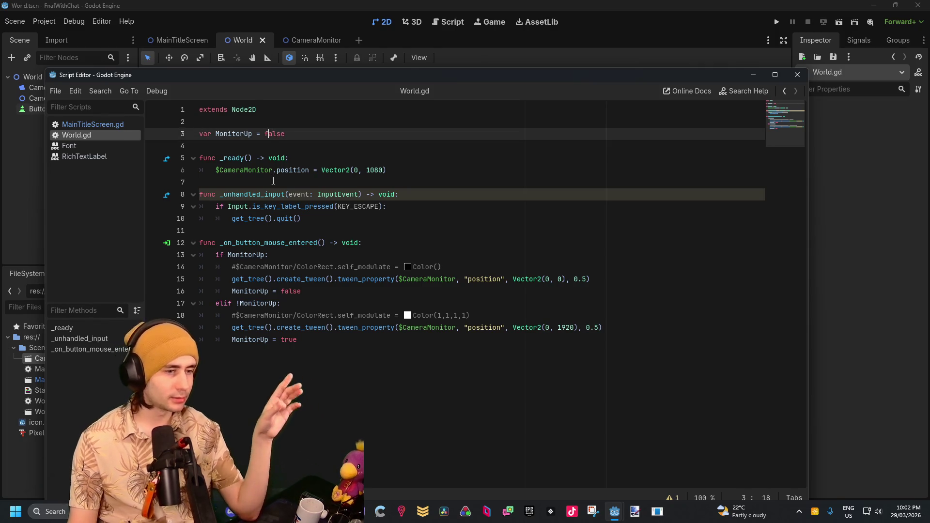
click(258, 252)
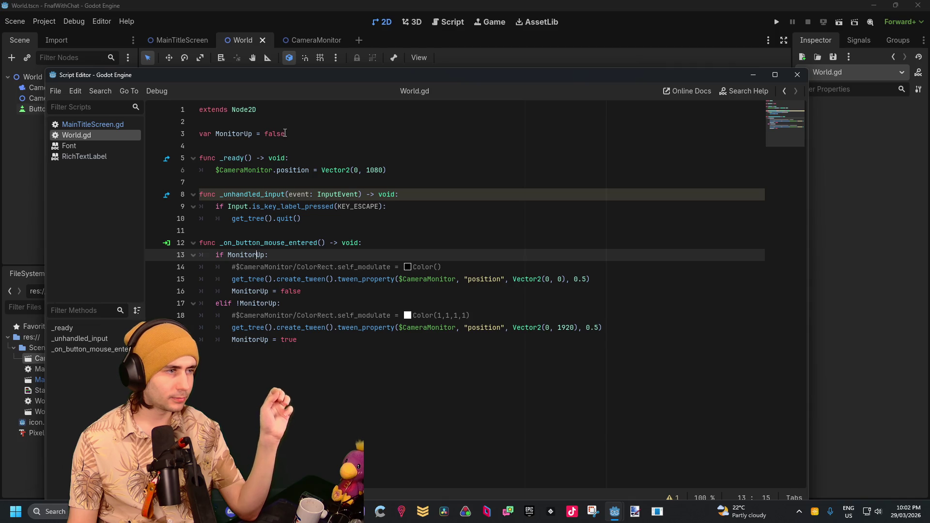
drag(285, 134, 266, 134)
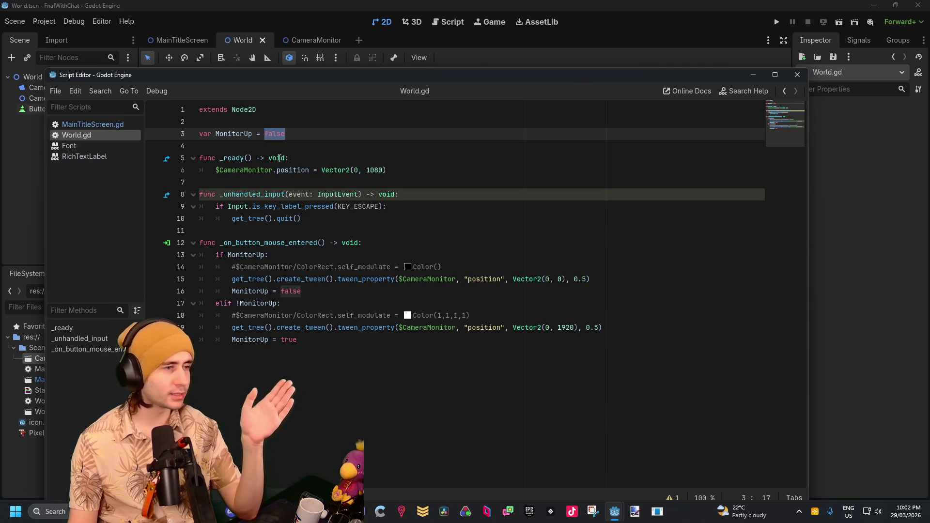
drag(623, 285, 231, 280)
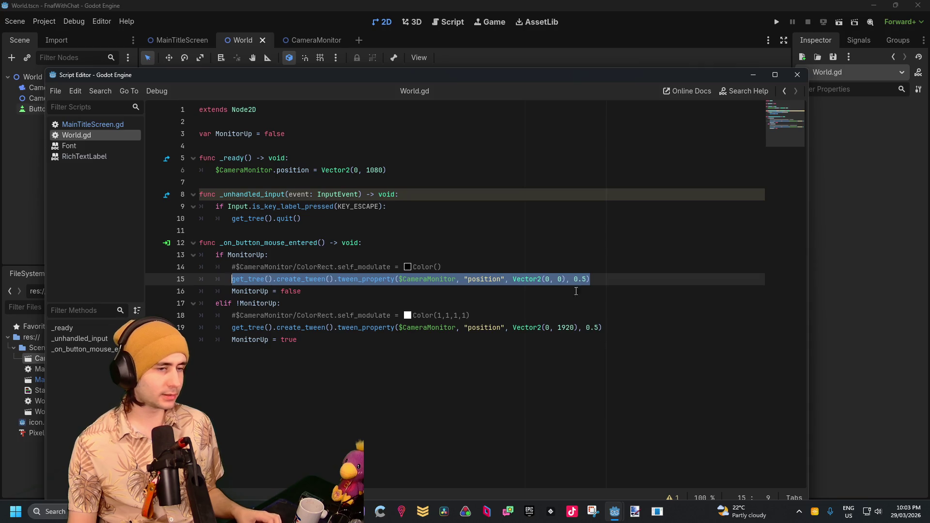
click(561, 278)
key(Left)
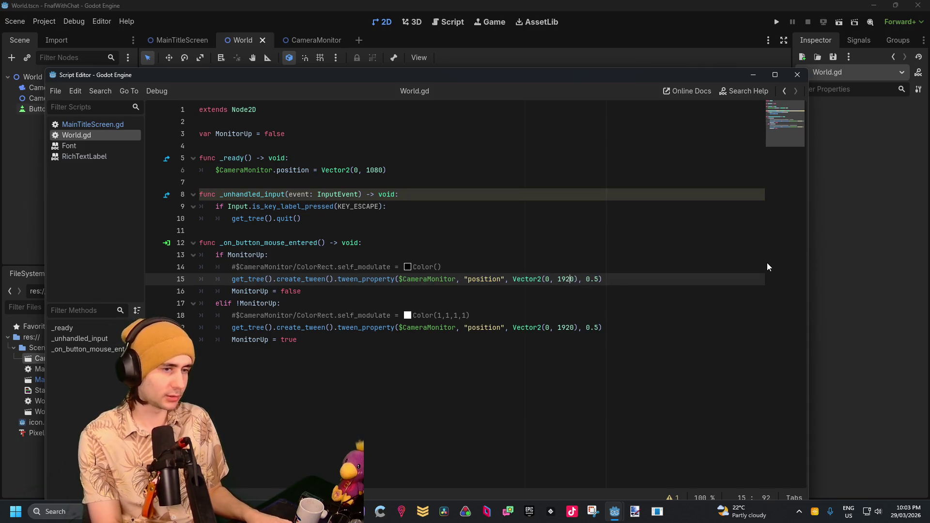
text(2)
key(Down)
key(Down)
key(Down)
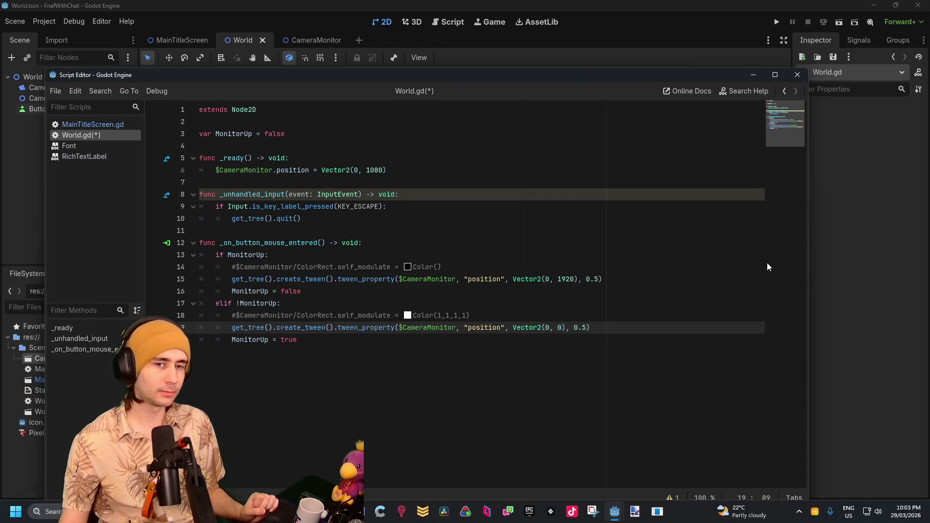
click(839, 26)
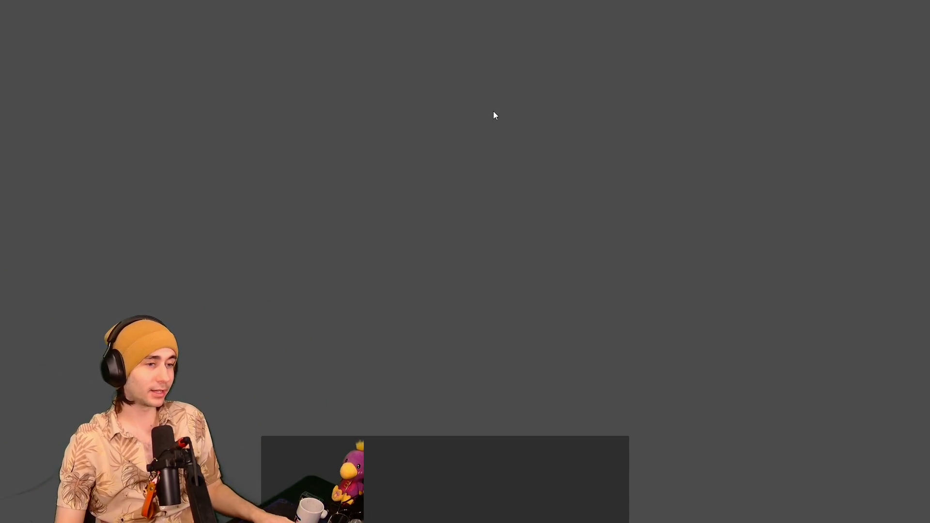
Step: Stop the game and fill the Paint.NET 800×600 background black with the Paint Bucket
key(F8)
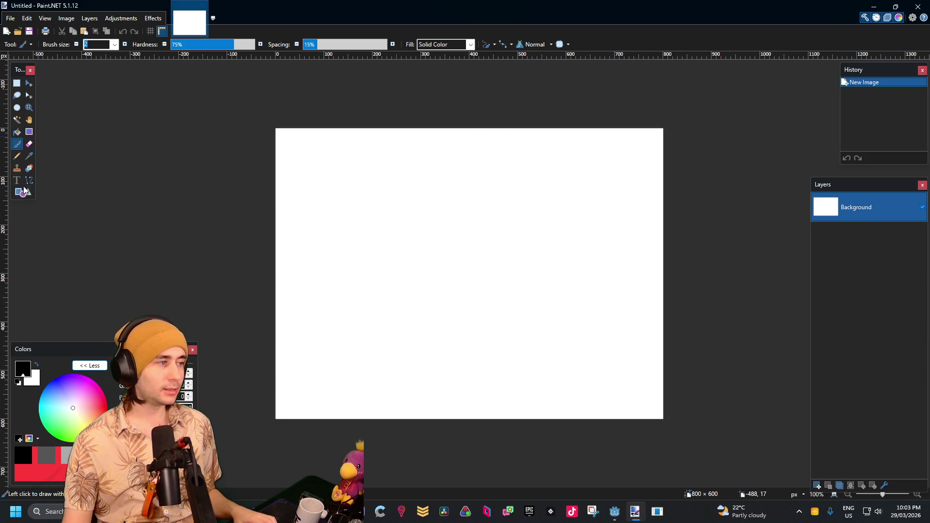
click(18, 133)
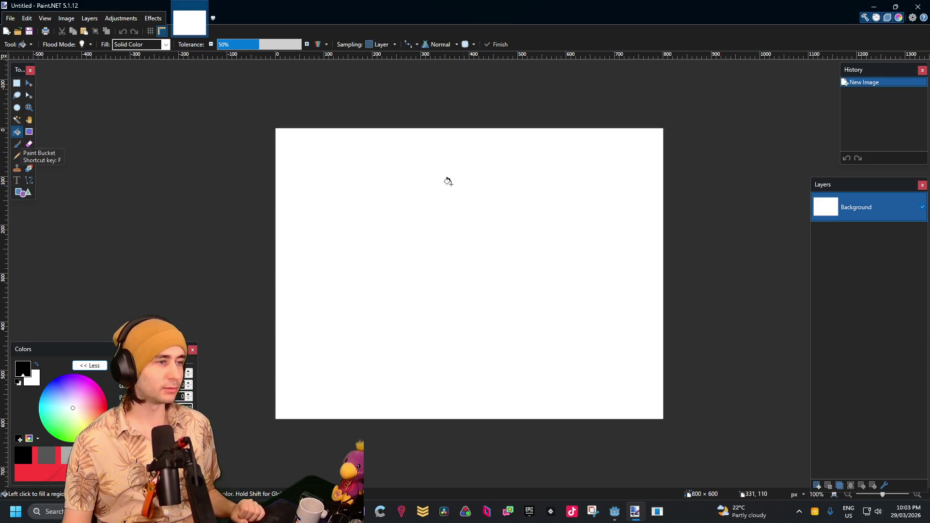
click(478, 194)
right_click(428, 168)
right_click(489, 224)
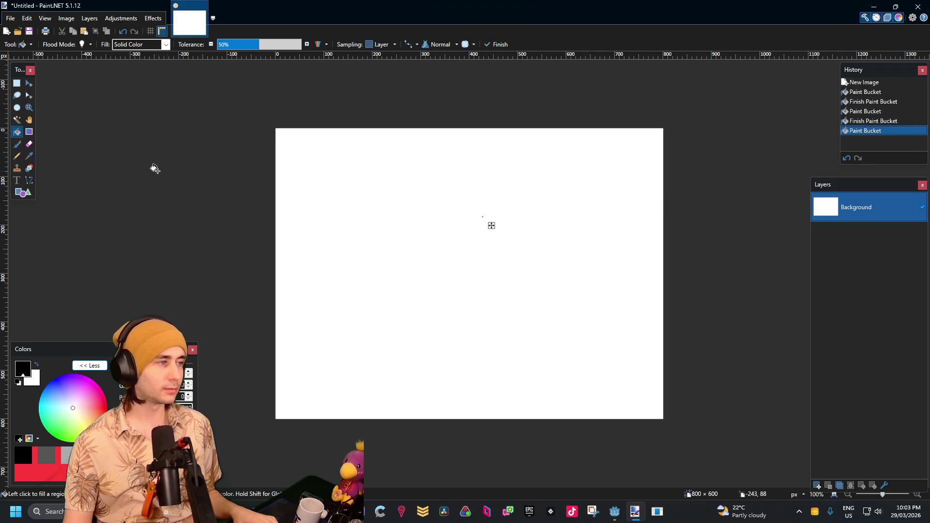
click(364, 173)
Step: Add a new empty Layer 2 above the background and pick the Shapes tool
click(819, 486)
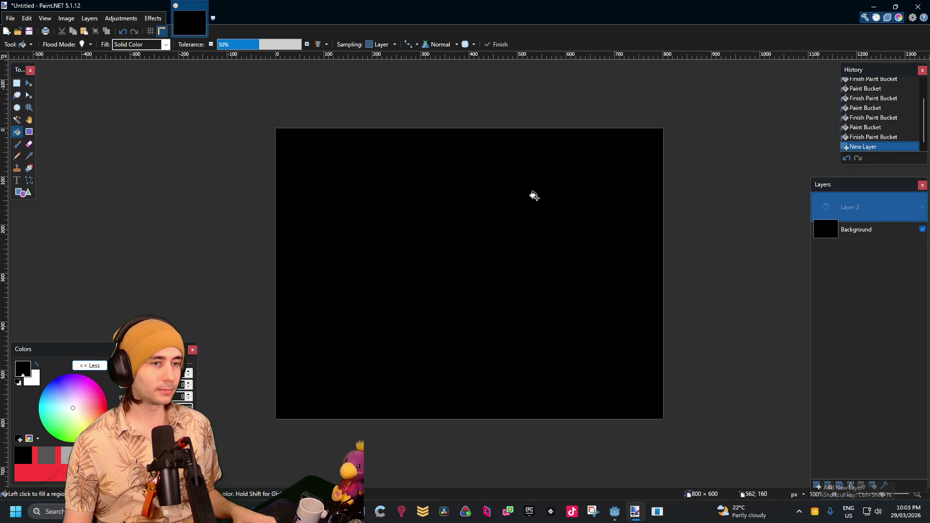
click(17, 84)
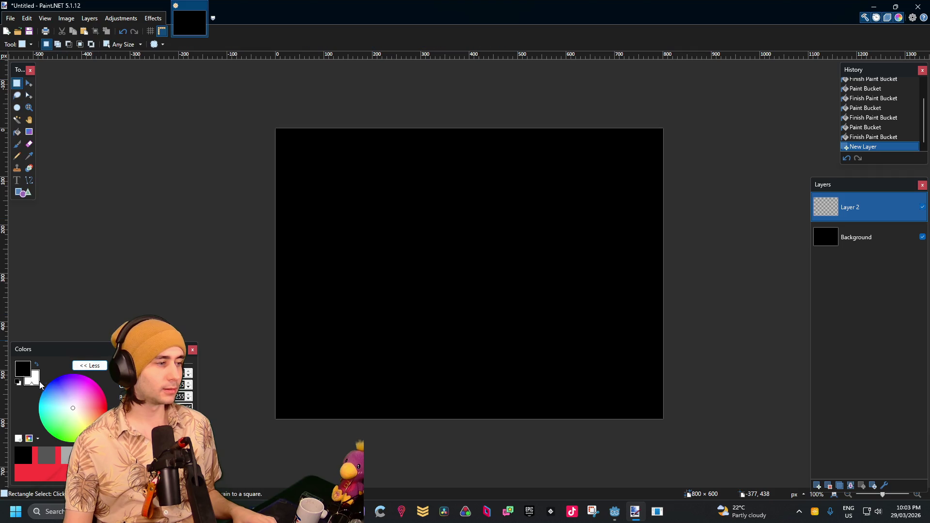
ctrl+scroll(454, 263, up, 3)
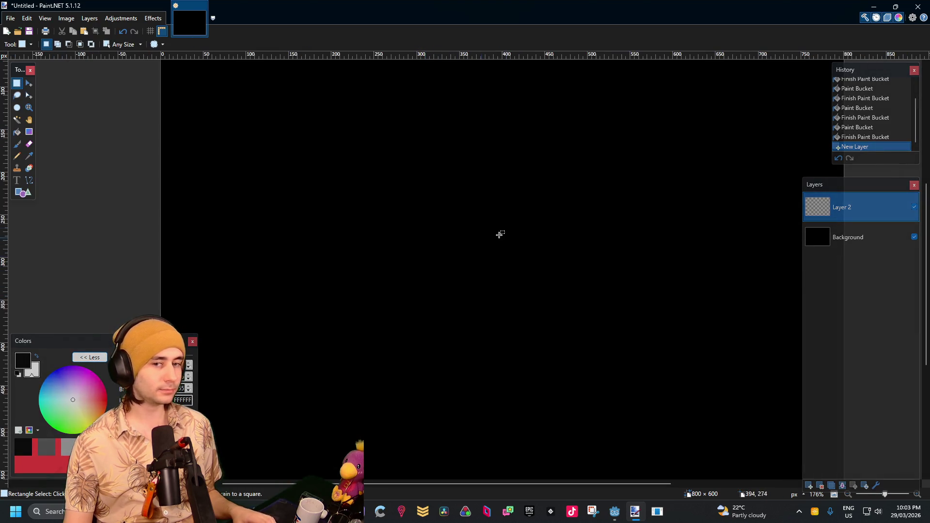
scroll(485, 260, down, 2)
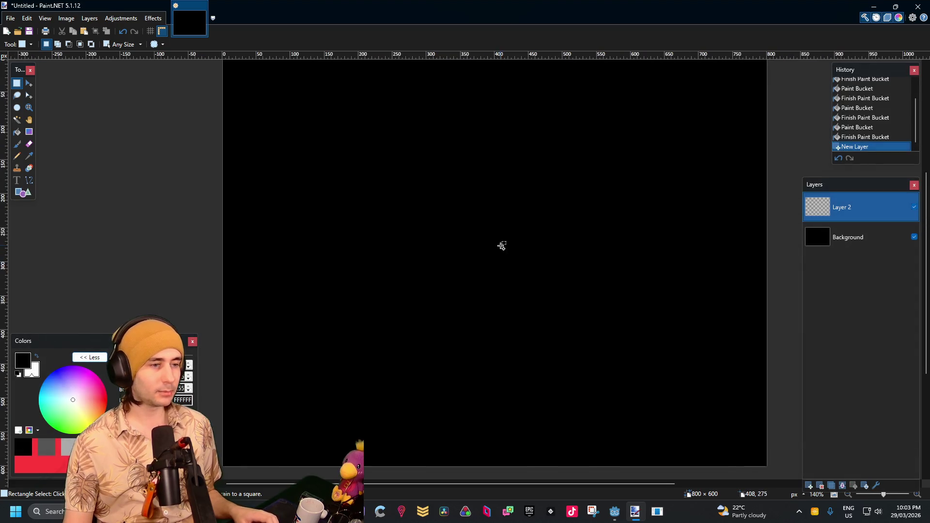
click(19, 197)
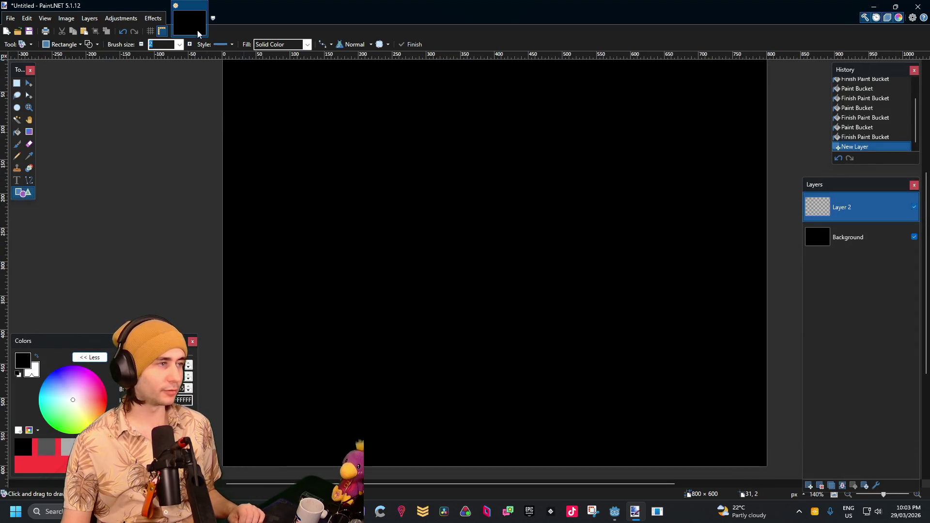
Step: Choose the Rectangle shape and draw a white central room outline near the canvas centre
click(76, 45)
click(35, 440)
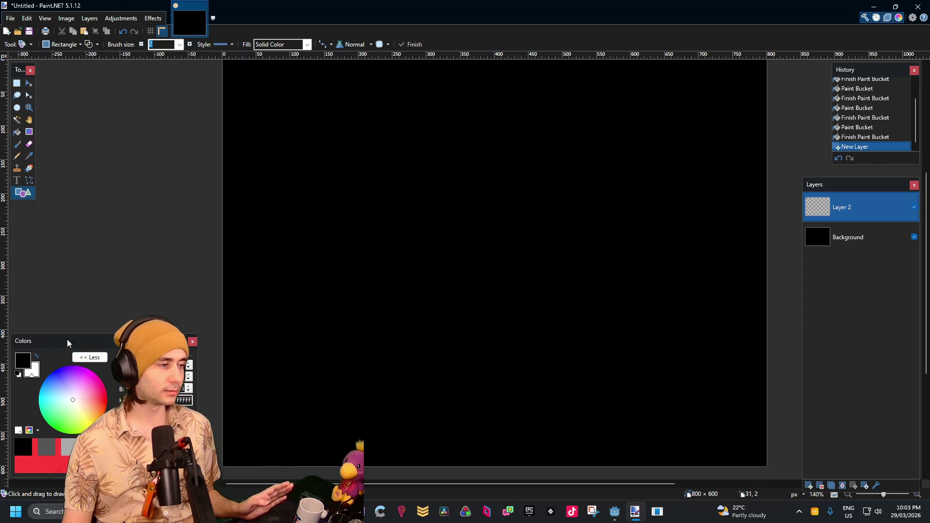
mouse_move(388, 294)
mouse_down()
mouse_move(473, 353)
mouse_move(469, 335)
mouse_move(540, 349)
mouse_move(525, 376)
mouse_move(533, 412)
mouse_up()
scroll(440, 322, up, 3)
key(Return)
scroll(544, 216, down, 4)
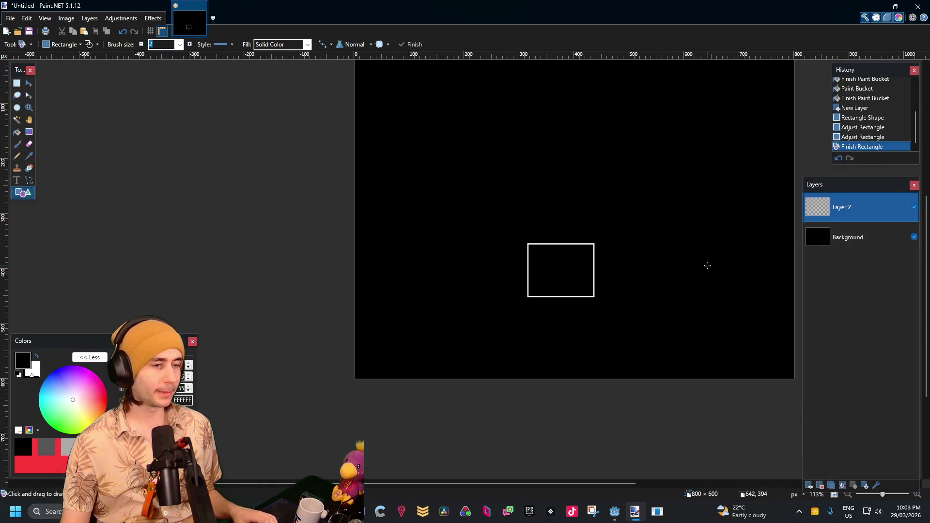
scroll(505, 276, up, 5)
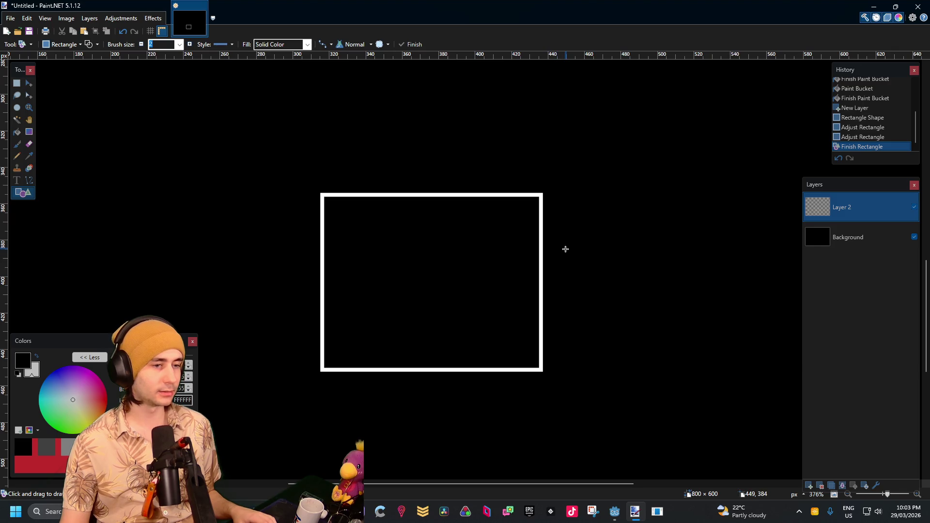
Step: Add small door outlines on the left and right sides of the central room
drag(549, 298, 549, 298)
drag(290, 247, 309, 297)
key(Return)
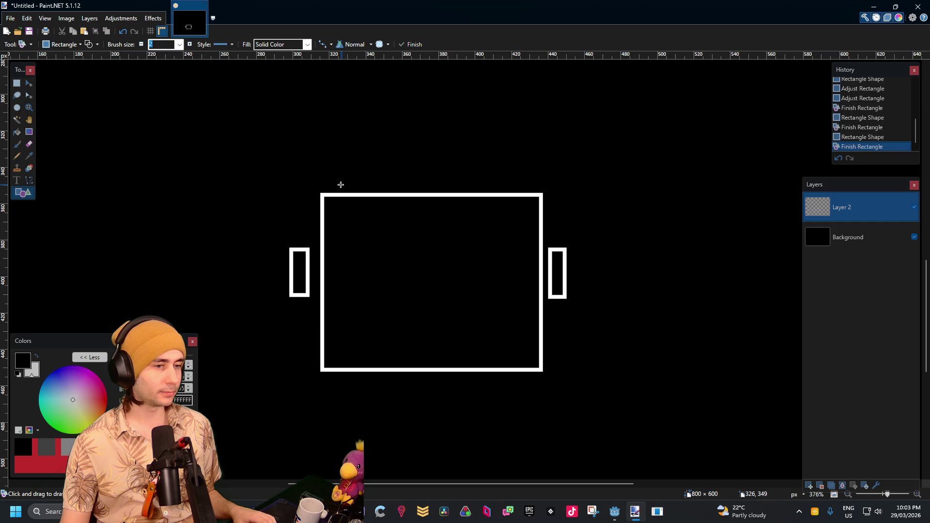
scroll(339, 183, down, 6)
scroll(345, 203, up, 3)
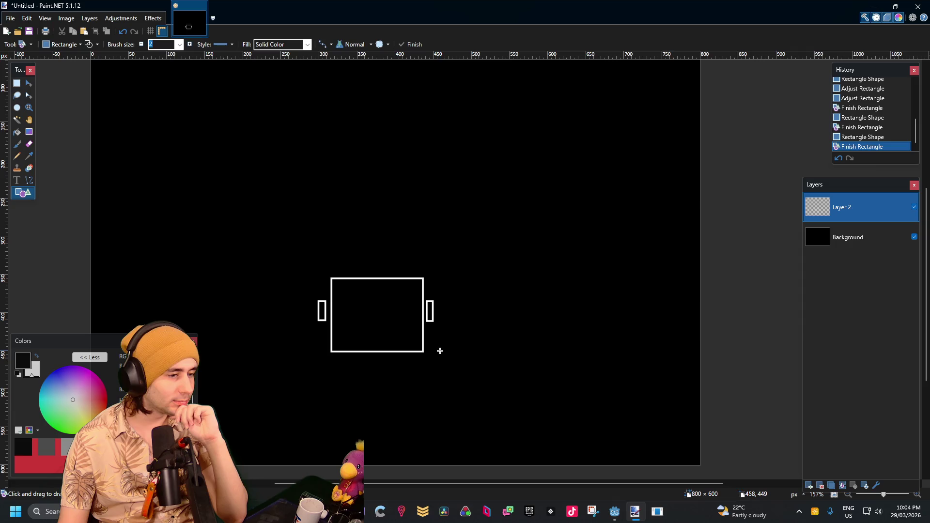
Step: Draw a tall room right of the central room and one above it, then start a tall left hallway
mouse_move(447, 338)
mouse_down()
mouse_move(491, 219)
mouse_move(489, 197)
mouse_up()
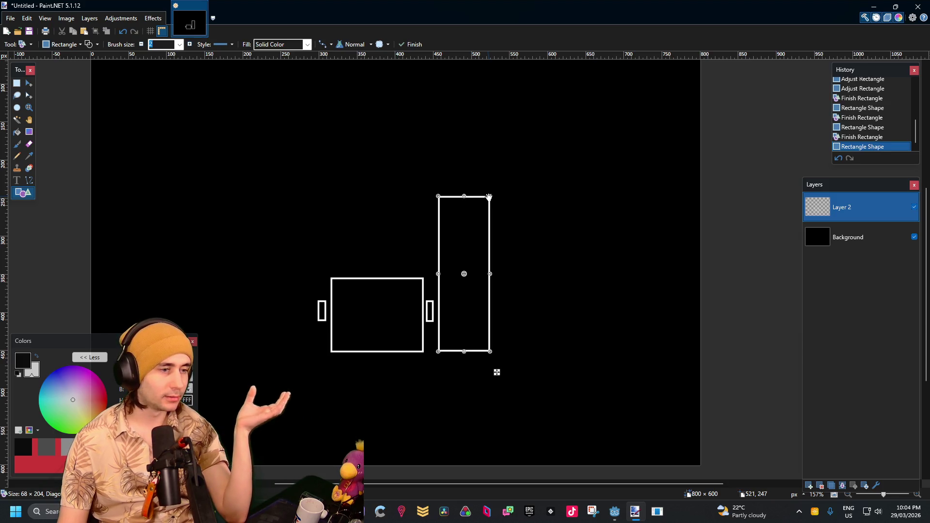
click(550, 191)
scroll(394, 235, up, 2)
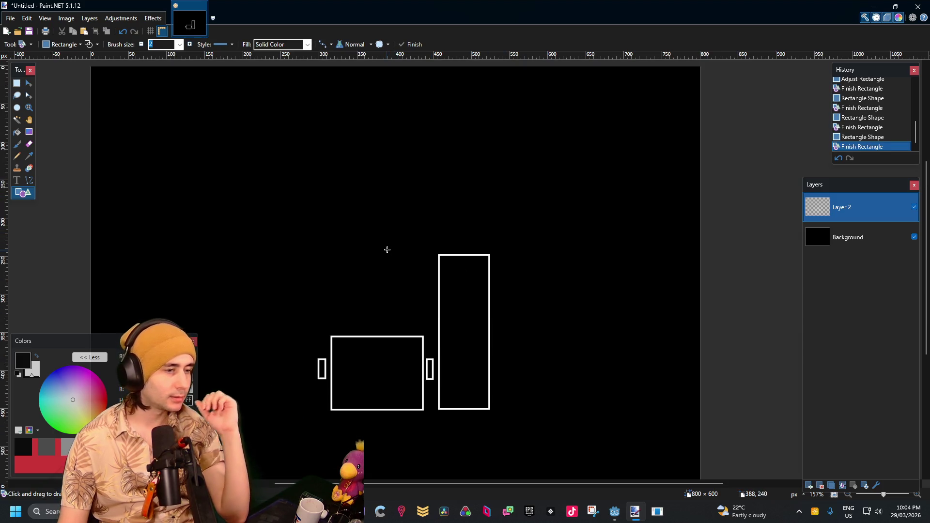
drag(330, 253, 427, 329)
click(452, 198)
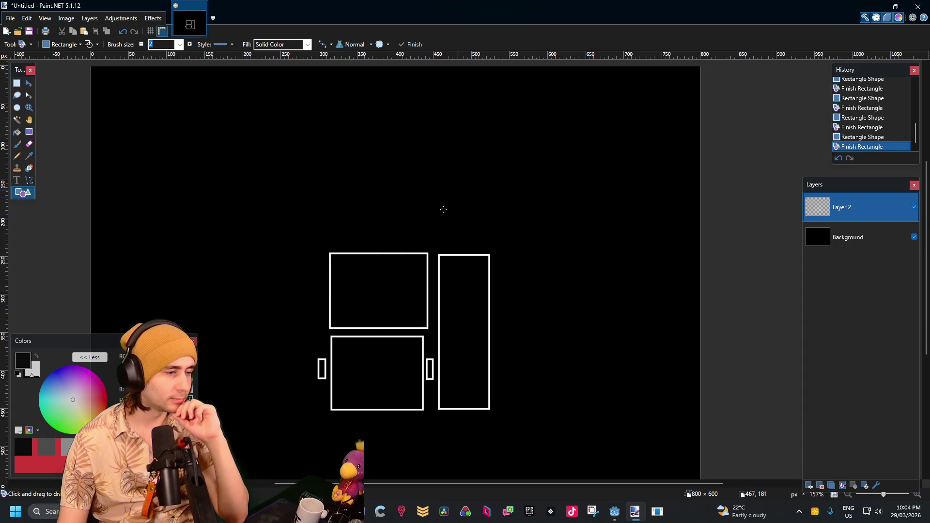
drag(320, 409, 287, 355)
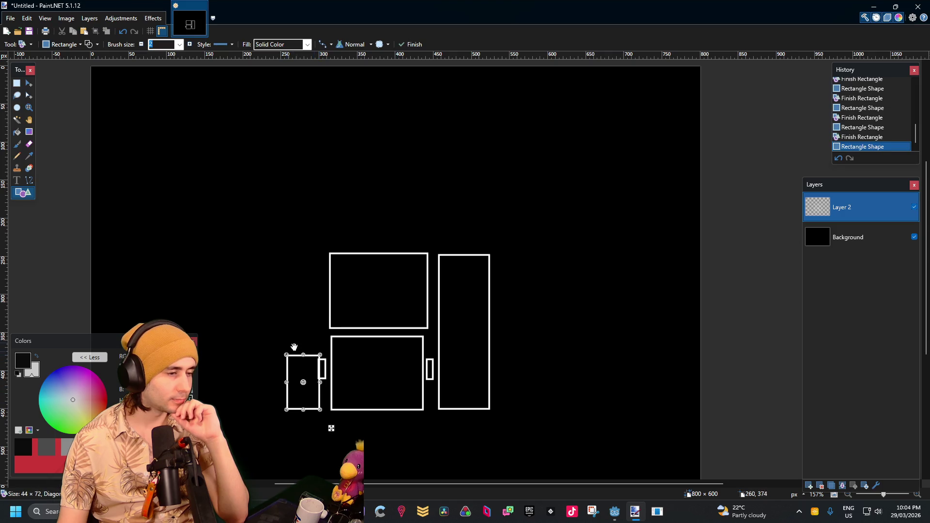
key(ctrl+z)
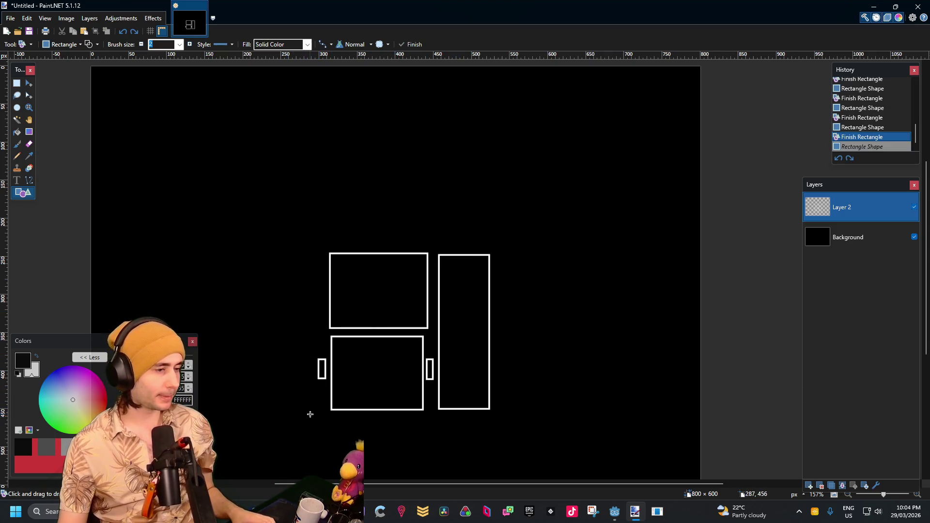
mouse_move(312, 402)
mouse_down()
mouse_move(281, 278)
mouse_move(269, 253)
mouse_move(259, 254)
mouse_move(264, 153)
mouse_up()
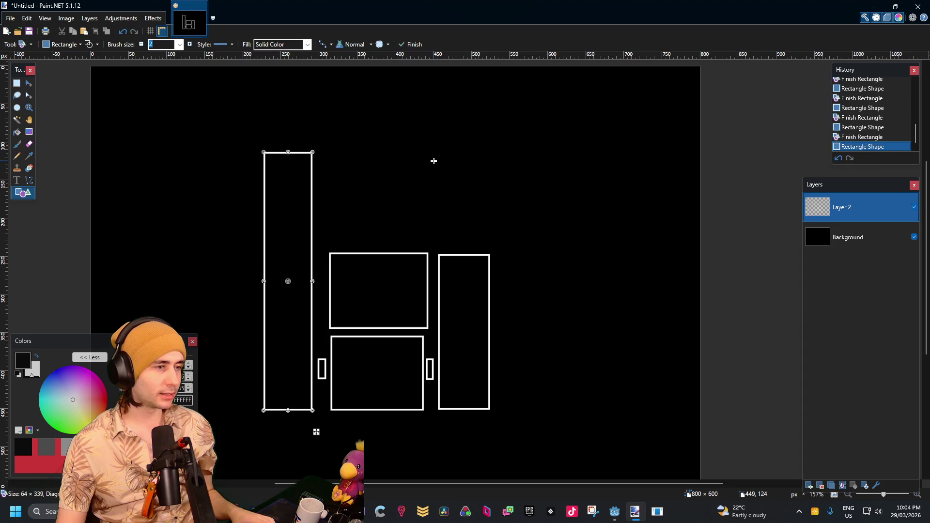
Step: Finish the tall left hallway and draw a wide room outline across the top
key(Return)
scroll(371, 175, up, 1)
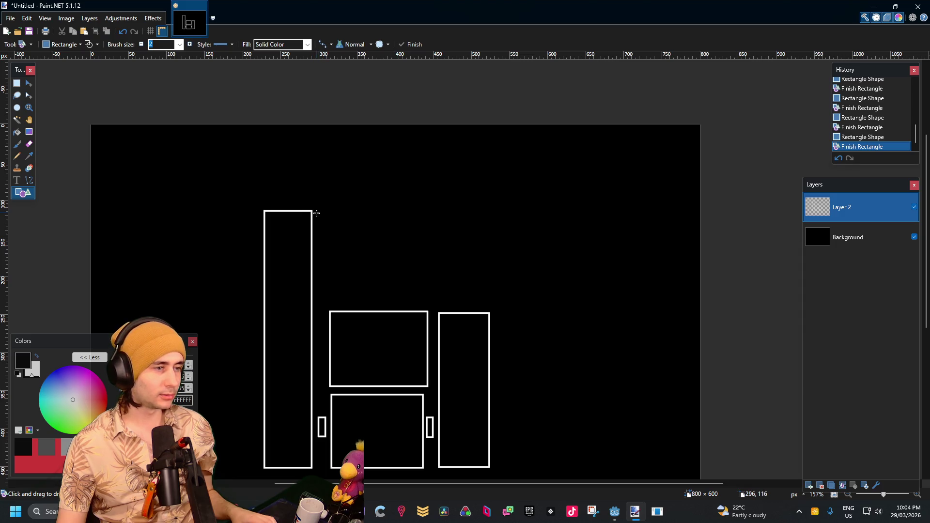
mouse_move(319, 212)
mouse_down()
mouse_move(438, 269)
mouse_move(552, 304)
mouse_move(544, 303)
mouse_up()
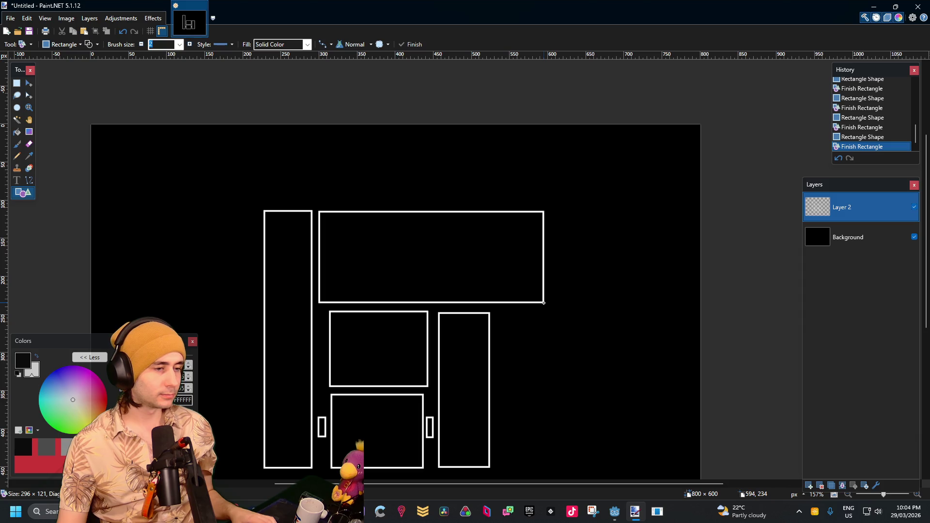
key(ctrl+z)
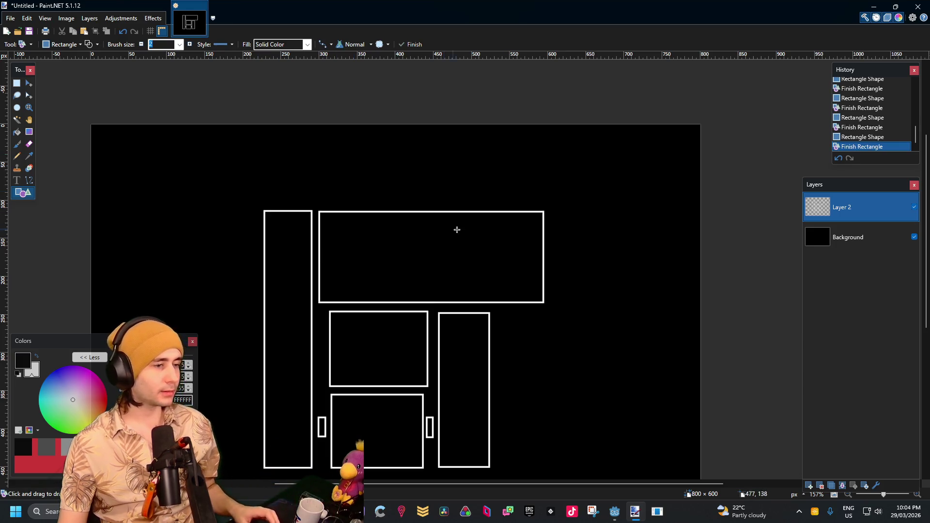
key(Return)
scroll(257, 262, down, 2)
scroll(378, 225, up, 3)
Step: Draw two small stacked room outlines at the upper left
mouse_move(389, 177)
mouse_down()
mouse_move(348, 207)
mouse_move(285, 279)
mouse_move(305, 272)
mouse_move(288, 282)
mouse_move(303, 284)
mouse_move(314, 218)
mouse_move(289, 230)
mouse_up()
drag(390, 237, 289, 286)
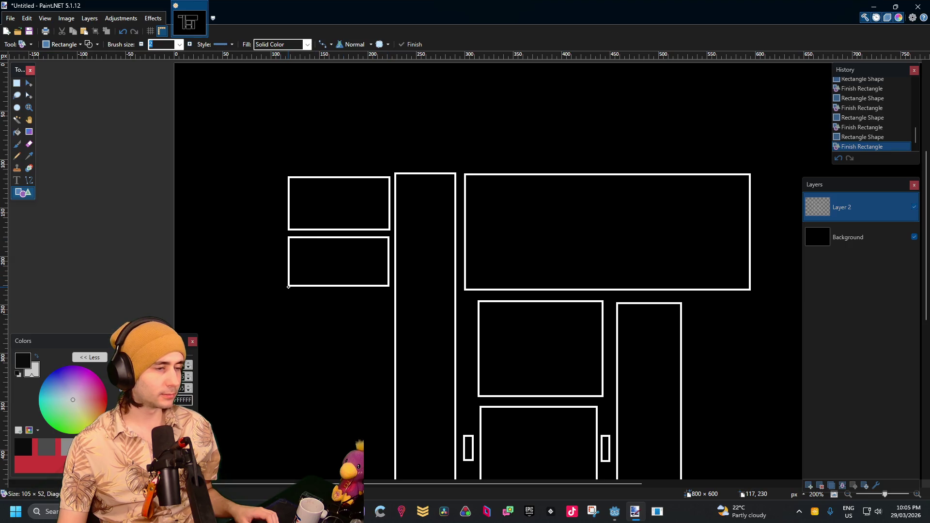
scroll(533, 232, down, 2)
scroll(506, 295, up, 2)
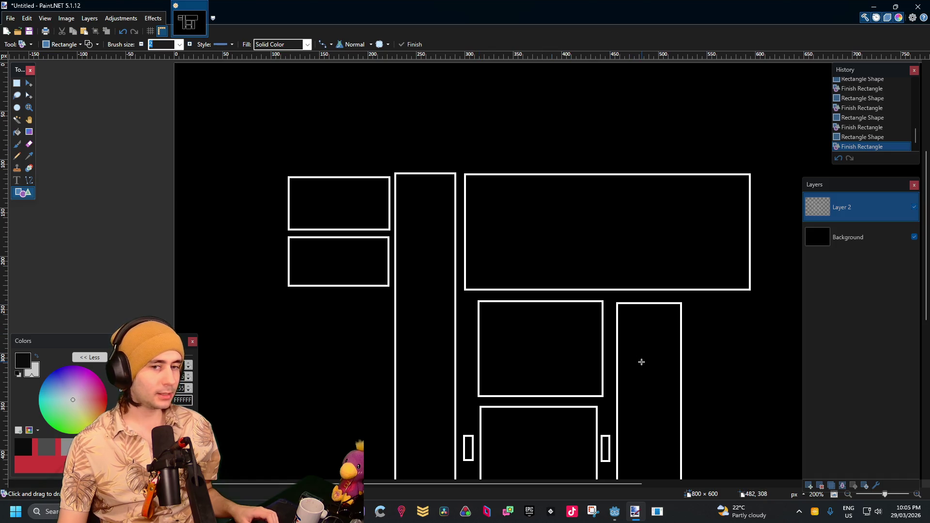
scroll(698, 376, down, 2)
scroll(637, 386, up, 4)
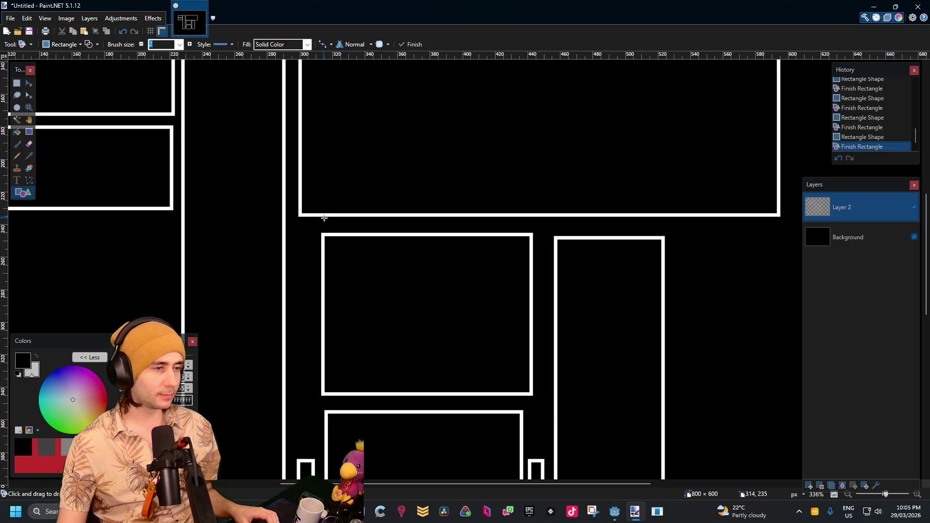
Step: Split the room above the central room in two with a dividing rectangle
mouse_move(323, 319)
mouse_down()
mouse_move(384, 366)
mouse_move(532, 396)
mouse_up()
scroll(712, 266, down, 3)
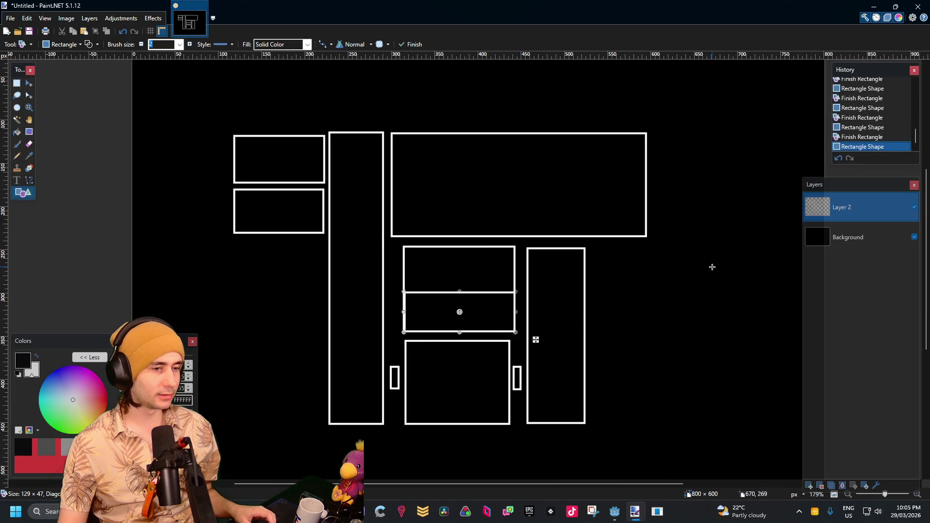
scroll(581, 254, up, 3)
key(Return)
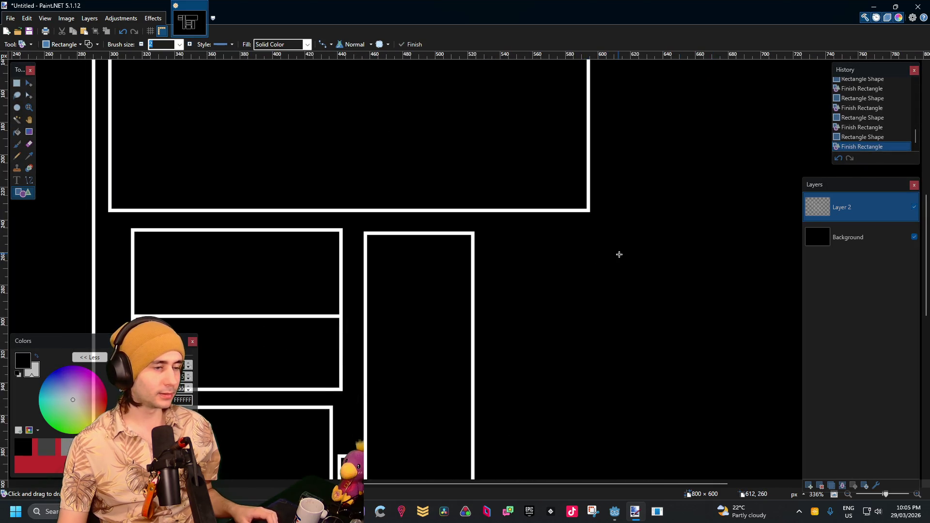
scroll(619, 254, down, 5)
scroll(319, 229, up, 4)
Step: Add a third left-column room, an adjusted room below it, and a short bottom-left room
mouse_move(308, 226)
mouse_down()
mouse_move(370, 264)
mouse_move(435, 324)
mouse_up()
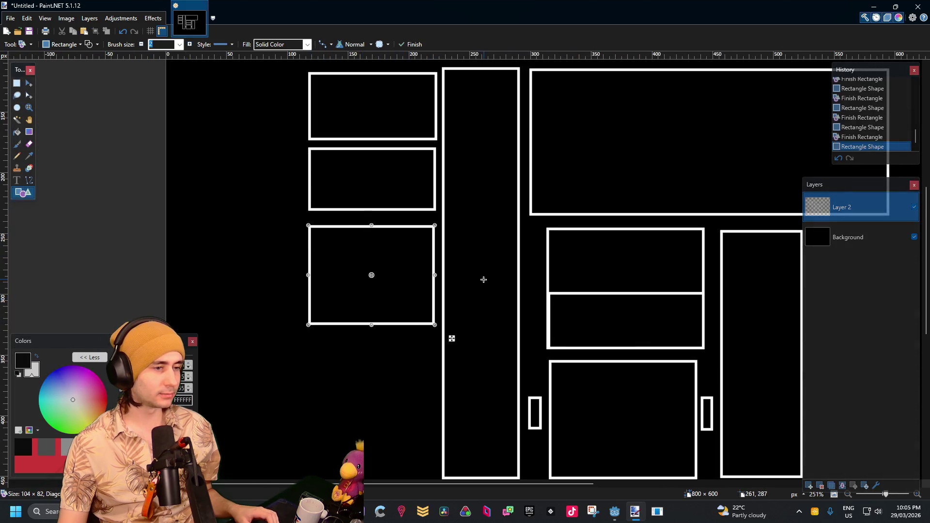
scroll(484, 280, down, 2)
key(Return)
mouse_move(319, 283)
mouse_down()
mouse_move(388, 330)
mouse_move(423, 408)
mouse_move(417, 369)
mouse_move(434, 374)
mouse_move(435, 394)
mouse_move(435, 376)
mouse_up()
drag(318, 282, 309, 274)
key(Return)
drag(311, 382, 432, 422)
key(Return)
Step: Draw a small box on the wide top room's edge and another overlapping the split room
scroll(504, 289, down, 3)
scroll(619, 286, up, 3)
scroll(529, 283, down, 1)
scroll(529, 283, up, 1)
scroll(512, 269, up, 2)
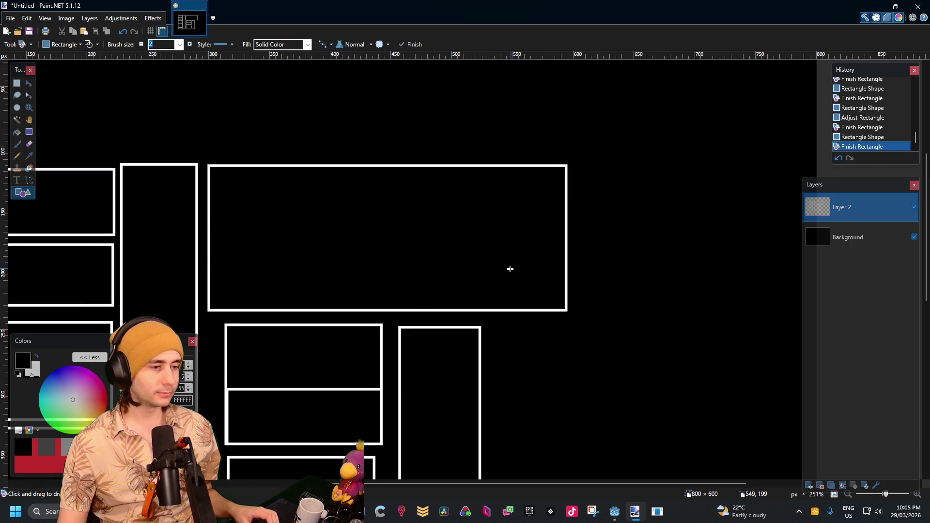
scroll(488, 319, down, 1)
scroll(416, 317, down, 1)
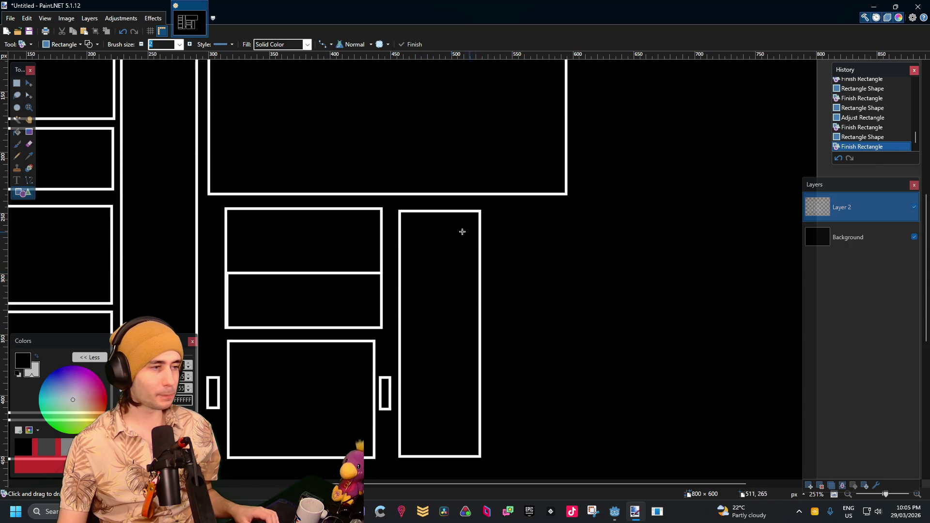
scroll(522, 250, up, 2)
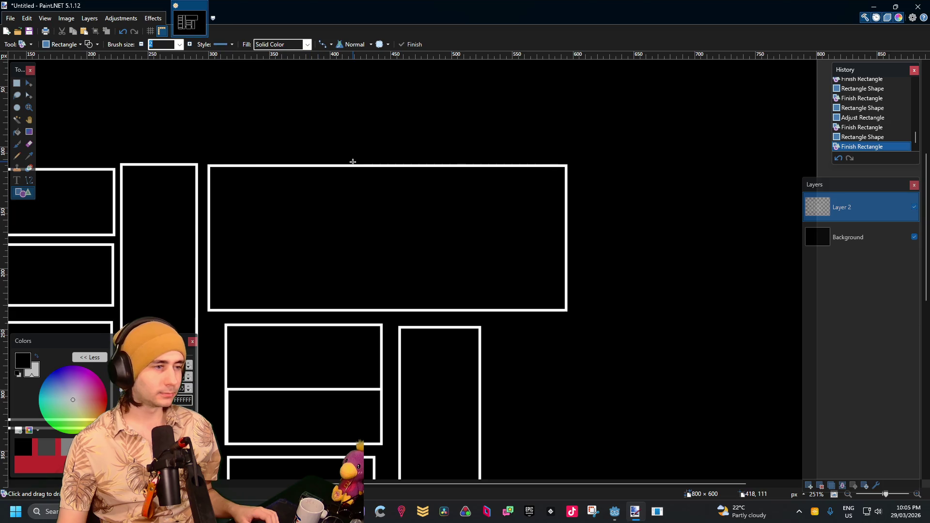
drag(346, 142, 423, 178)
key(Return)
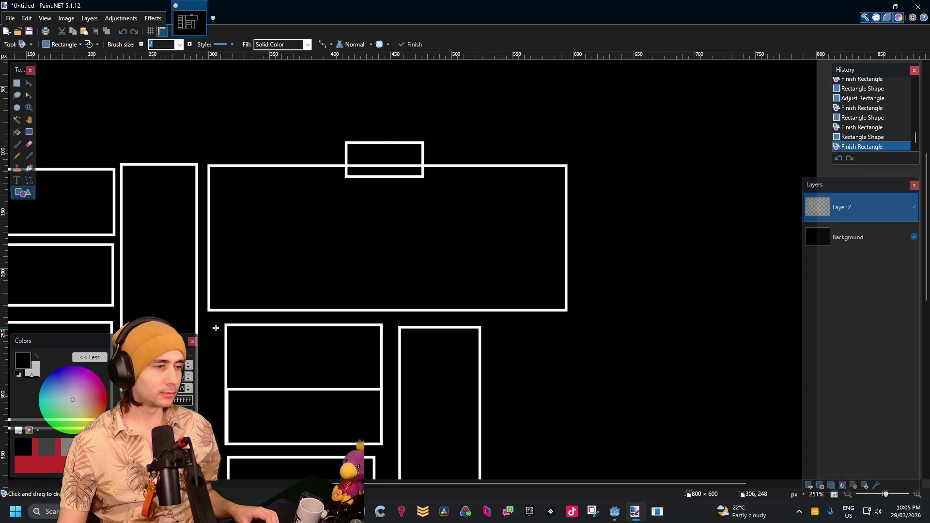
mouse_move(235, 299)
mouse_down()
mouse_move(309, 342)
mouse_move(360, 344)
mouse_up()
key(Return)
Step: Draw two stacked room outlines at the far right of the map
scroll(548, 254, down, 3)
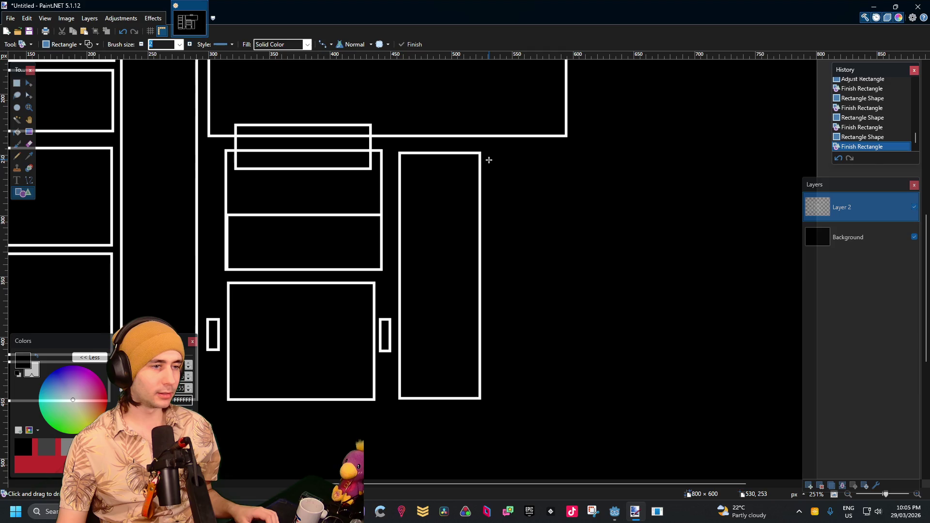
drag(489, 156, 572, 275)
key(Return)
drag(491, 284, 570, 390)
key(Return)
scroll(641, 283, down, 3)
scroll(641, 283, down, 2)
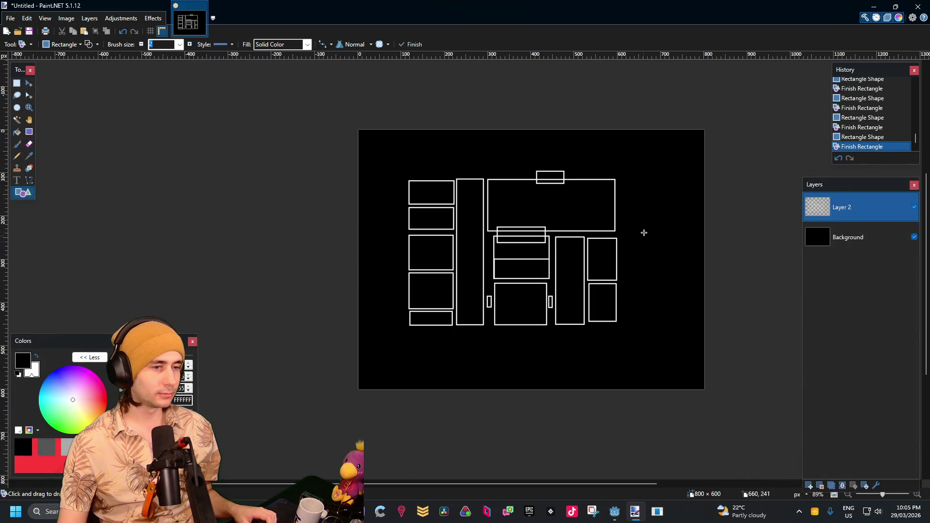
scroll(641, 213, up, 1)
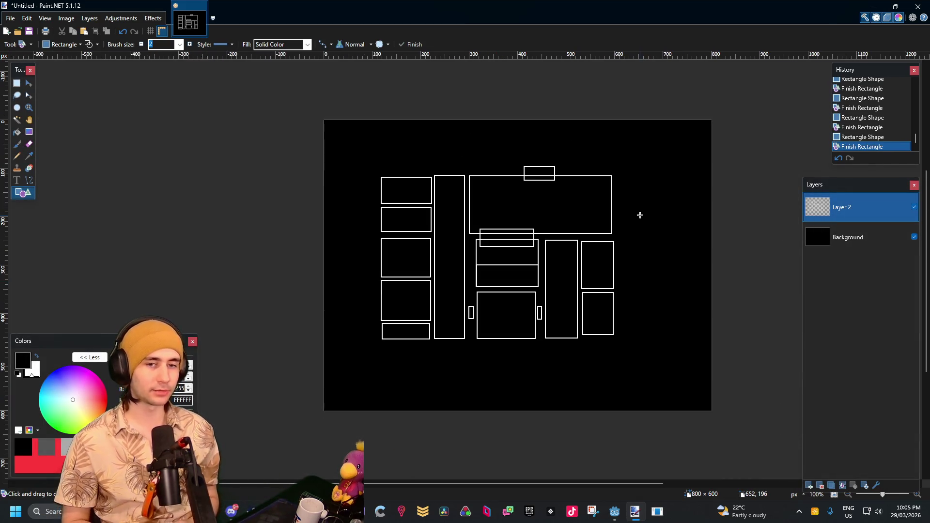
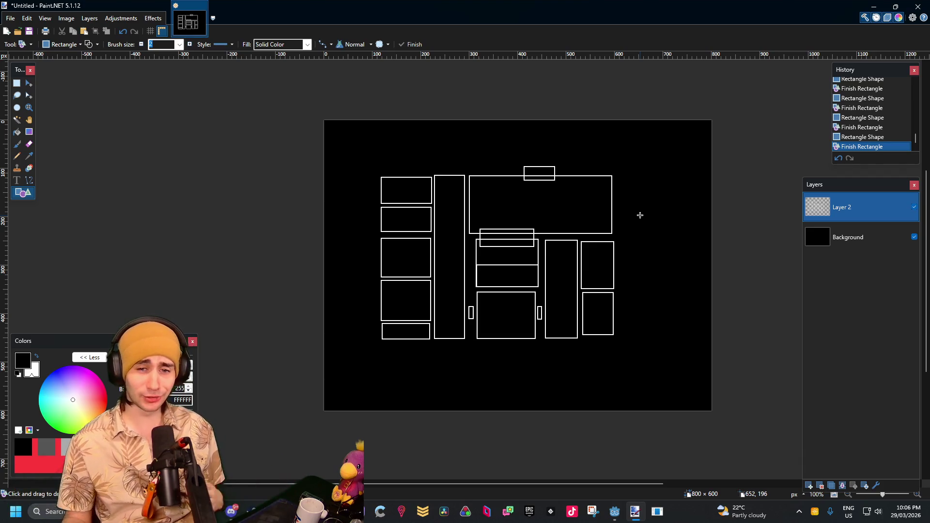
Step: Add a new Layer 3 above Layer 2 in the Layers panel
scroll(613, 245, up, 4)
scroll(565, 195, down, 6)
scroll(596, 182, up, 3)
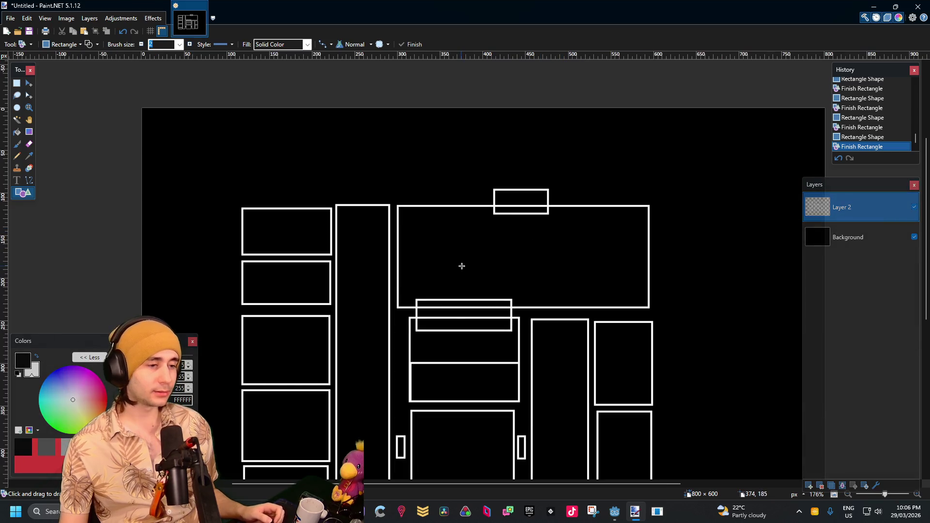
scroll(461, 266, up, 1)
scroll(548, 234, down, 3)
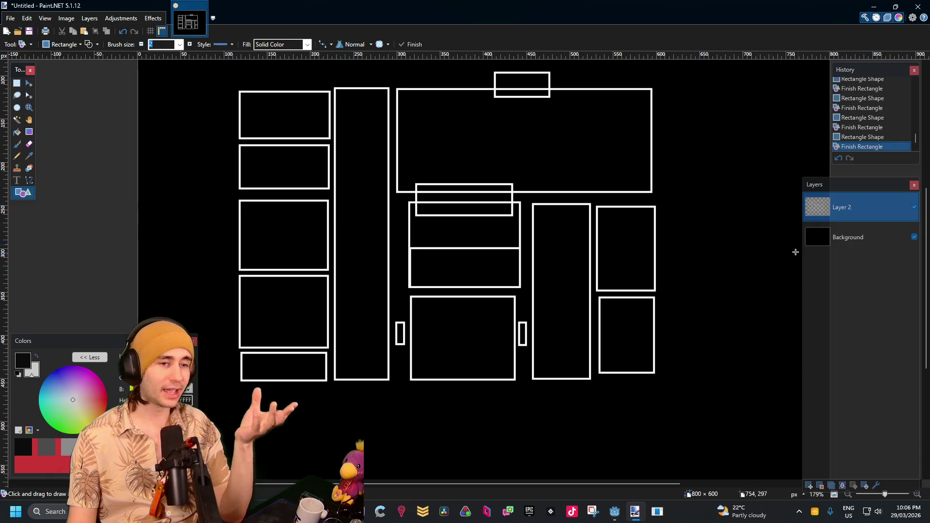
click(809, 485)
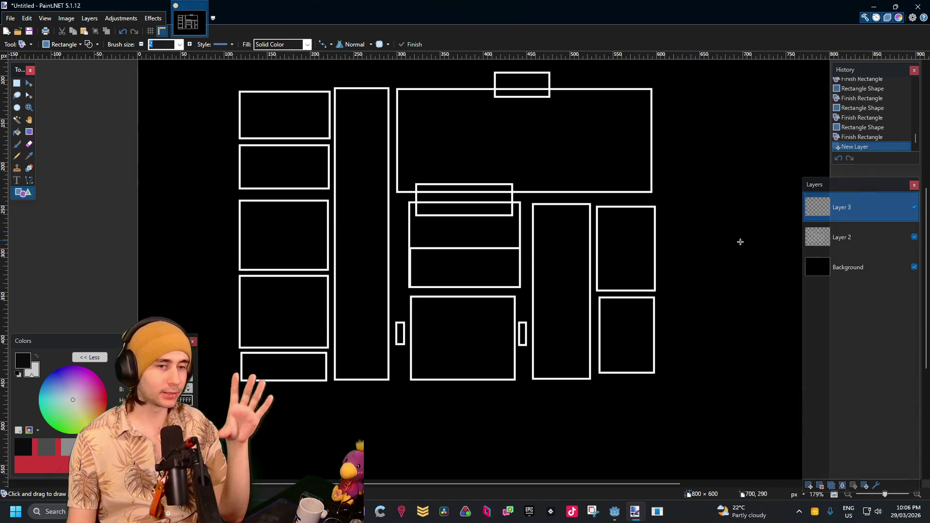
Step: Set the secondary colour to red in the Colors window
scroll(658, 247, up, 4)
scroll(633, 259, down, 3)
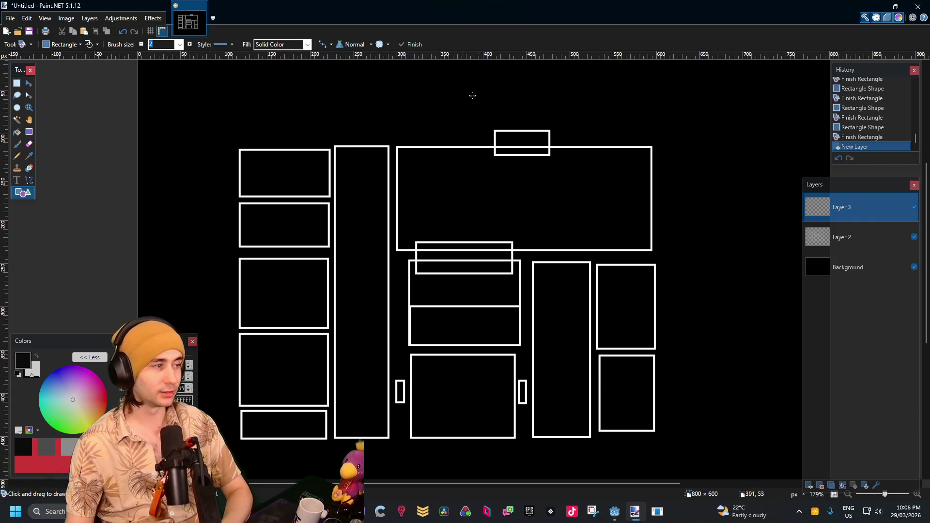
scroll(339, 306, down, 3)
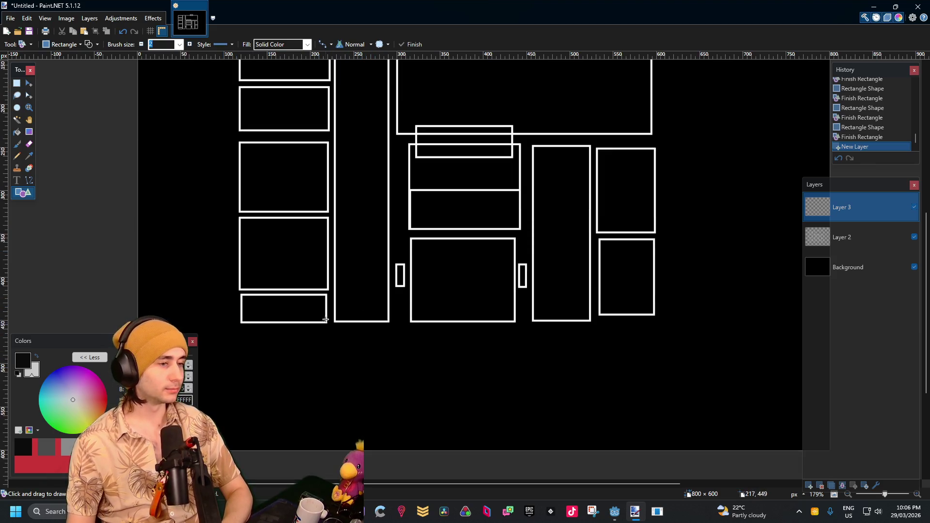
scroll(327, 324, up, 3)
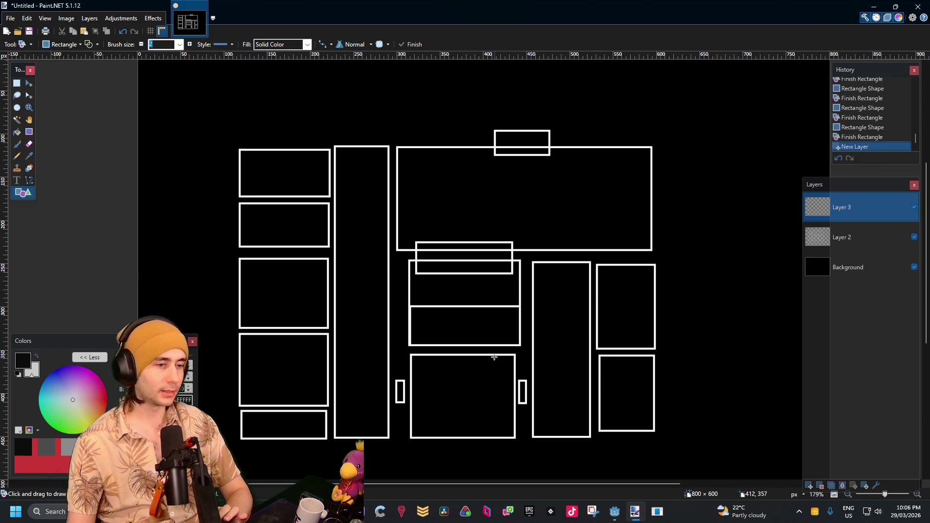
scroll(496, 358, up, 6)
scroll(496, 359, down, 6)
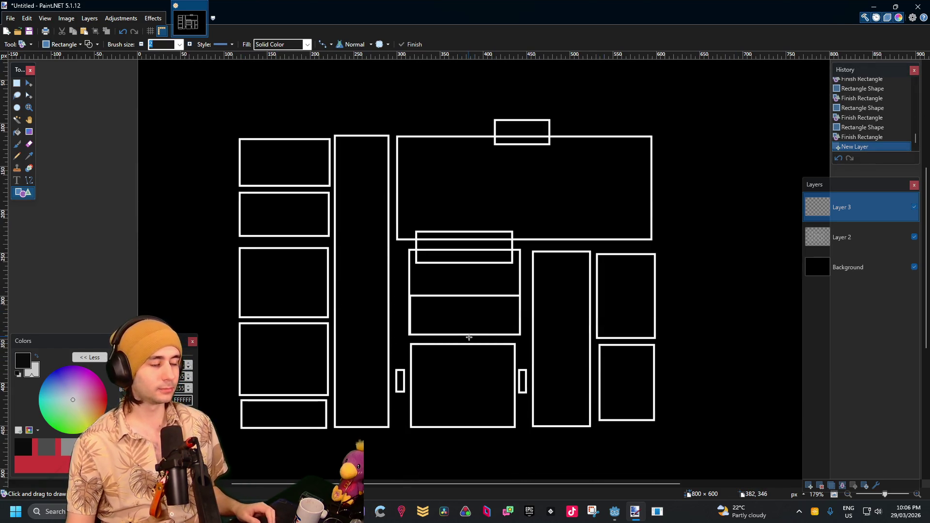
scroll(469, 334, up, 2)
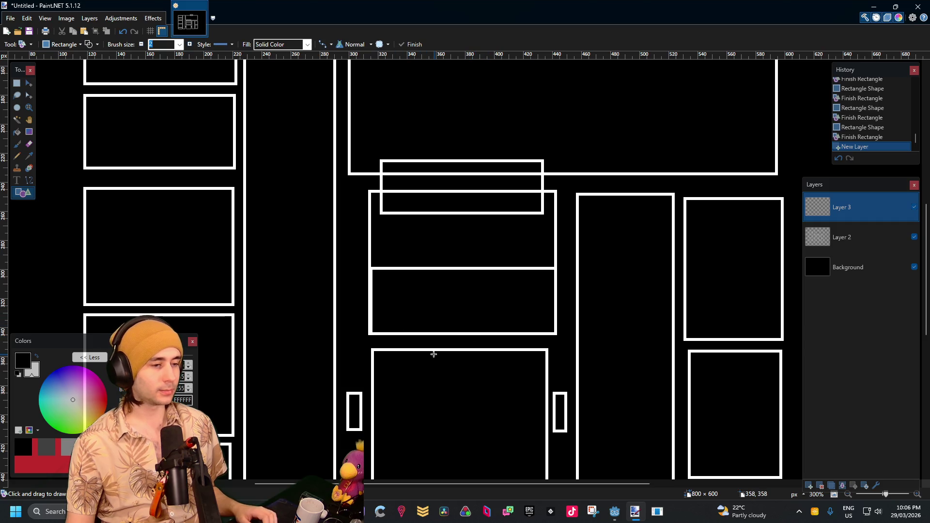
scroll(500, 251, down, 1)
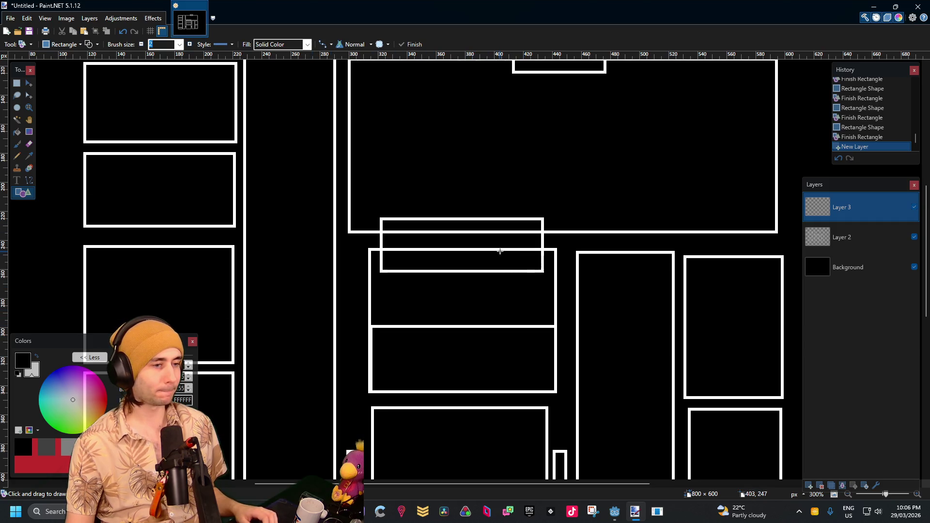
scroll(500, 251, down, 1)
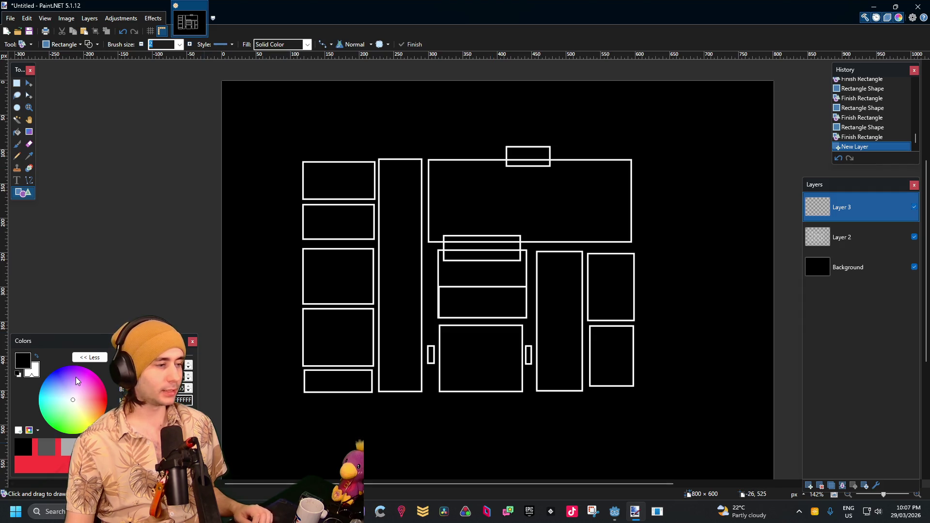
click(106, 402)
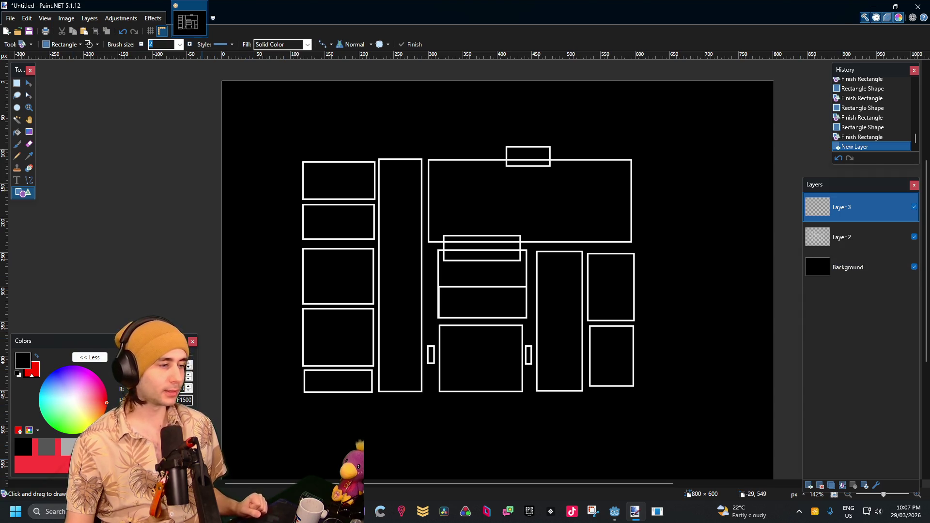
Step: Switch to the Line/Curve tool, then back to the Shapes tool
scroll(553, 330, up, 4)
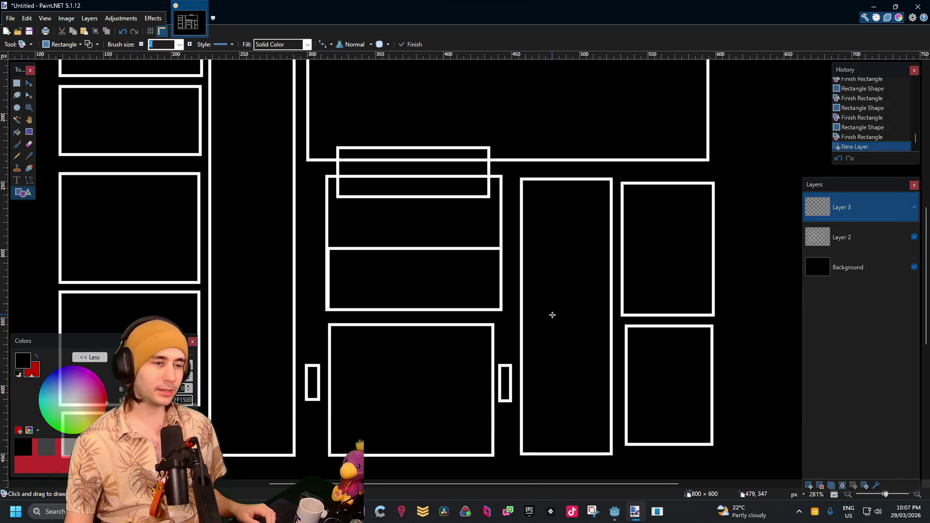
scroll(552, 315, down, 2)
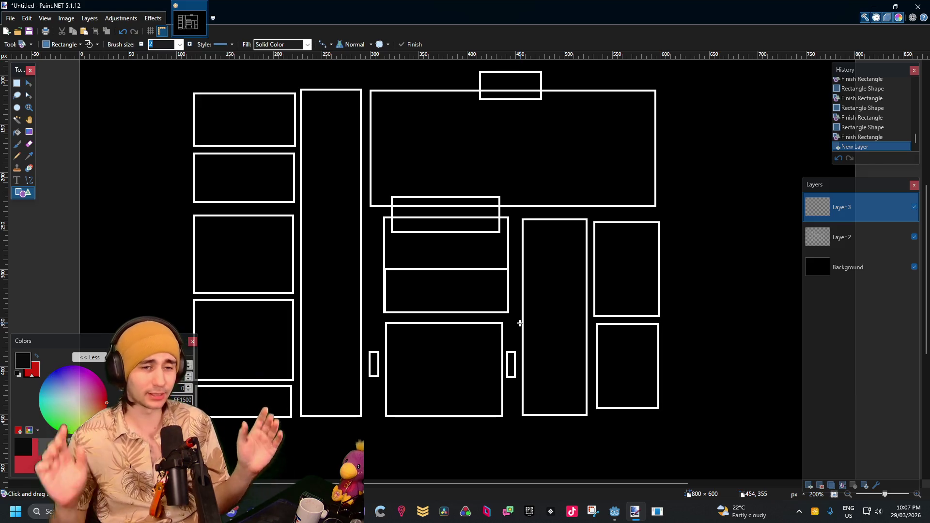
scroll(533, 174, up, 3)
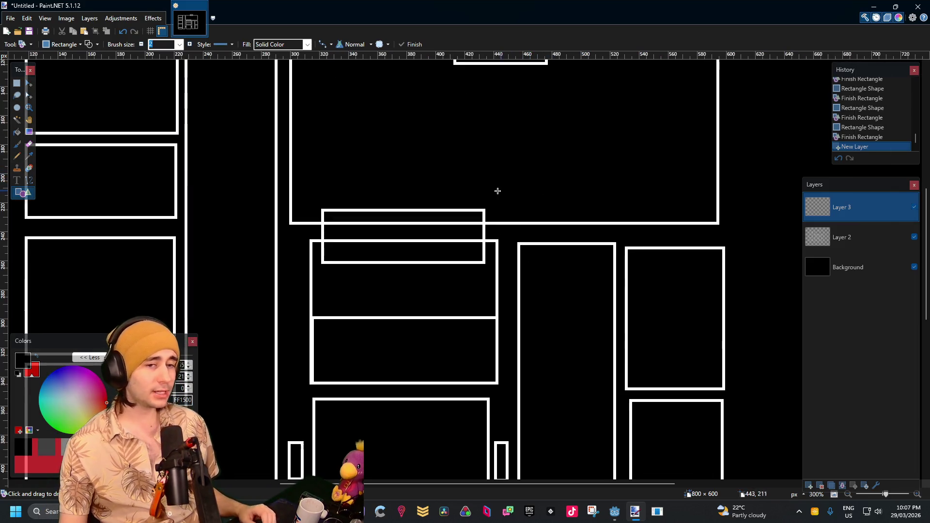
scroll(488, 195, down, 2)
scroll(511, 213, up, 4)
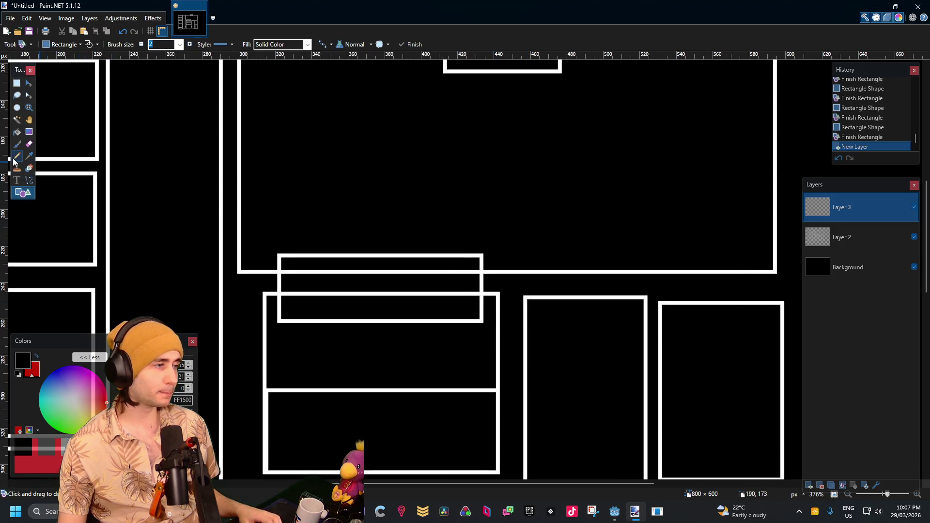
click(28, 182)
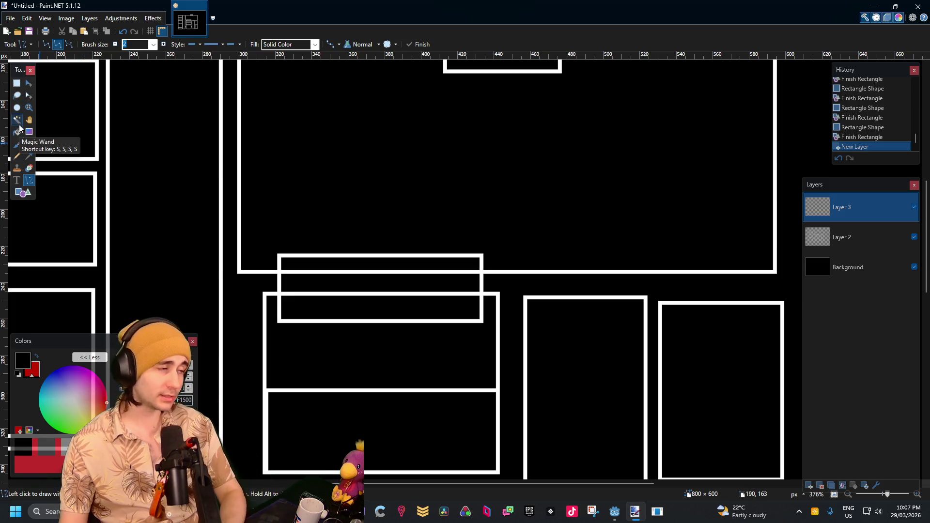
click(24, 192)
Step: Choose the Ellipse shape and draw a small ellipse inside the central storefront box
click(63, 44)
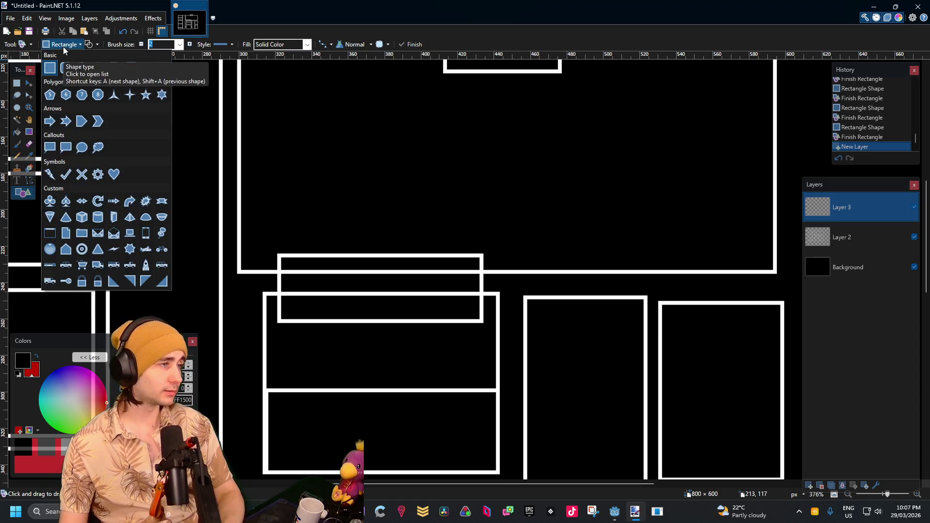
click(81, 70)
scroll(318, 192, down, 3)
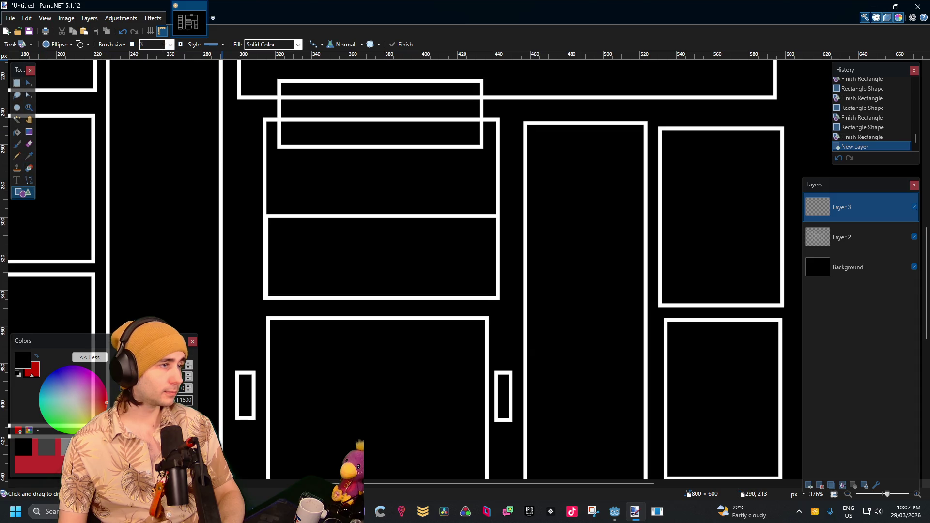
scroll(380, 228, up, 2)
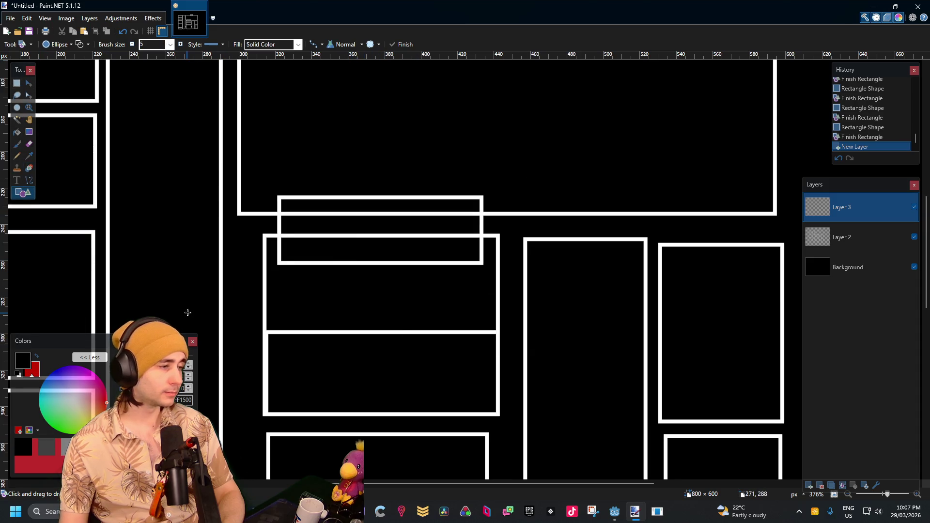
drag(308, 281, 336, 303)
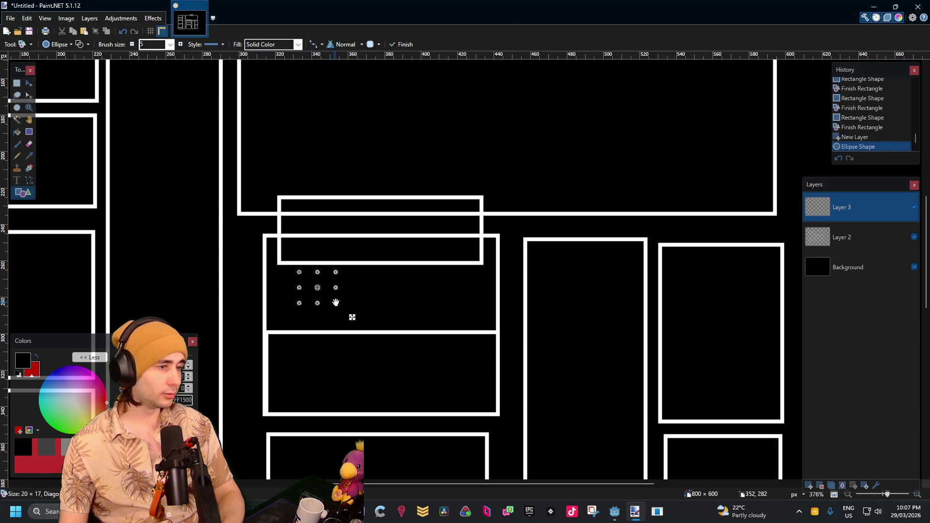
Step: Swap colours so red is primary, and undo the black ellipse
key(Return)
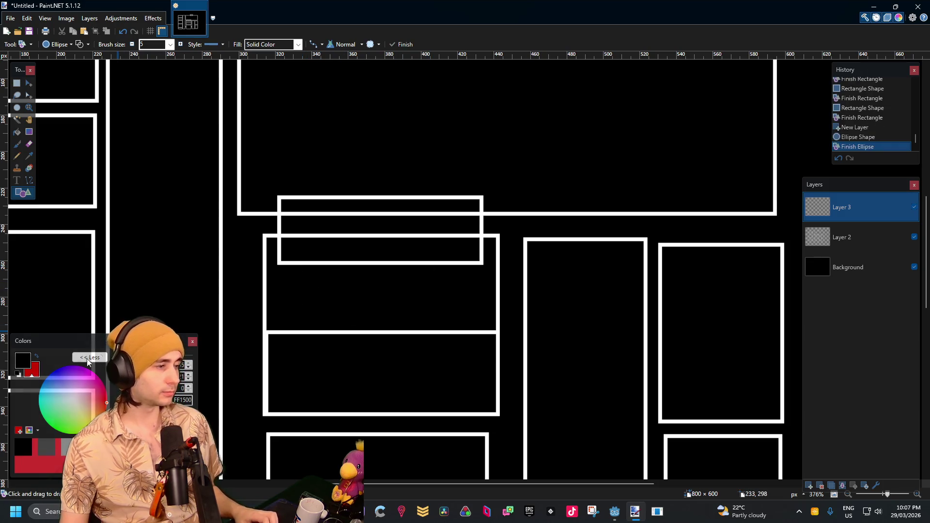
click(37, 356)
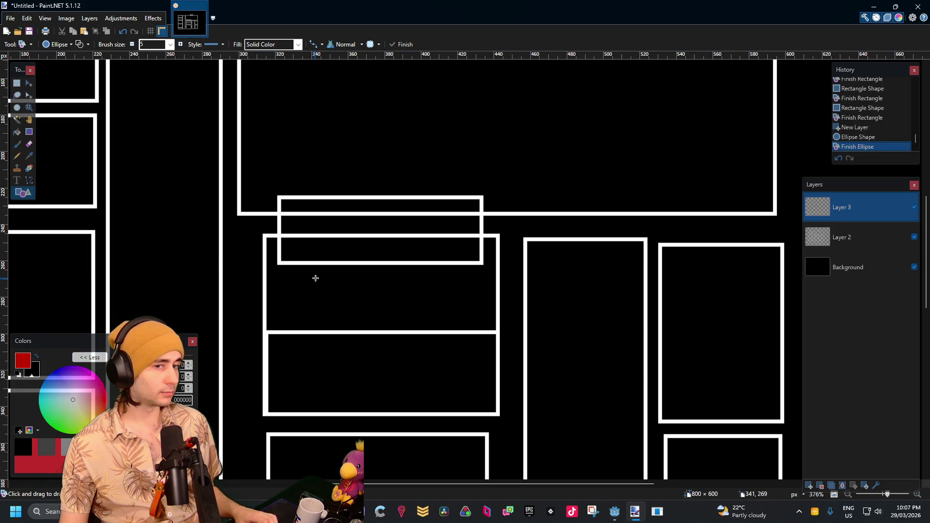
key(ctrl+z)
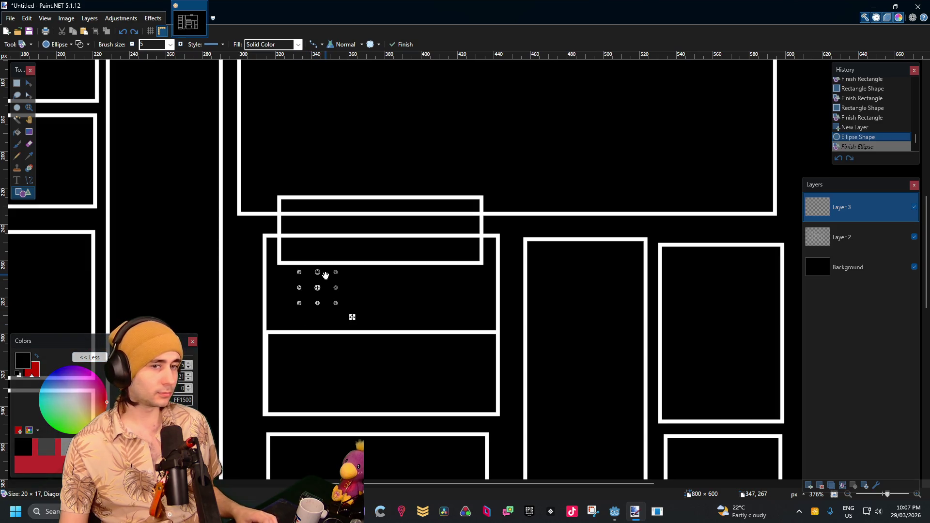
key(ctrl+z)
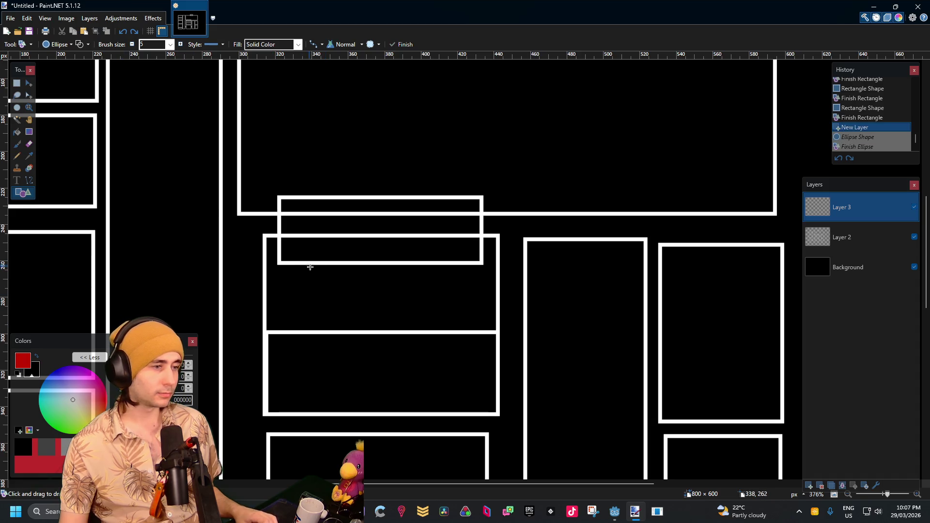